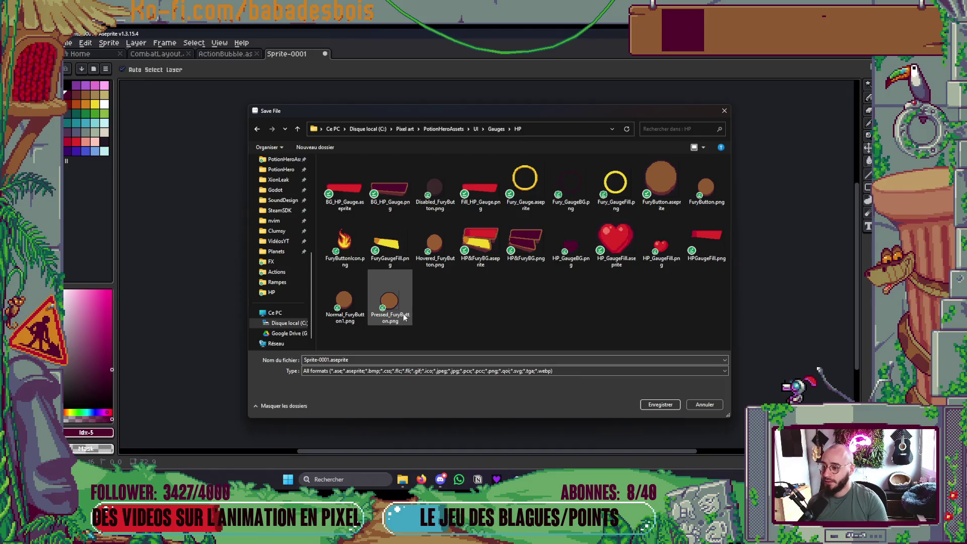
Step: Replace the Sprite-0001 file name with SmallHpBar and save it into UI/Gauges/HP
{"action": "left_click", "coordinate": [330, 360]}
{"action": "key", "text": "Right"}
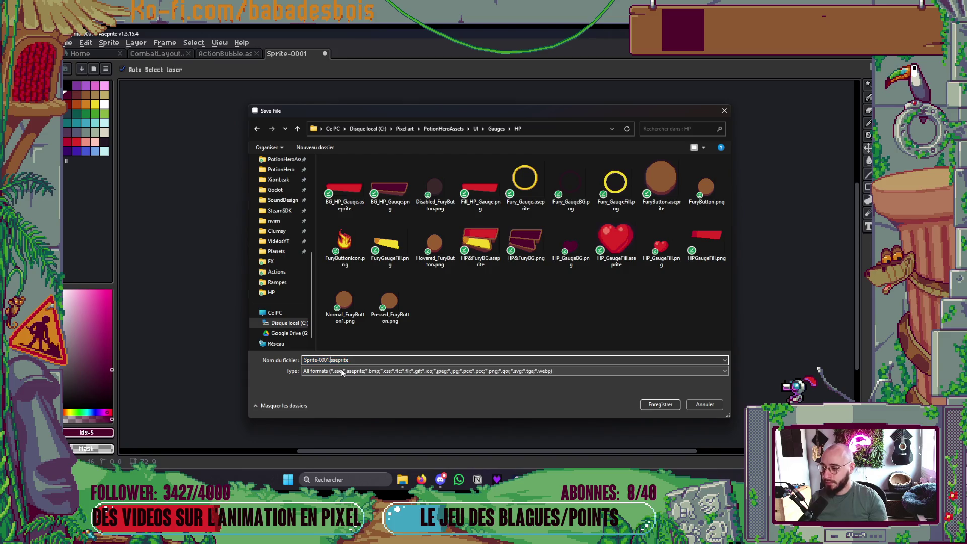
{"action": "key", "text": "BackSpace"}
{"action": "key", "text": "BackSpace"}
{"action": "key", "text": "BackSpace"}
{"action": "type", "text": "SmallH"}
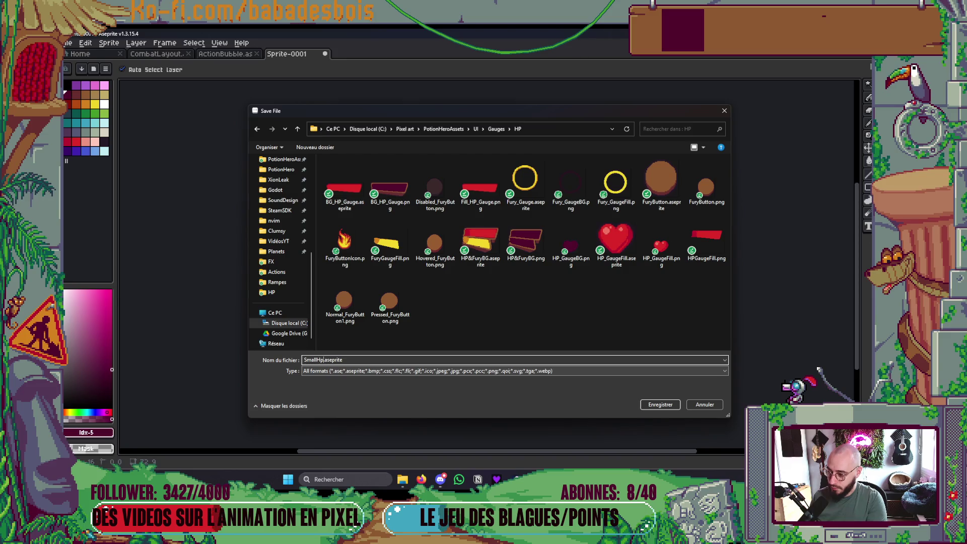
{"action": "type", "text": "ar"}
{"action": "key", "text": "Return"}
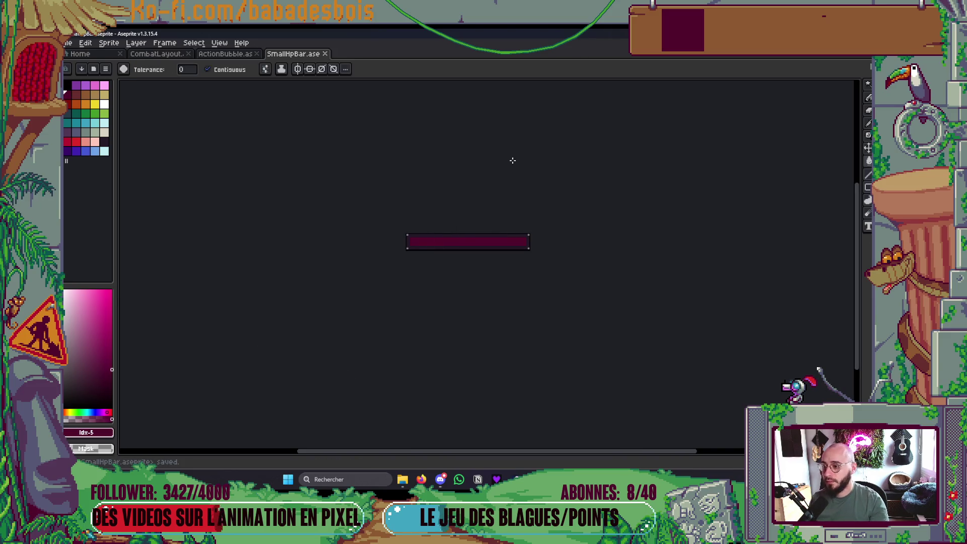
Step: Export the sprite over the existing HP_GaugeBG.png, confirming the replacement
{"action": "key", "text": "ctrl+e"}
{"action": "left_click", "coordinate": [448, 134]}
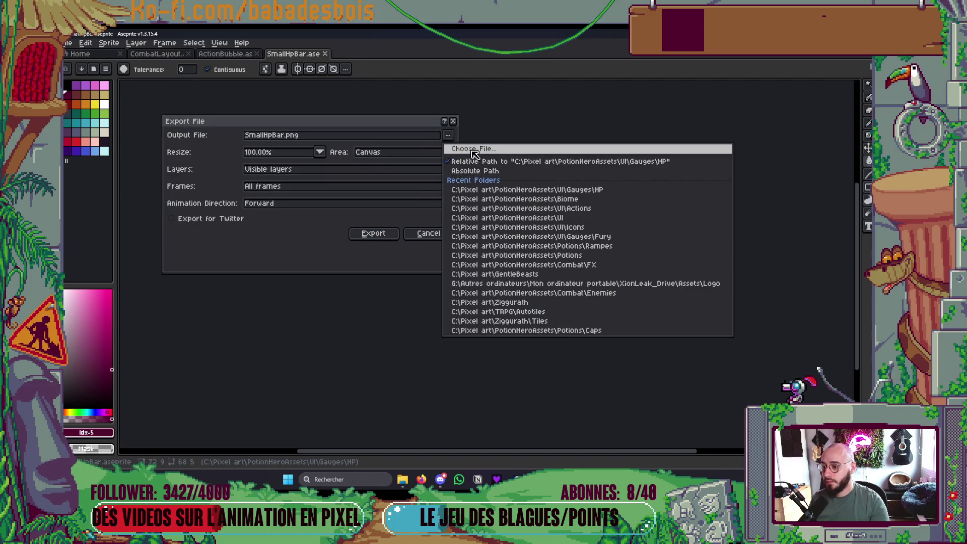
{"action": "left_click", "coordinate": [473, 149]}
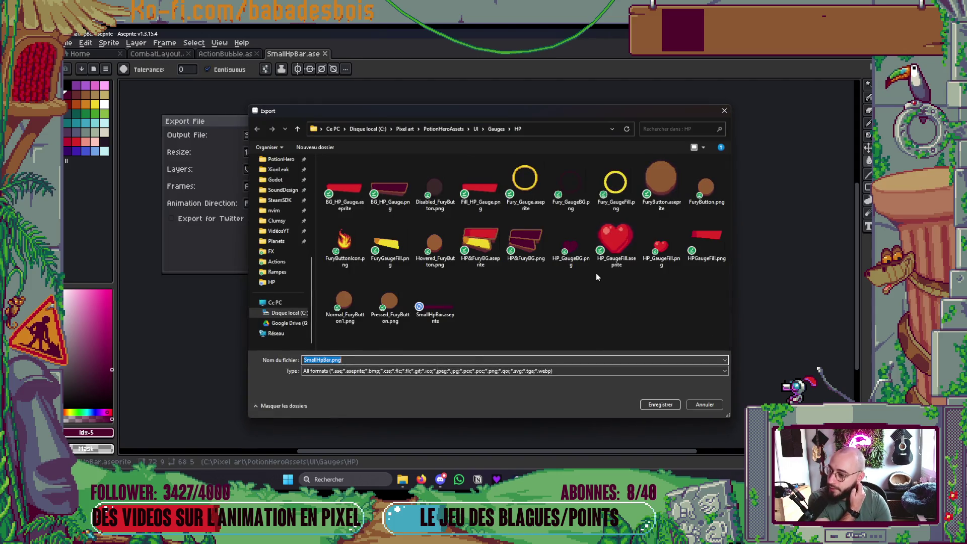
{"action": "left_click", "coordinate": [567, 245]}
{"action": "left_click", "coordinate": [669, 406]}
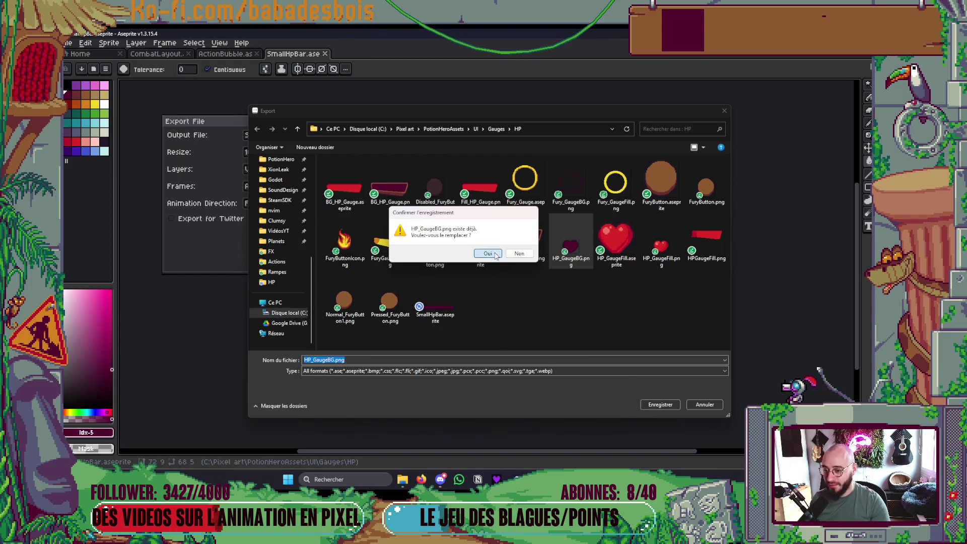
{"action": "left_click", "coordinate": [488, 254]}
{"action": "left_click", "coordinate": [385, 233]}
Step: Show Layer 2's red fill and hide Layer 1 so only red shows
{"action": "key", "text": "Tab"}
{"action": "left_click", "coordinate": [639, 106]}
{"action": "left_click", "coordinate": [638, 106]}
{"action": "left_click", "coordinate": [637, 116]}
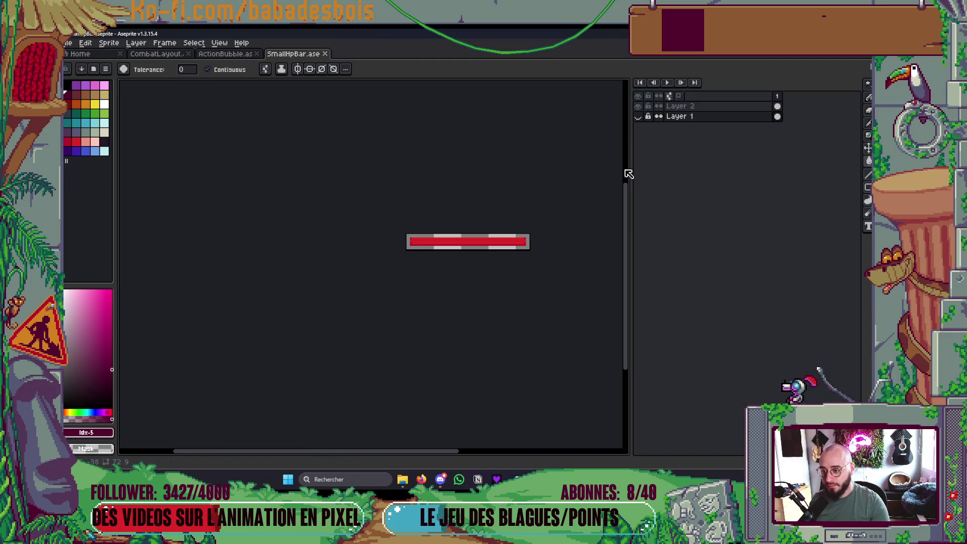
Step: Start another export targeting HP_GaugeBG.png, then cancel it without exporting
{"action": "key", "text": "ctrl+alt+shift+s"}
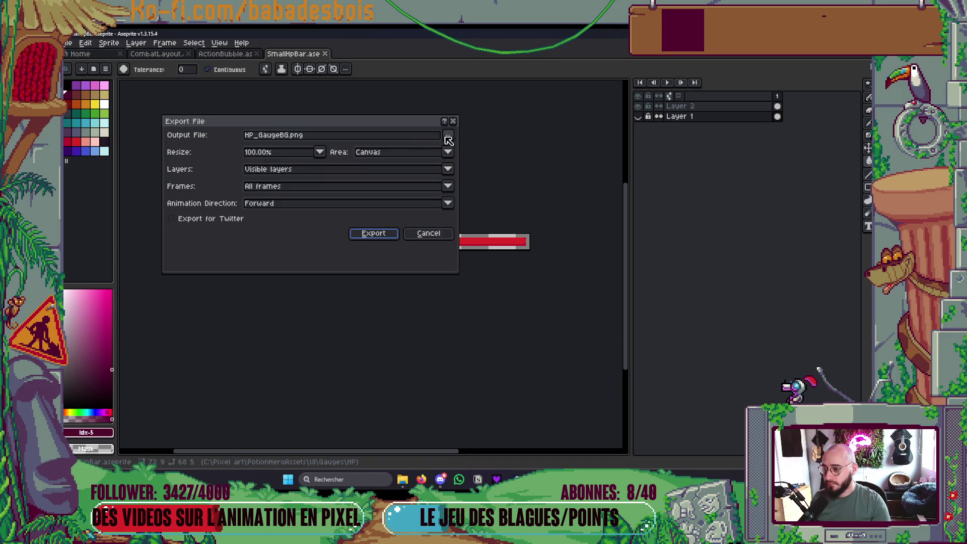
{"action": "left_click", "coordinate": [447, 135]}
{"action": "left_click", "coordinate": [496, 117]}
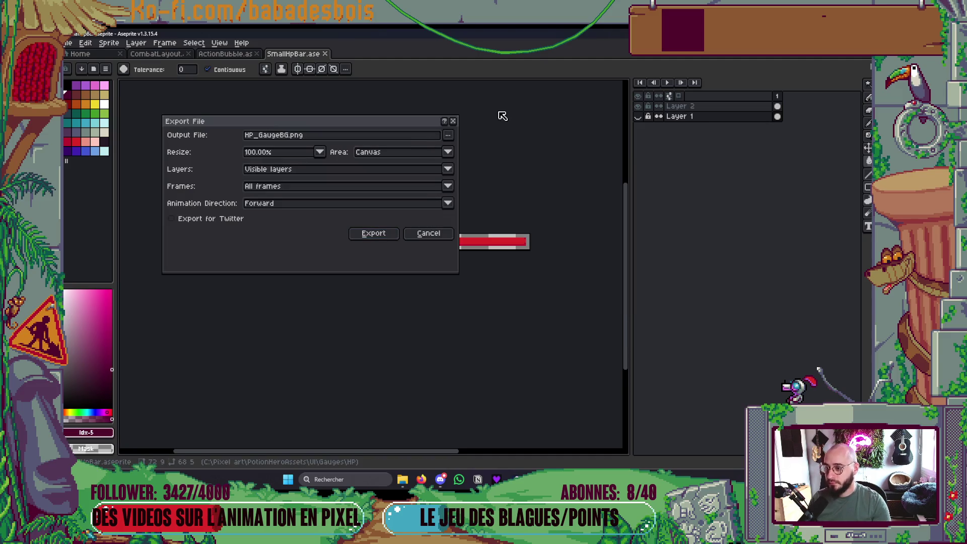
{"action": "left_click", "coordinate": [448, 135]}
{"action": "left_click", "coordinate": [465, 149]}
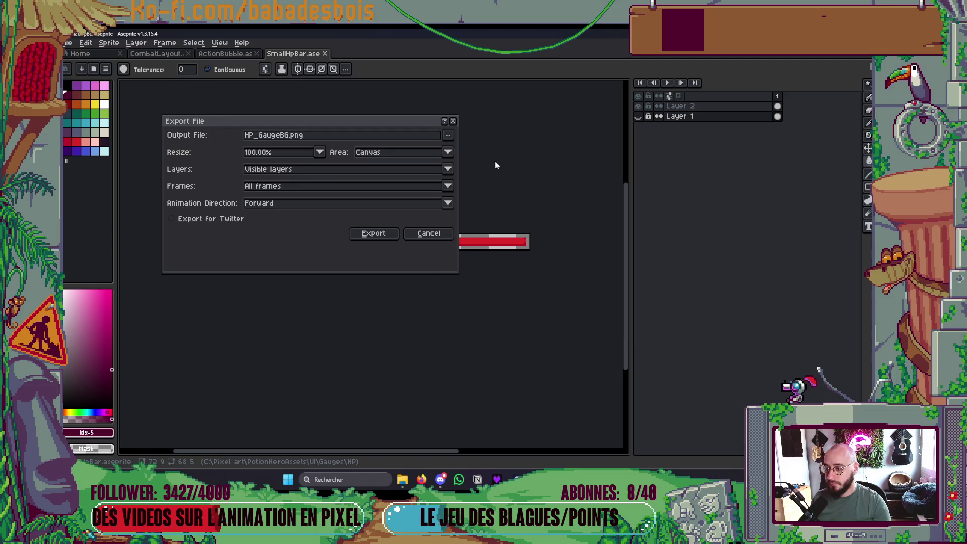
{"action": "left_click", "coordinate": [582, 252]}
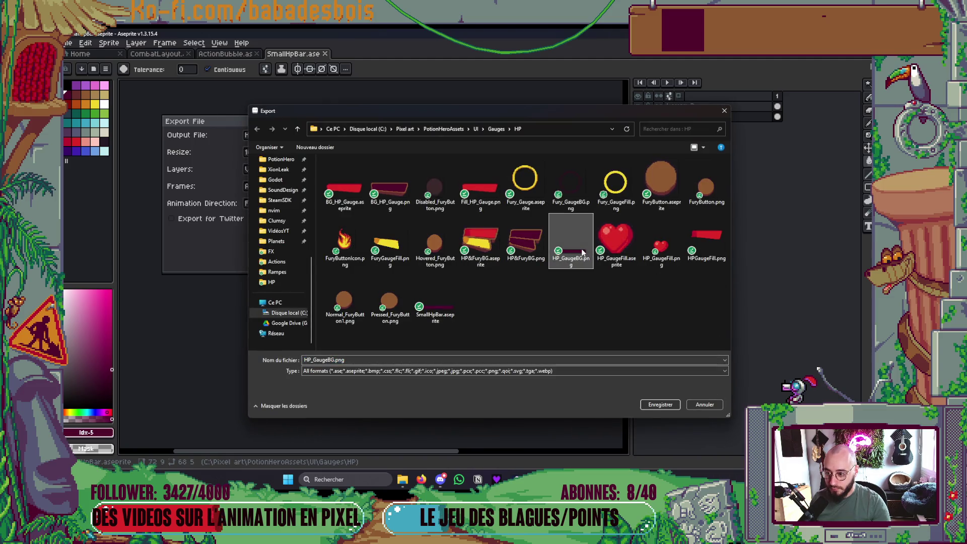
{"action": "left_click", "coordinate": [659, 404]}
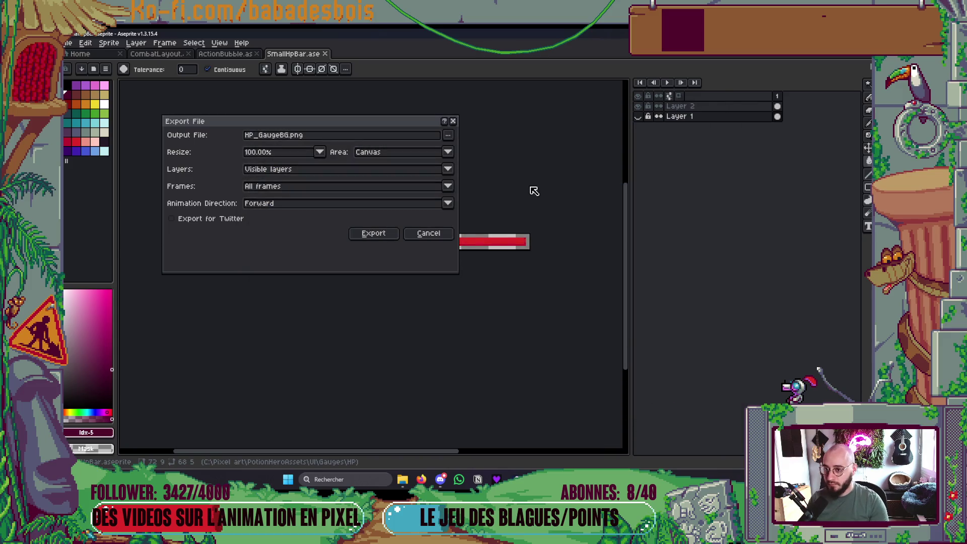
{"action": "key", "text": "Return"}
Step: Hide Layer 2, show Layer 1's maroon bar, and undo a test border clear
{"action": "left_click", "coordinate": [639, 106]}
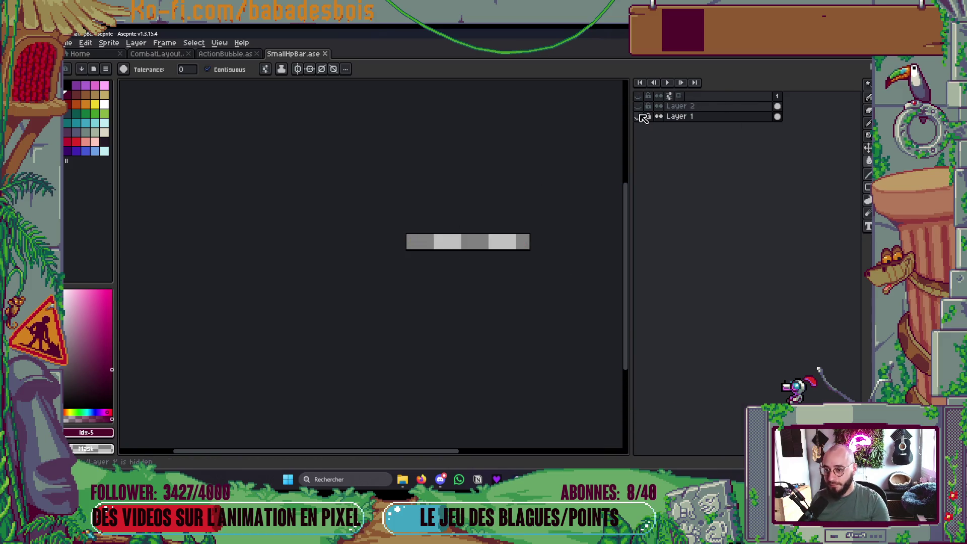
{"action": "left_click", "coordinate": [638, 117]}
{"action": "scroll", "coordinate": [472, 263], "scroll_direction": "up", "scroll_amount": 1}
{"action": "scroll", "coordinate": [473, 263], "scroll_direction": "up", "scroll_amount": 2}
{"action": "left_click", "coordinate": [465, 248]}
{"action": "scroll", "coordinate": [448, 281], "scroll_direction": "right", "scroll_amount": 2}
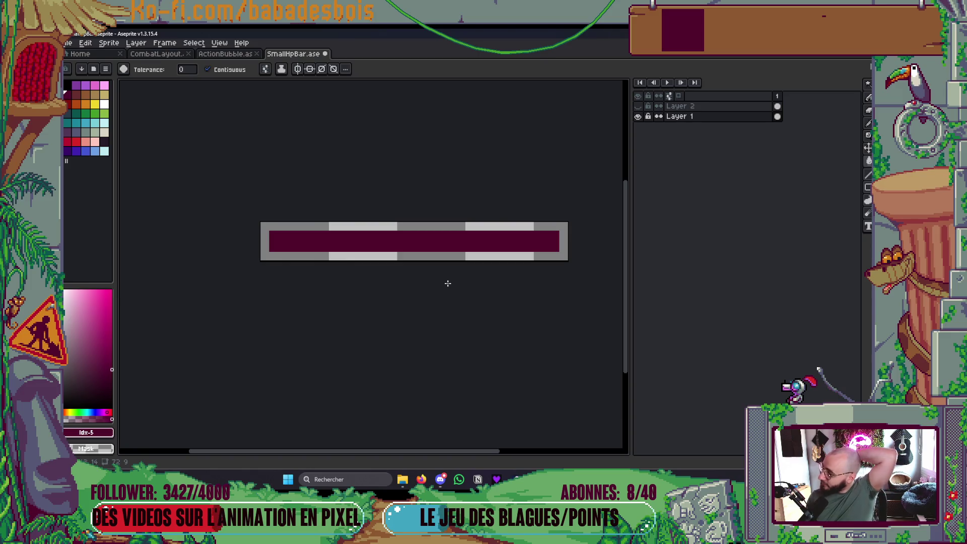
{"action": "key", "text": "ctrl+z"}
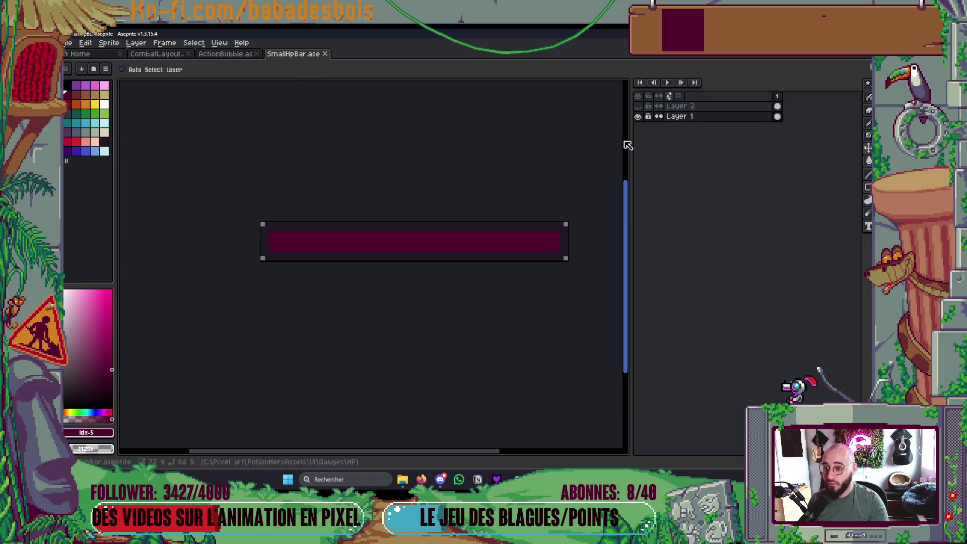
Step: Try clearing the border and pasting into a new layer, then undo it
{"action": "left_click", "coordinate": [483, 257]}
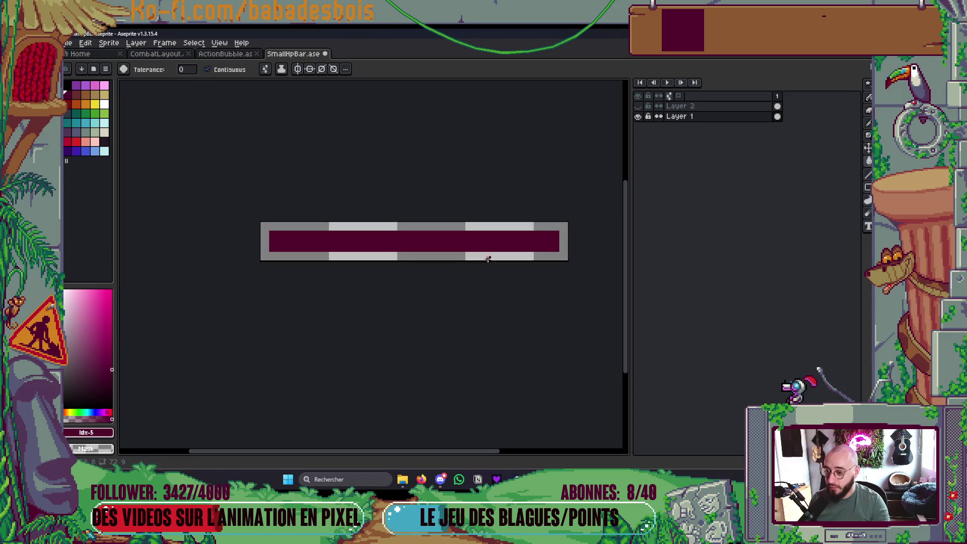
{"action": "right_click", "coordinate": [666, 117]}
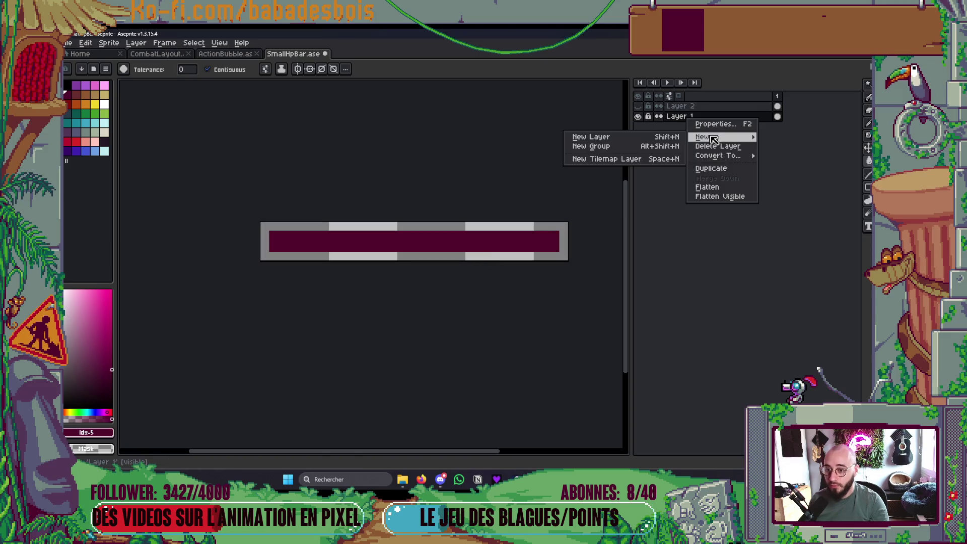
{"action": "left_click", "coordinate": [675, 134]}
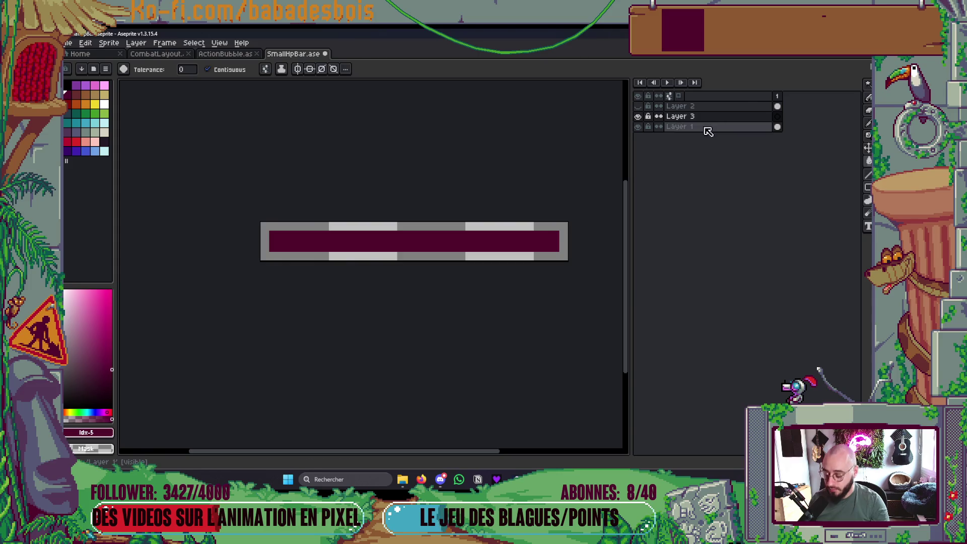
{"action": "key", "text": "ctrl+v"}
{"action": "key", "text": "Escape"}
{"action": "left_click", "coordinate": [691, 127]}
{"action": "key", "text": "ctrl+z"}
{"action": "key", "text": "ctrl+z"}
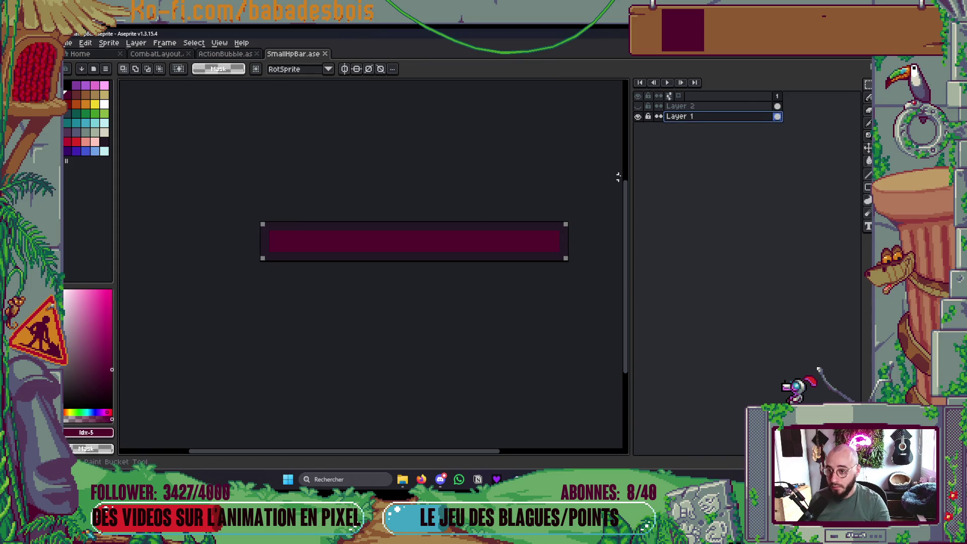
Step: Magic Wand select Layer 1's dark border pixels and delete them
{"action": "key", "text": "w"}
{"action": "left_click", "coordinate": [551, 258]}
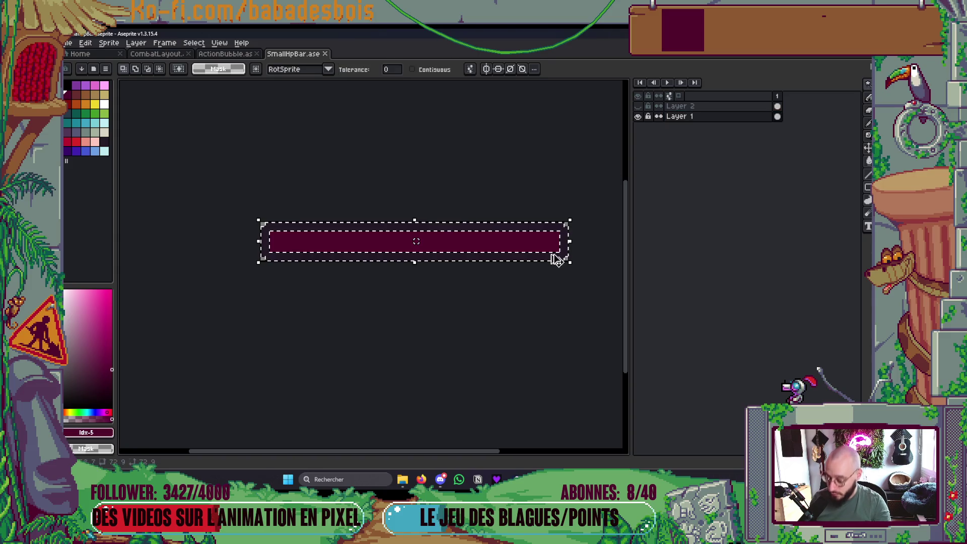
{"action": "key", "text": "Delete"}
Step: Add a new Layer 3 and drag it beneath Layer 1
{"action": "right_click", "coordinate": [718, 118]}
{"action": "mouse_move", "coordinate": [725, 140]}
{"action": "left_click", "coordinate": [655, 137]}
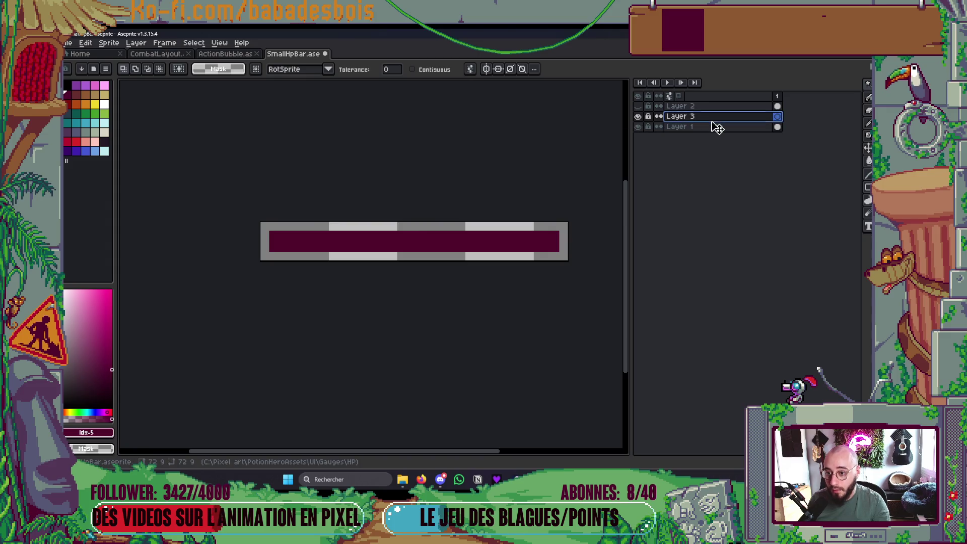
{"action": "left_click", "coordinate": [722, 120]}
{"action": "left_click_drag", "start_coordinate": [723, 122], "coordinate": [724, 140]}
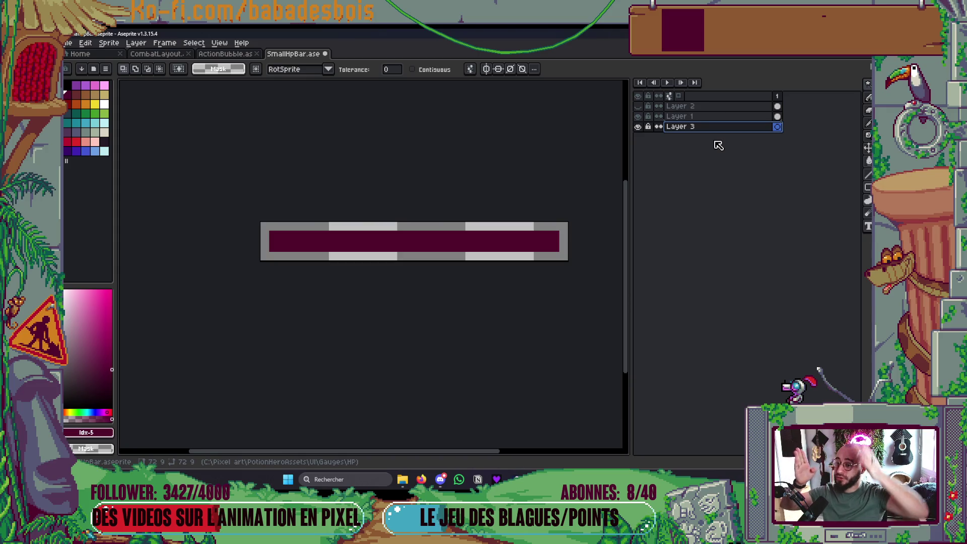
Step: Paste the dark-bordered bar onto Layer 3, compare by toggling it, leave it hidden, then bring up Deezer
{"action": "key", "text": "ctrl+a"}
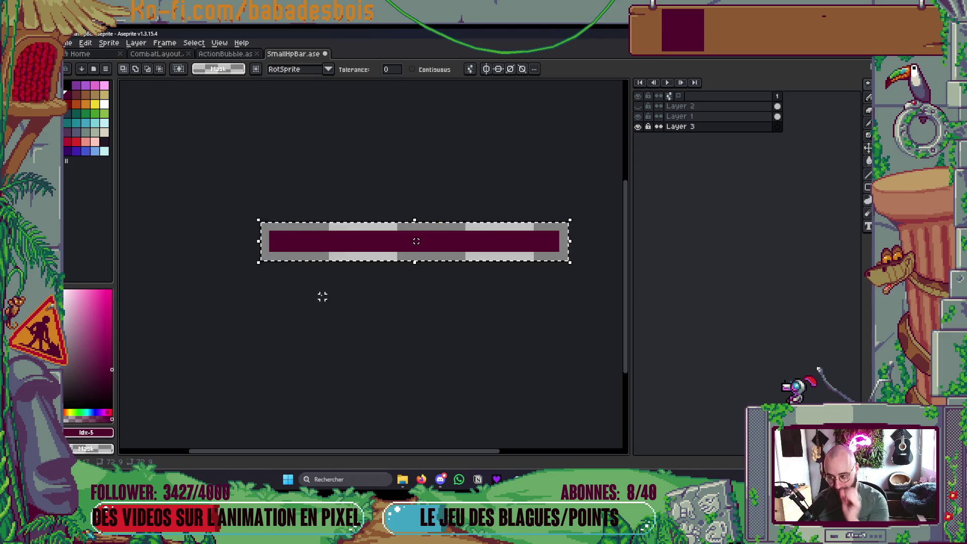
{"action": "key", "text": "Return"}
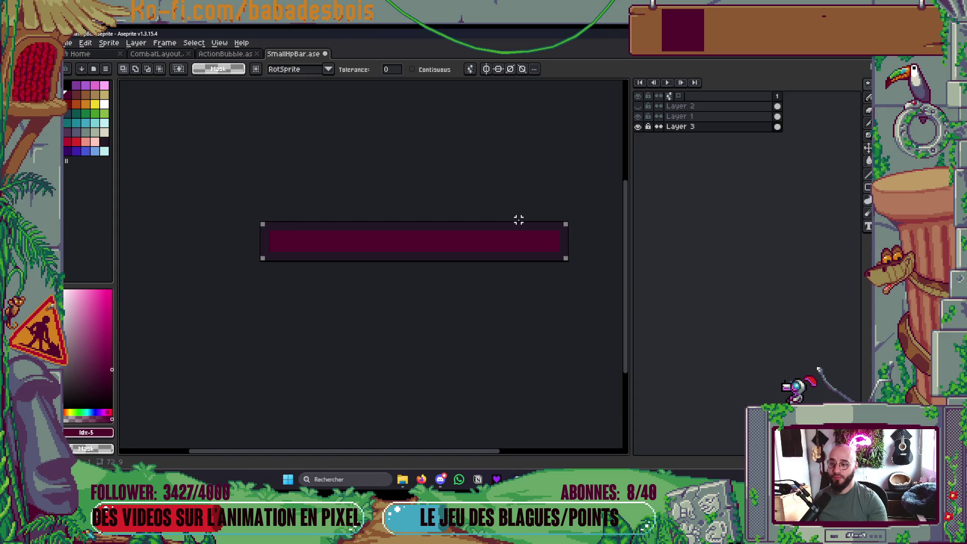
{"action": "left_click", "coordinate": [638, 127]}
{"action": "left_click", "coordinate": [638, 127]}
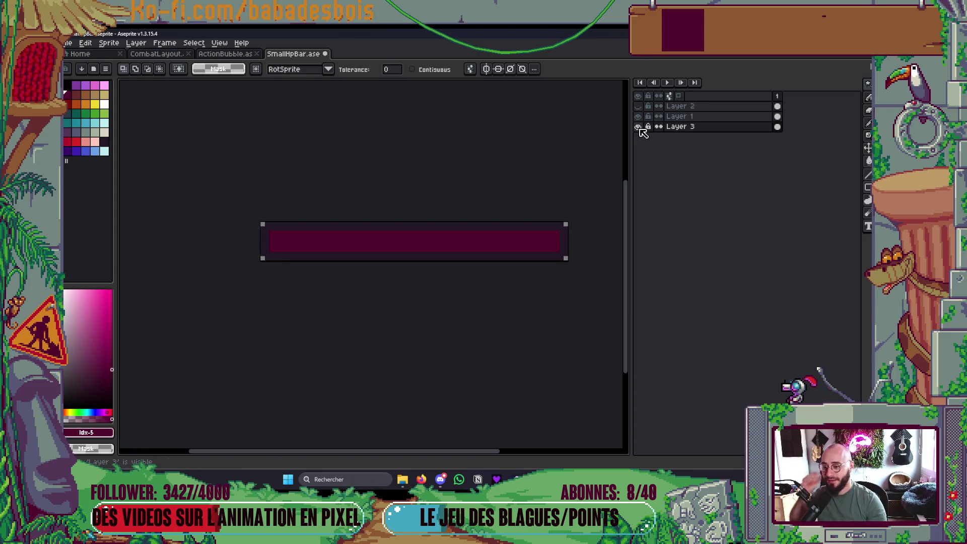
{"action": "left_click", "coordinate": [638, 126]}
{"action": "left_click", "coordinate": [638, 127]}
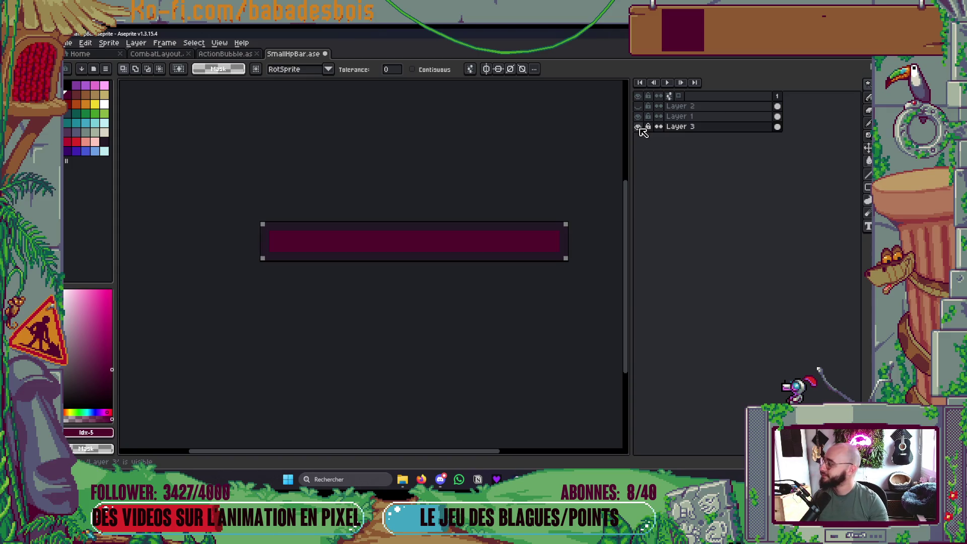
{"action": "left_click", "coordinate": [638, 127]}
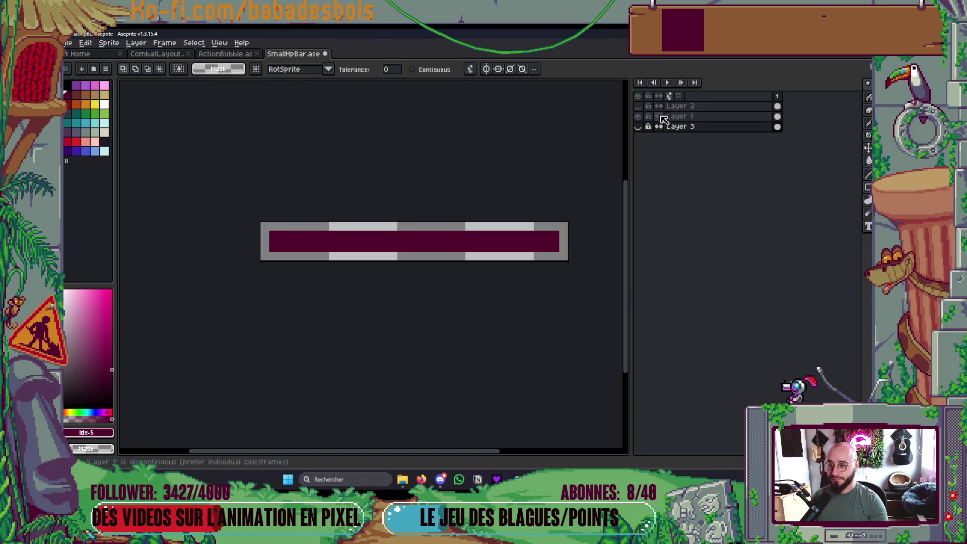
{"action": "left_click", "coordinate": [496, 479]}
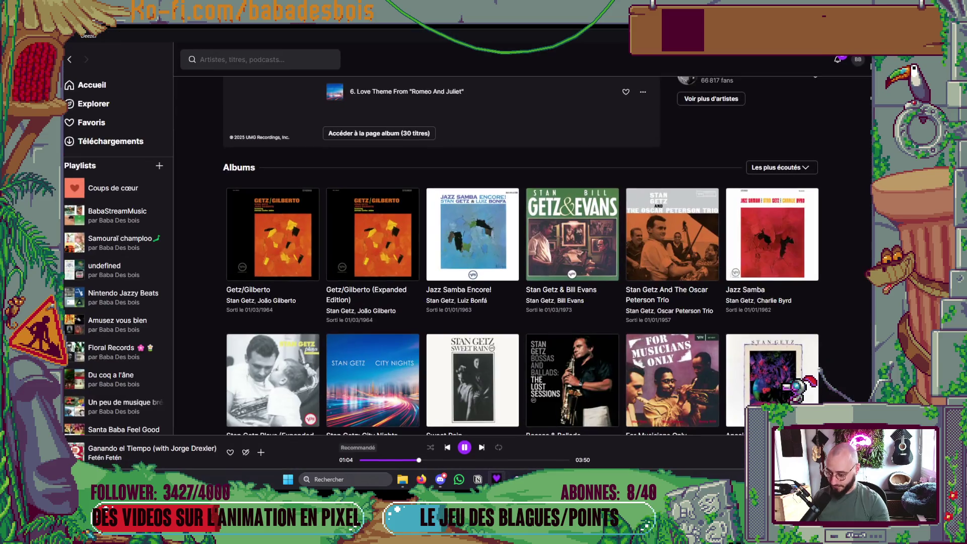
Step: Filter favourite albums for 'chet ba', play the Chet Baker album, and return to Aseprite
{"action": "scroll", "coordinate": [500, 314], "scroll_direction": "down", "scroll_amount": 9}
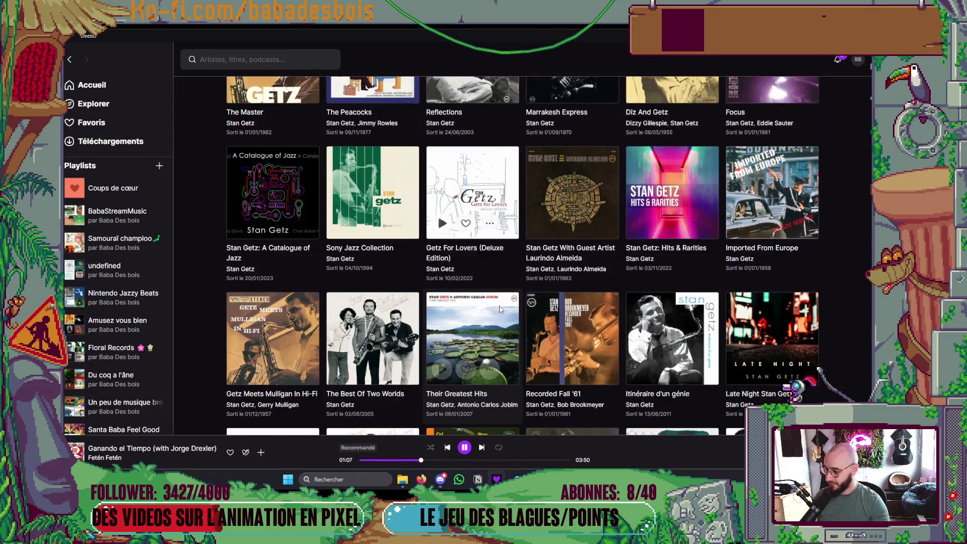
{"action": "scroll", "coordinate": [245, 223], "scroll_direction": "up", "scroll_amount": 15}
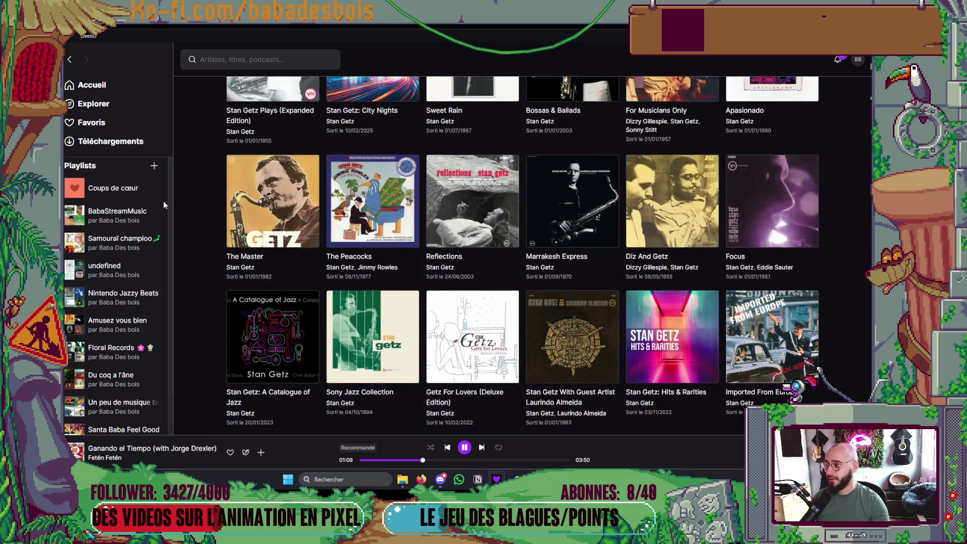
{"action": "scroll", "coordinate": [246, 219], "scroll_direction": "up", "scroll_amount": 3}
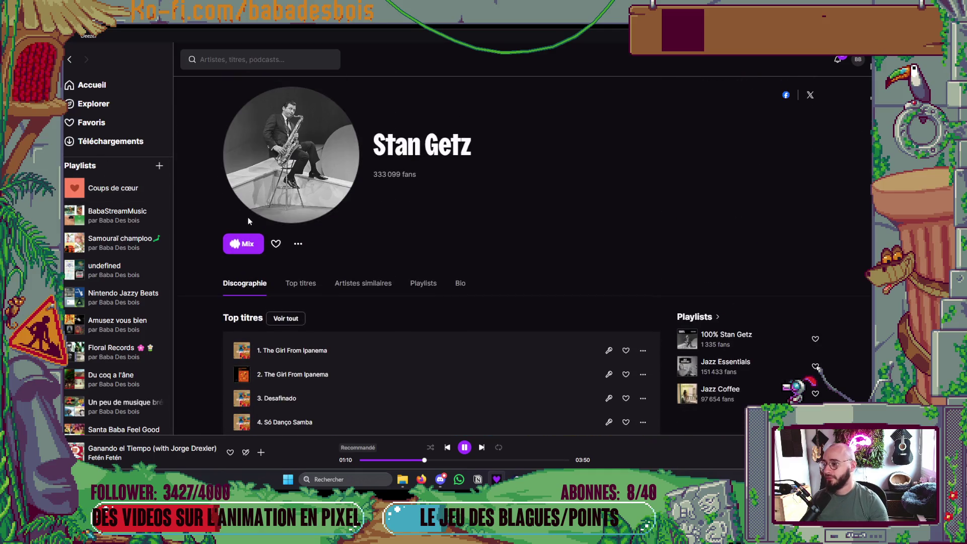
{"action": "left_click", "coordinate": [126, 124]}
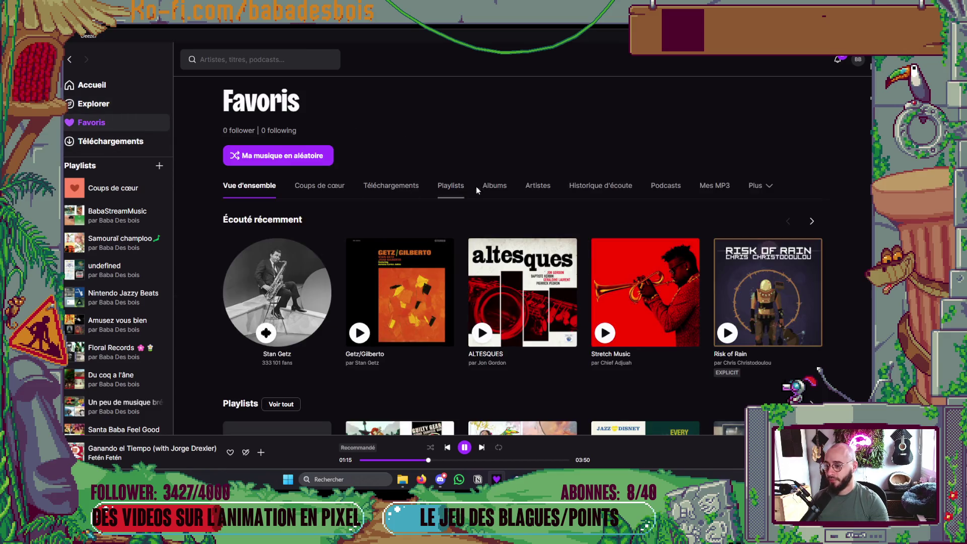
{"action": "left_click", "coordinate": [493, 188]}
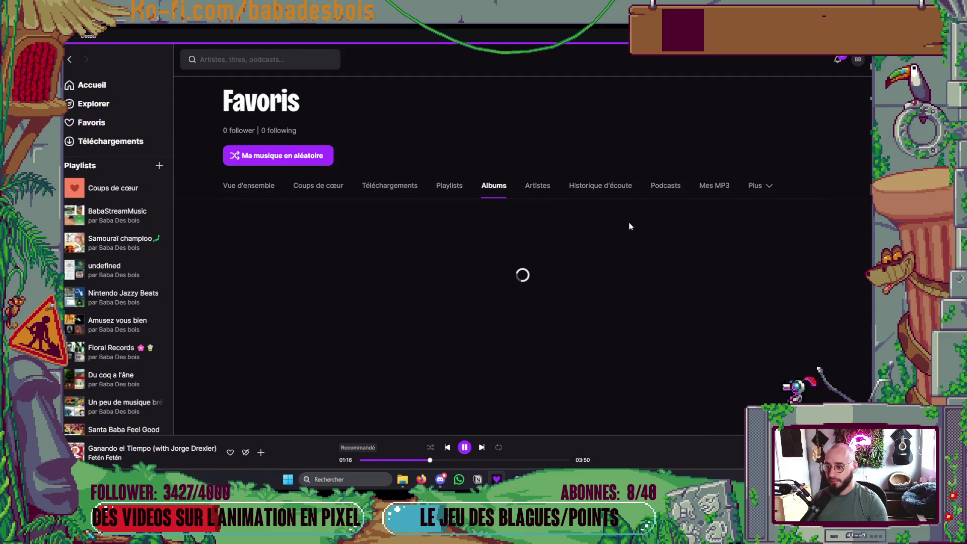
{"action": "left_click", "coordinate": [724, 221]}
{"action": "type", "text": "chet ba"}
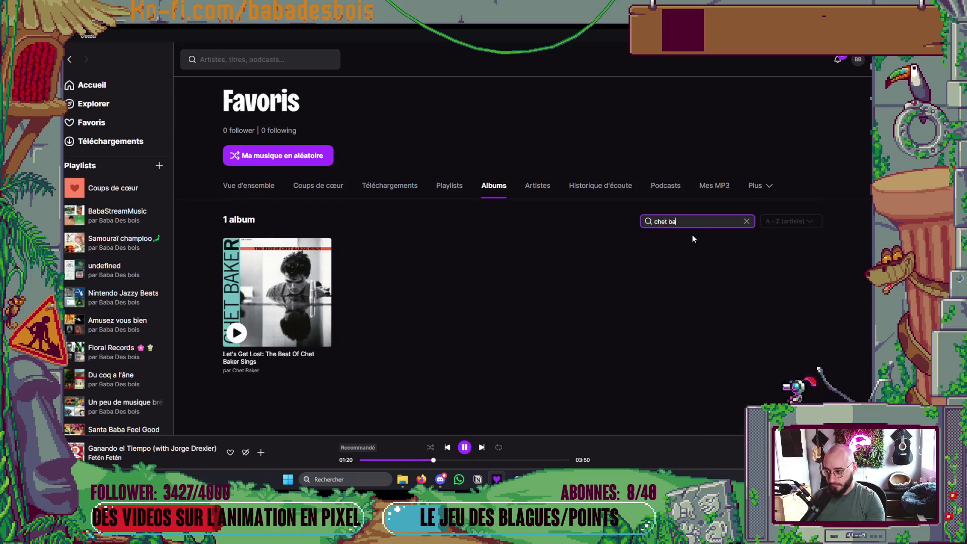
{"action": "left_click", "coordinate": [236, 333]}
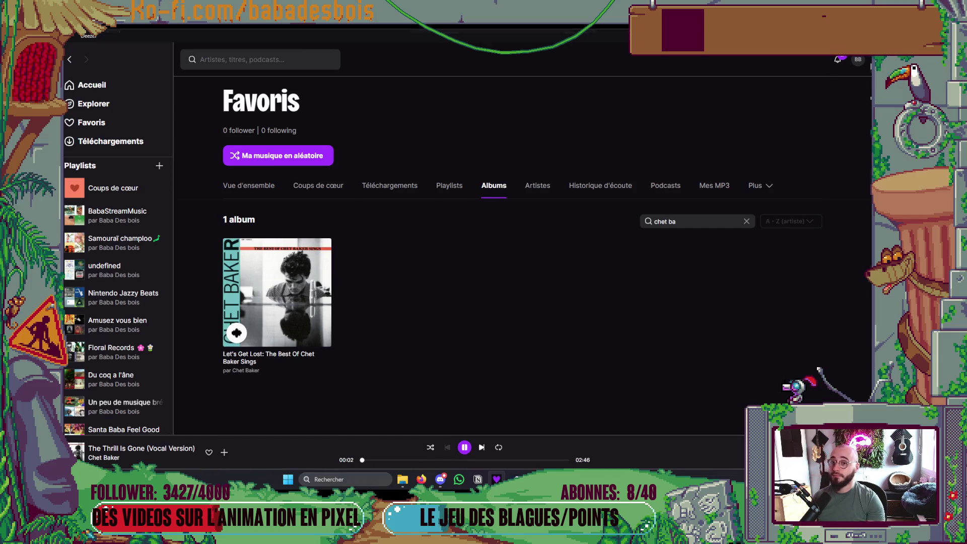
{"action": "key", "text": "alt+Tab"}
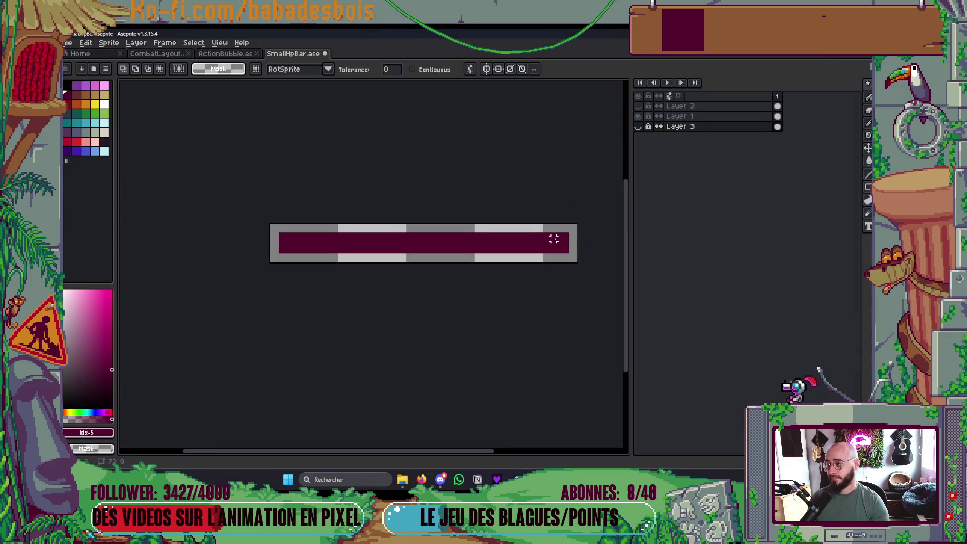
Step: Set up a sprite sheet export of Layer 1 with Trim Sprite and output to a file
{"action": "left_click", "coordinate": [708, 117]}
{"action": "key", "text": "ctrl+shift+e"}
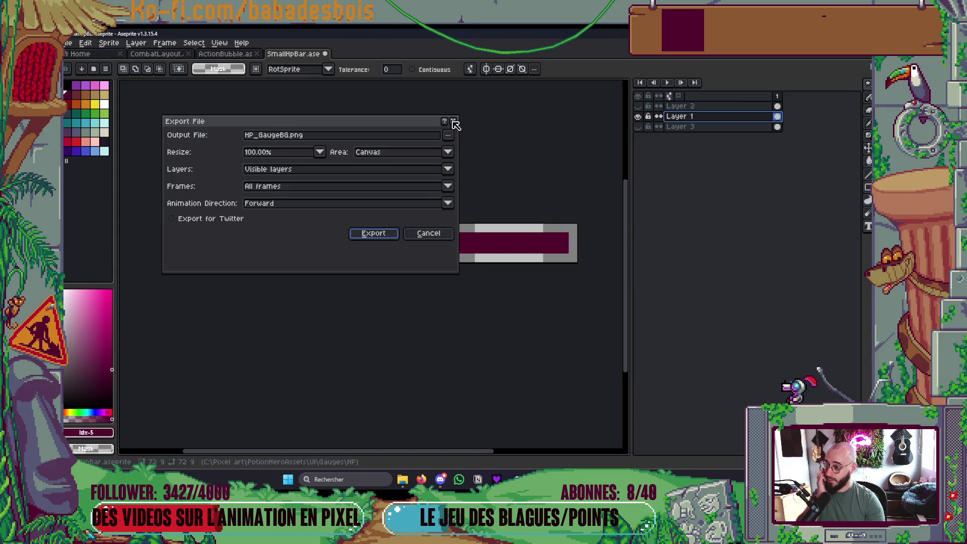
{"action": "left_click", "coordinate": [453, 122]}
{"action": "key", "text": "ctrl+e"}
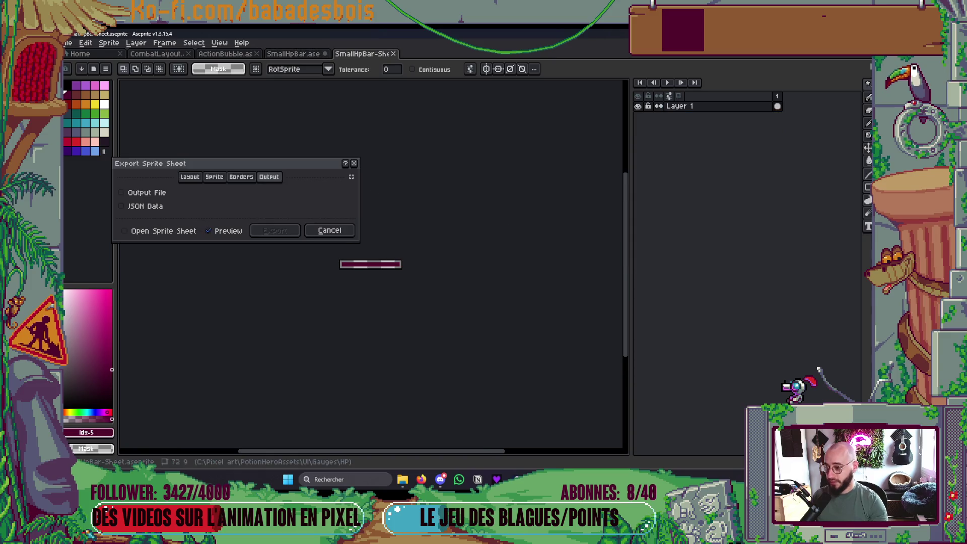
{"action": "left_click", "coordinate": [214, 177]}
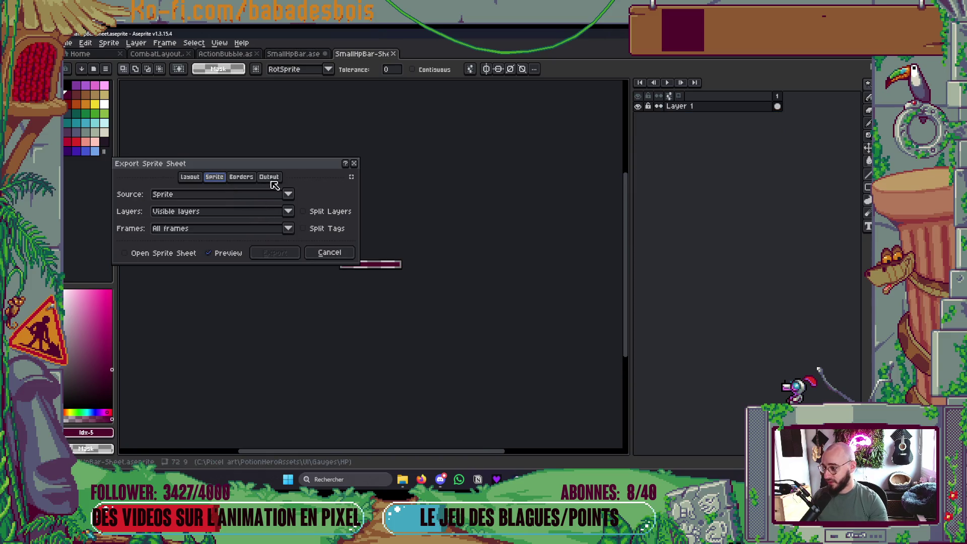
{"action": "left_click_drag", "start_coordinate": [293, 166], "coordinate": [539, 161]}
{"action": "left_click", "coordinate": [436, 174]}
{"action": "left_click", "coordinate": [462, 177]}
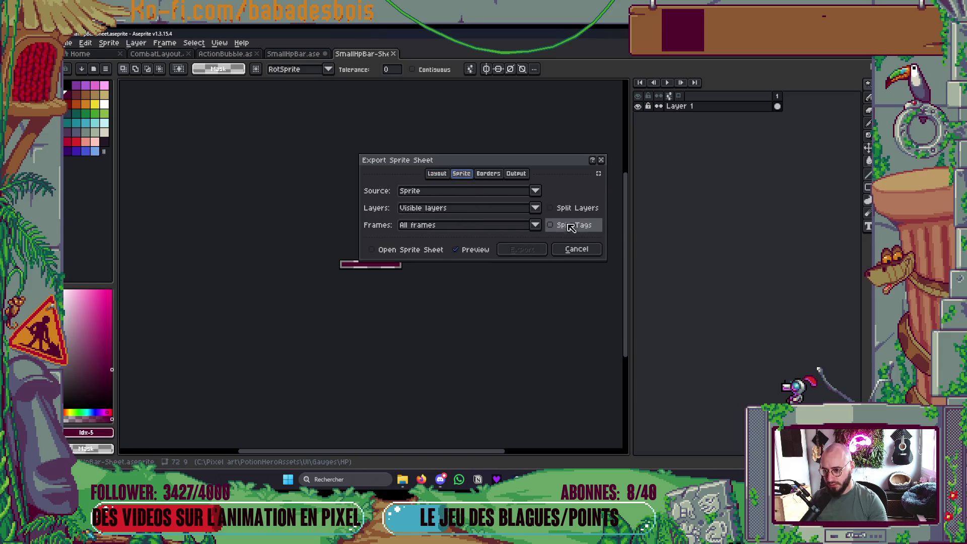
{"action": "left_click", "coordinate": [496, 177]}
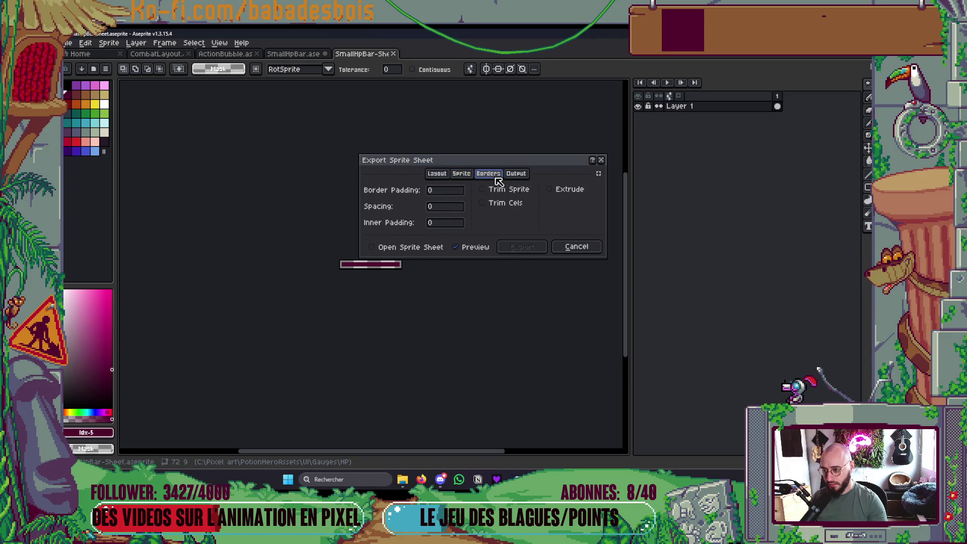
{"action": "left_click", "coordinate": [512, 192]}
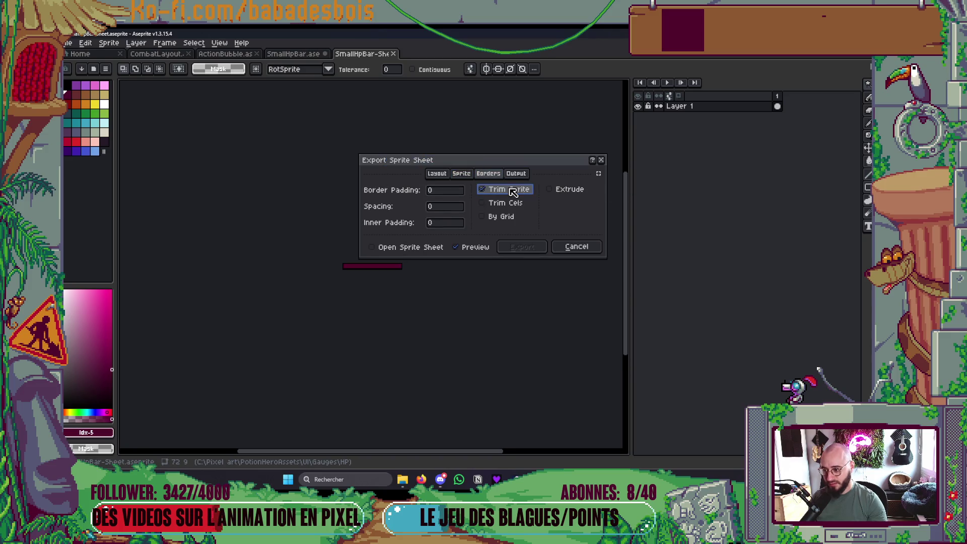
{"action": "left_click", "coordinate": [516, 173]}
{"action": "left_click", "coordinate": [408, 190]}
Step: Export the trimmed background sheet over HP_GaugeBG.png, confirming the replacement
{"action": "left_click", "coordinate": [509, 193]}
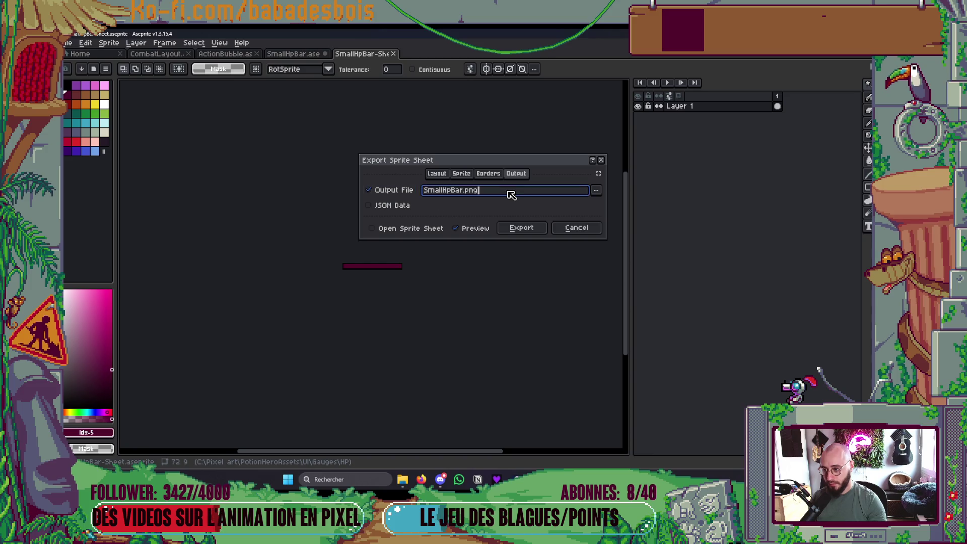
{"action": "left_click", "coordinate": [596, 191]}
{"action": "left_click", "coordinate": [601, 203]}
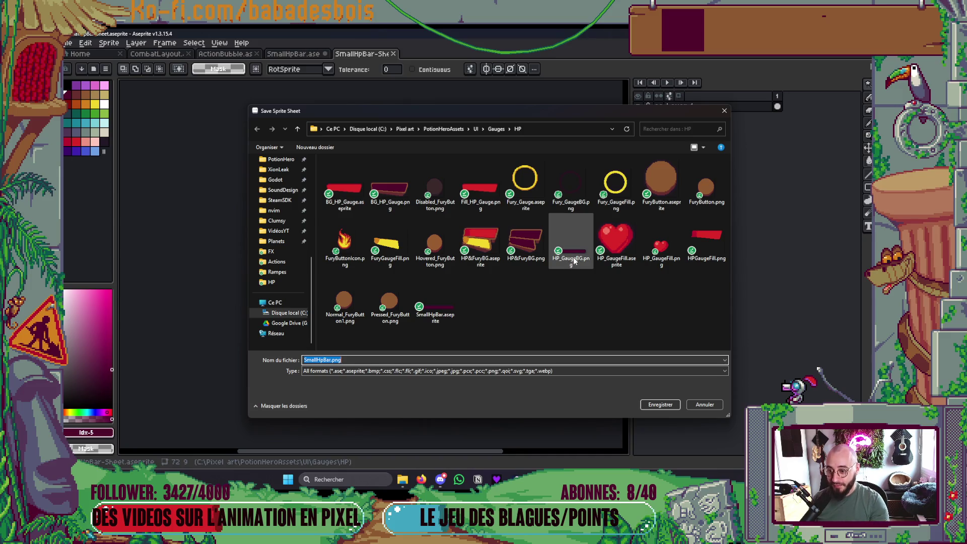
{"action": "mouse_move", "coordinate": [573, 111]}
{"action": "left_mouse_down"}
{"action": "mouse_move", "coordinate": [448, 325]}
{"action": "mouse_move", "coordinate": [490, 280]}
{"action": "mouse_move", "coordinate": [532, 153]}
{"action": "left_mouse_up"}
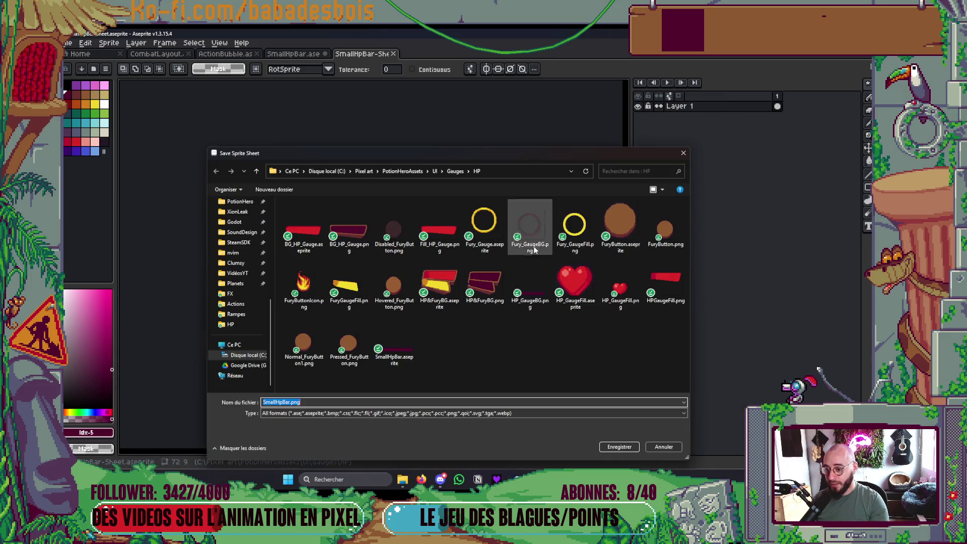
{"action": "left_click", "coordinate": [530, 284]}
{"action": "left_click", "coordinate": [619, 447]}
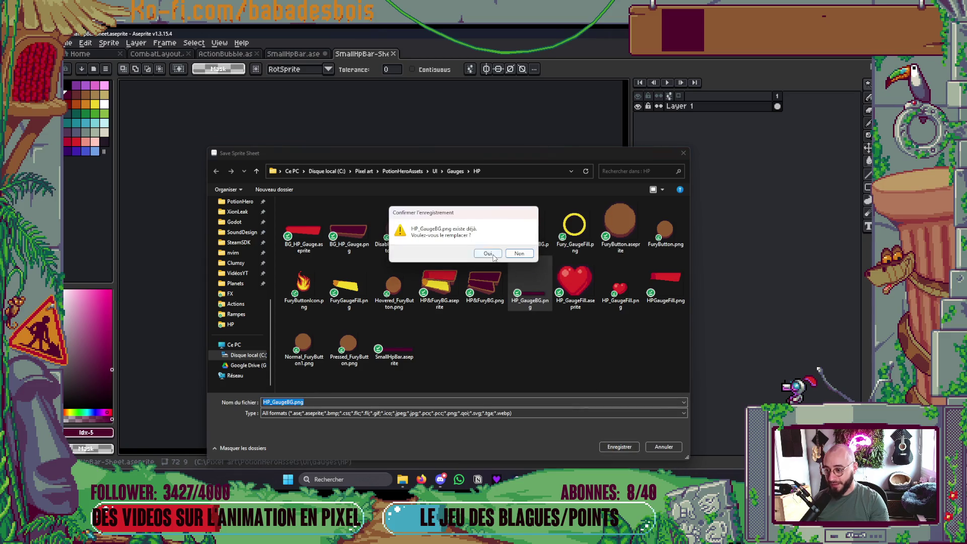
{"action": "left_click", "coordinate": [494, 255]}
{"action": "left_click", "coordinate": [521, 229]}
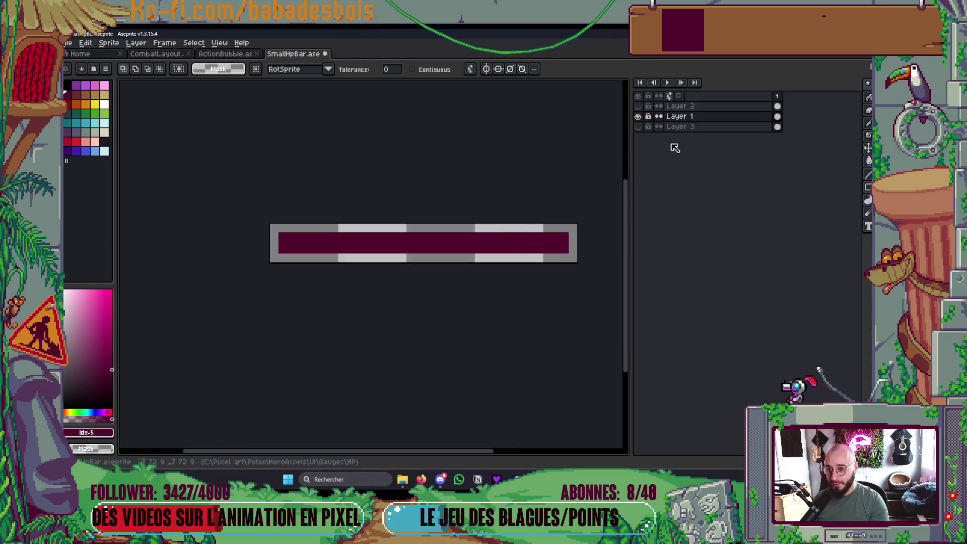
Step: Hide Layer 1 and export the red fill sheet over HP_GaugeFill.png
{"action": "left_click", "coordinate": [638, 117]}
{"action": "key", "text": "ctrl+alt+shift+s"}
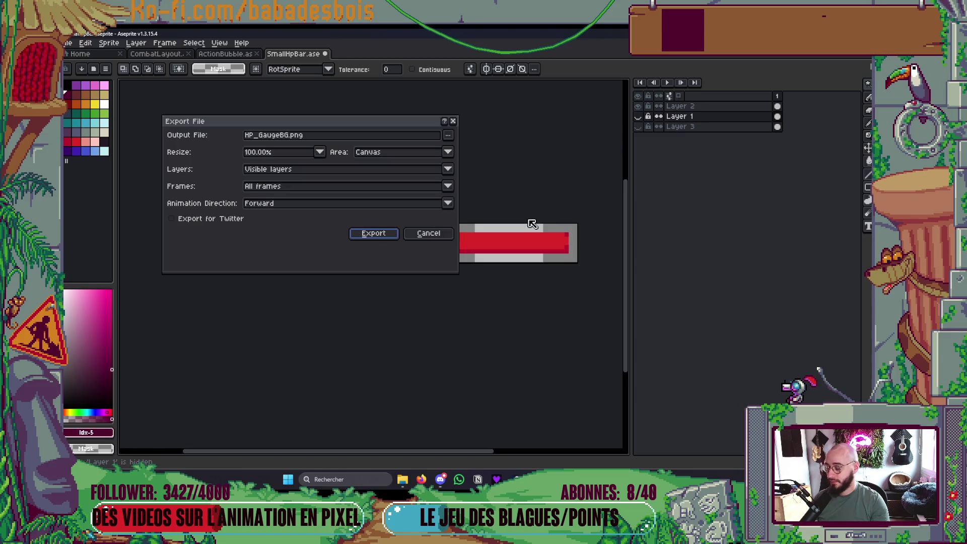
{"action": "key", "text": "Return"}
{"action": "key", "text": "ctrl+e"}
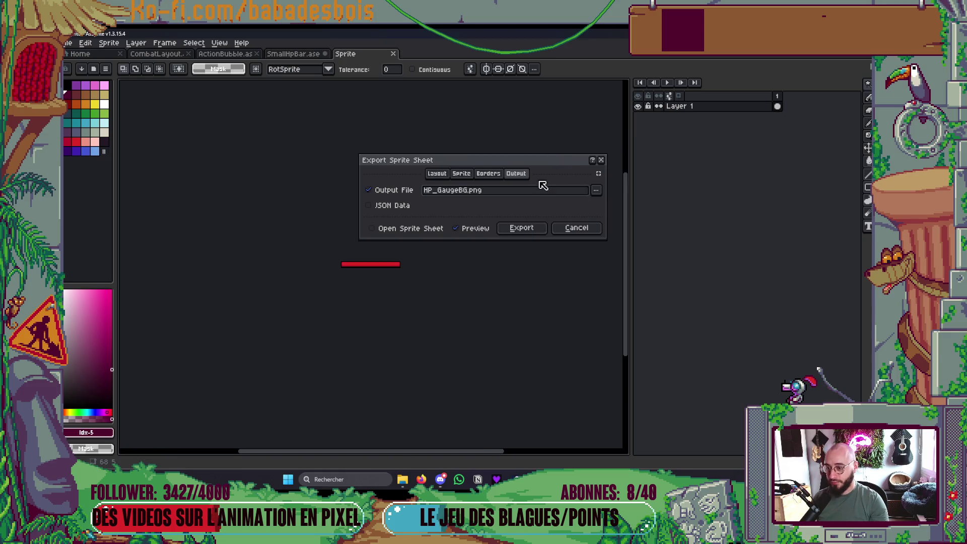
{"action": "left_click", "coordinate": [594, 193]}
{"action": "left_click", "coordinate": [603, 201]}
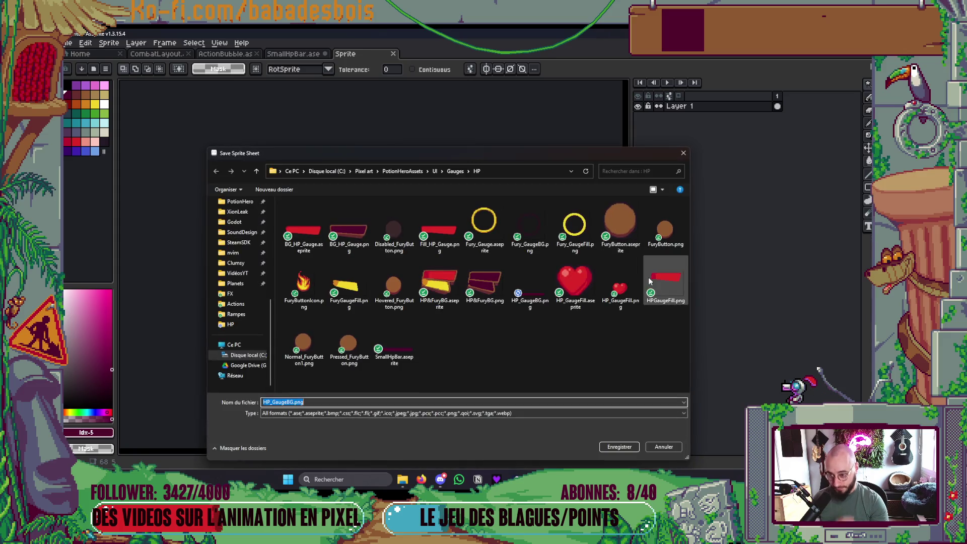
{"action": "left_click", "coordinate": [622, 290]}
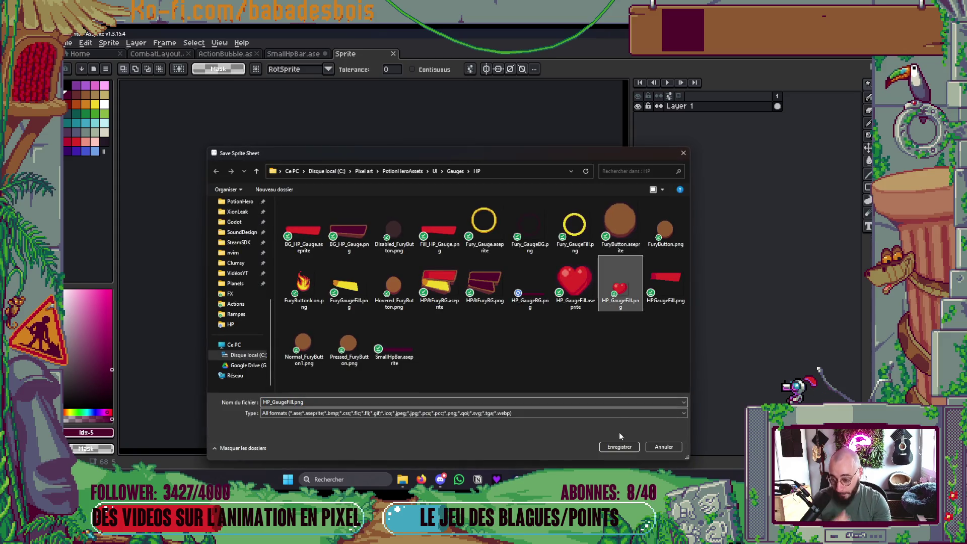
{"action": "left_click", "coordinate": [620, 447]}
{"action": "left_click", "coordinate": [483, 252]}
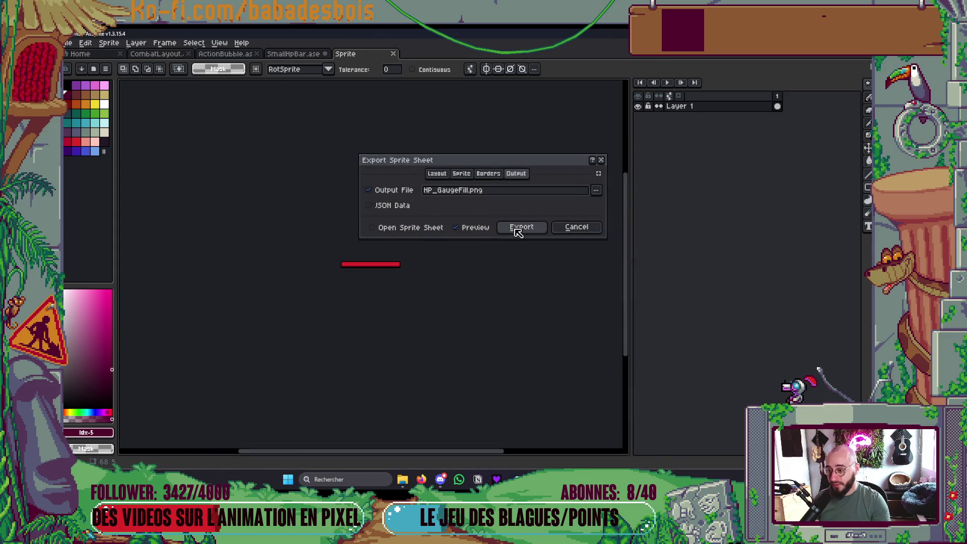
{"action": "left_click", "coordinate": [519, 227]}
Step: Show only Layer 3's border and export it as a new HP_GaugeBorder.png
{"action": "left_click", "coordinate": [637, 106]}
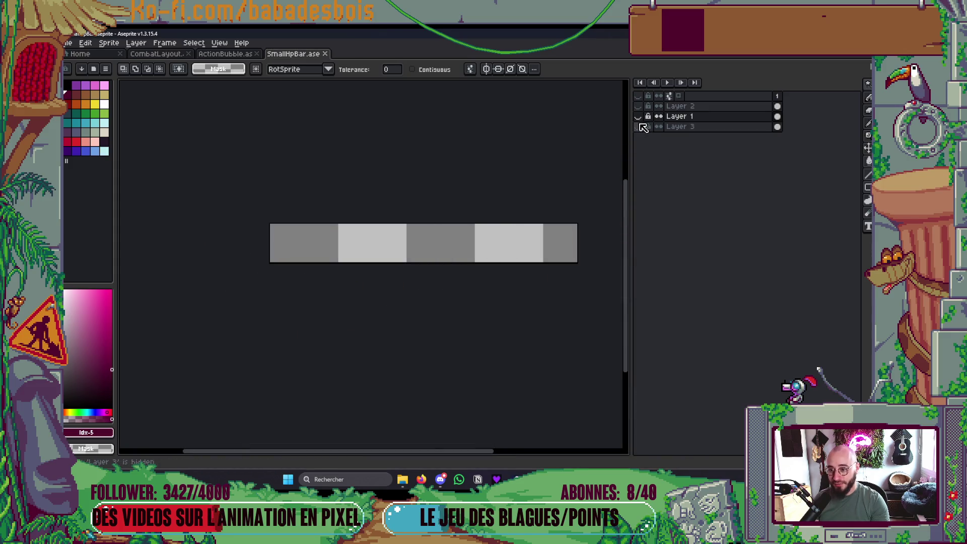
{"action": "left_click", "coordinate": [638, 127]}
{"action": "key", "text": "ctrl+alt+shift+s"}
{"action": "left_click", "coordinate": [448, 135]}
{"action": "left_click", "coordinate": [462, 148]}
{"action": "left_click", "coordinate": [530, 284]}
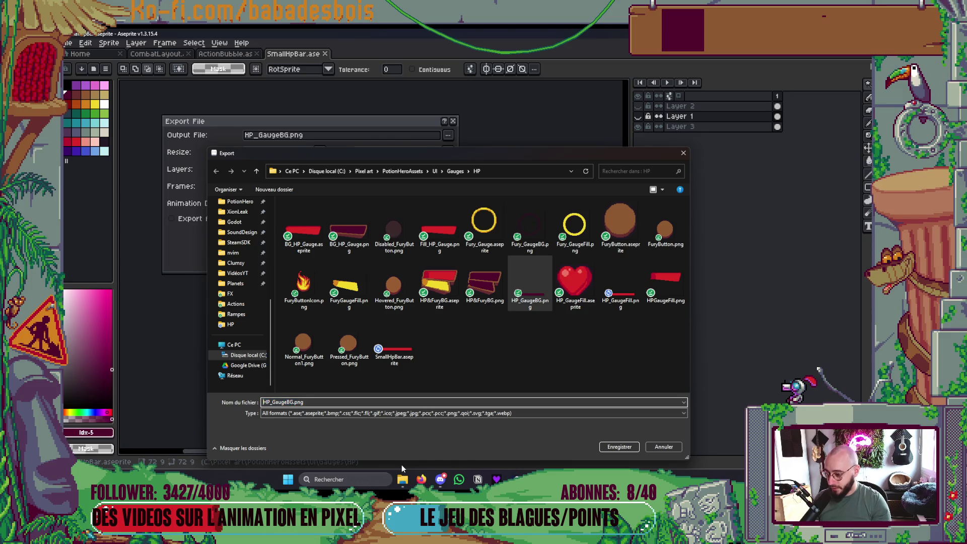
{"action": "key", "text": "Delete"}
{"action": "type", "text": "op"}
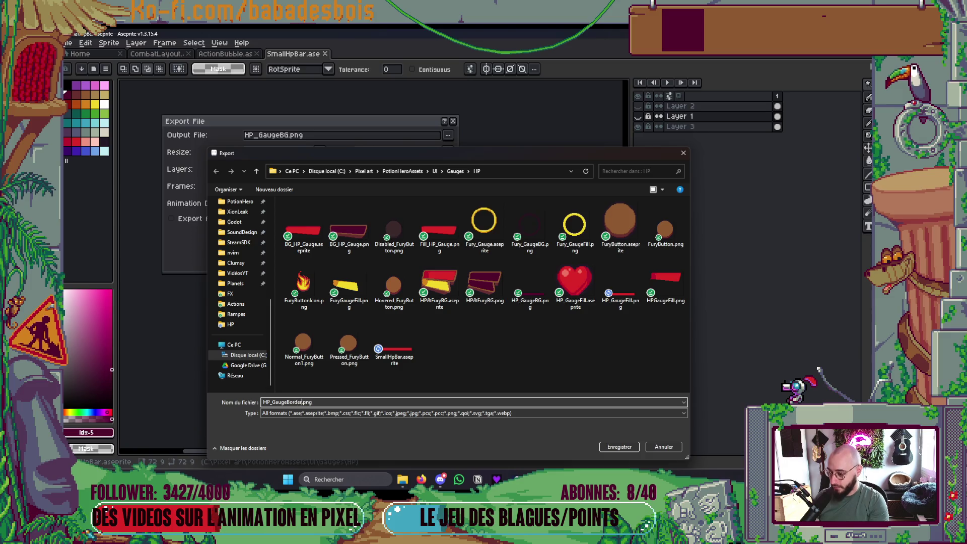
{"action": "left_click", "coordinate": [619, 446]}
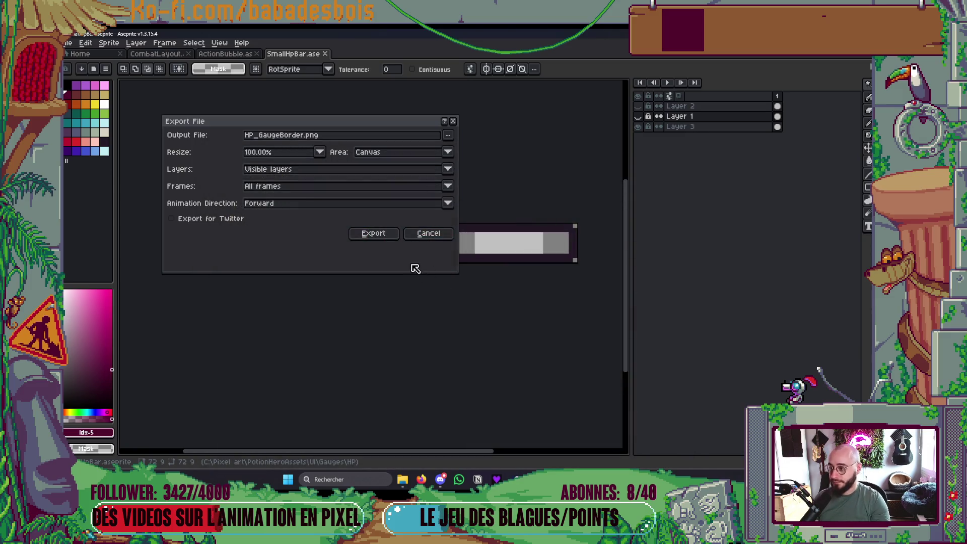
{"action": "left_click", "coordinate": [375, 233]}
Step: Save the SmallHpBar sprite, then cancel a reopened sprite sheet export
{"action": "key", "text": "ctrl+s"}
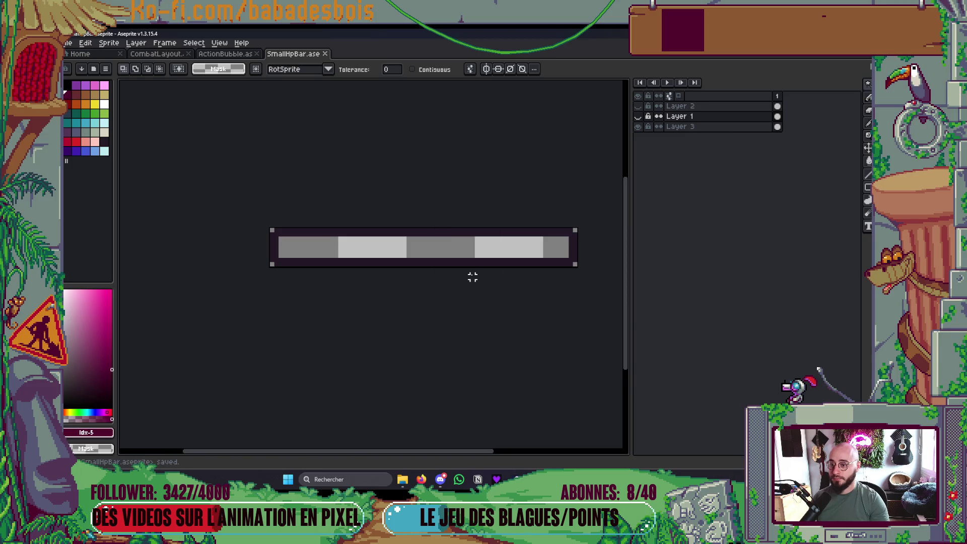
{"action": "key", "text": "ctrl+e"}
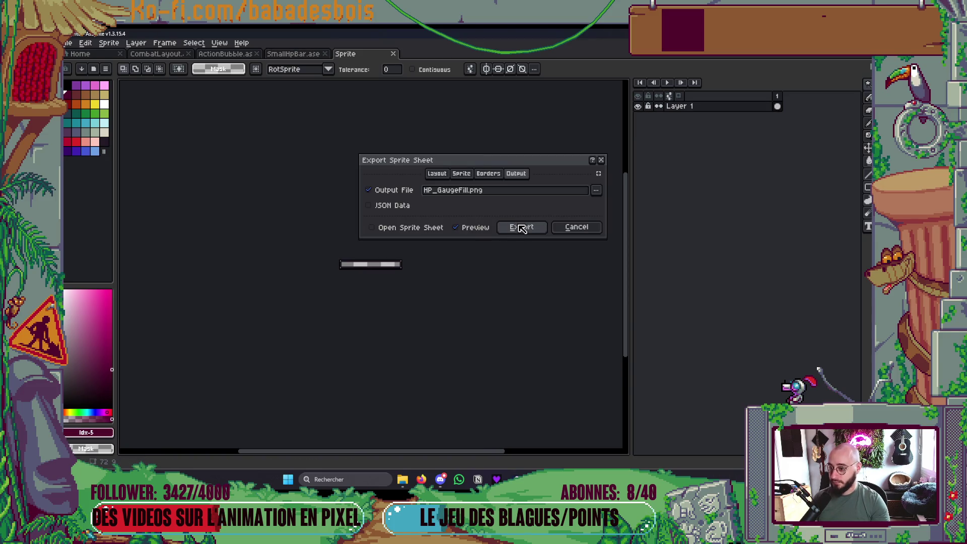
{"action": "left_click", "coordinate": [596, 191]}
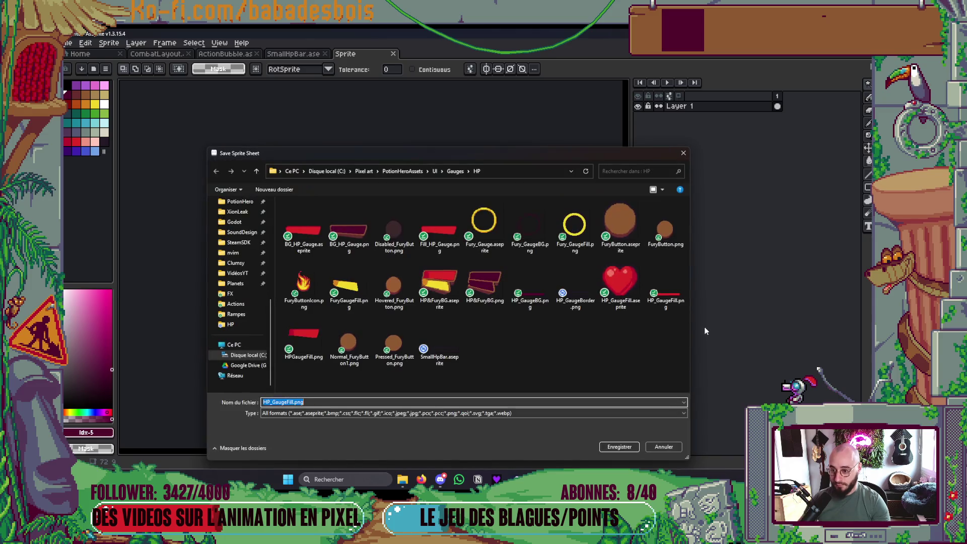
{"action": "left_click", "coordinate": [683, 154]}
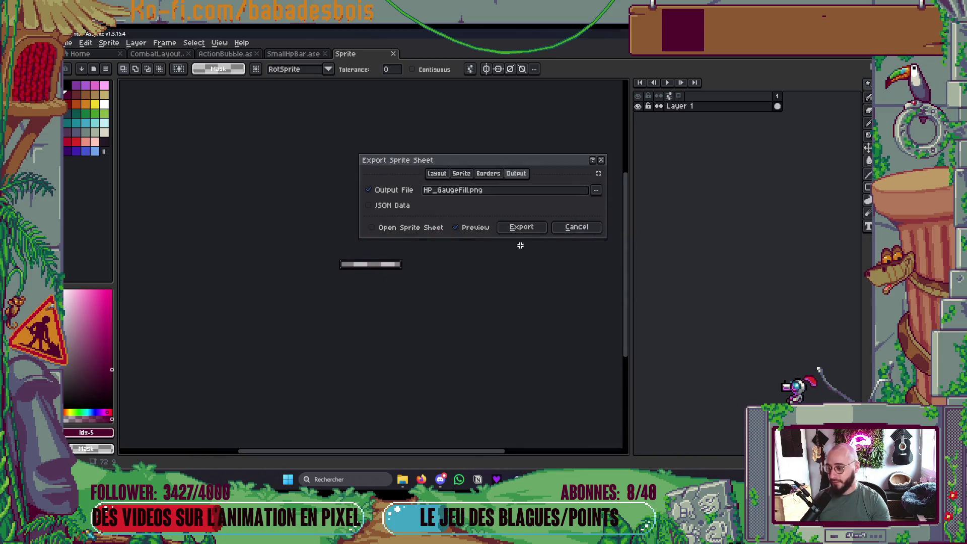
{"action": "left_click", "coordinate": [603, 160]}
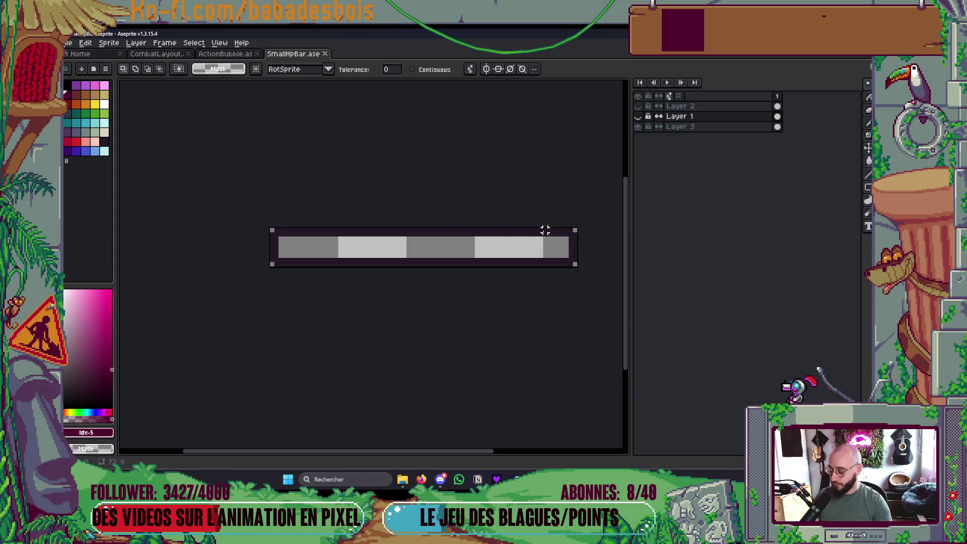
Step: Switch to the CombatLayout document, zoom to the HP bar's last square, and save it
{"action": "left_click", "coordinate": [170, 54]}
{"action": "scroll", "coordinate": [464, 255], "scroll_direction": "down", "scroll_amount": 4}
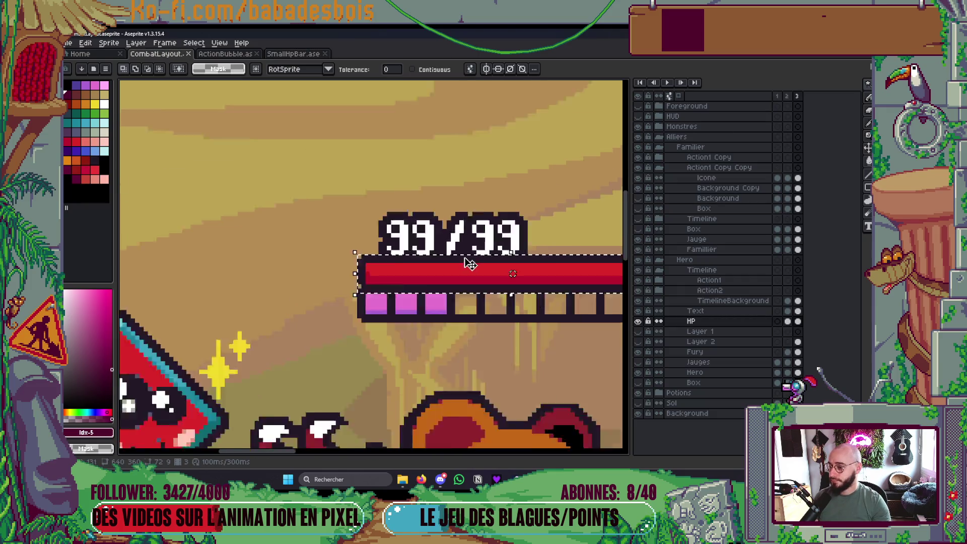
{"action": "scroll", "coordinate": [506, 322], "scroll_direction": "down", "scroll_amount": 1}
{"action": "left_click_drag", "start_coordinate": [506, 322], "coordinate": [444, 271]}
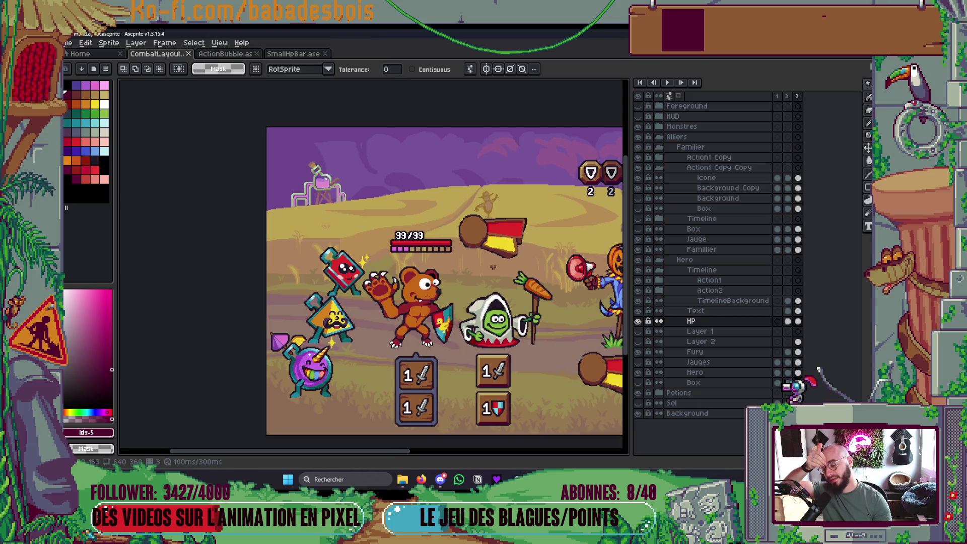
{"action": "scroll", "coordinate": [401, 245], "scroll_direction": "up", "scroll_amount": 3}
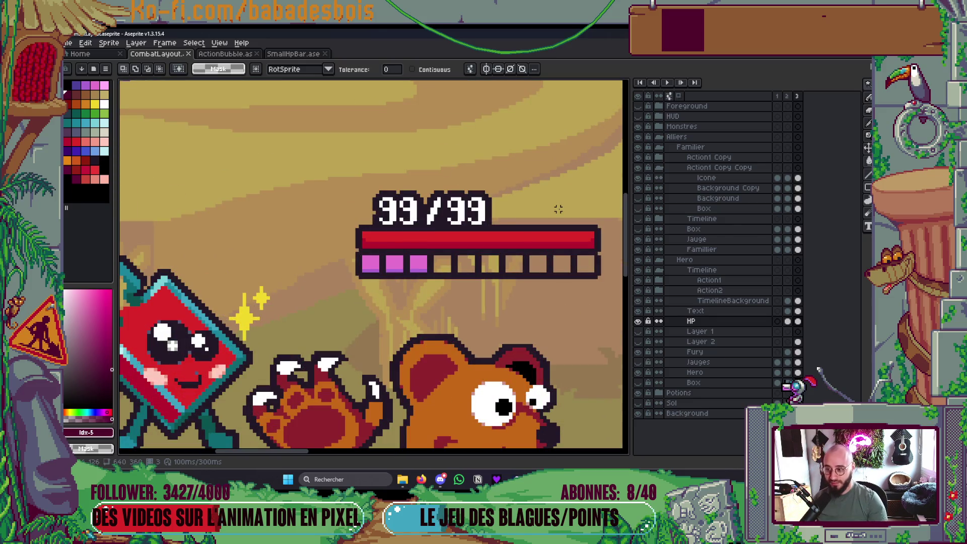
{"action": "scroll", "coordinate": [466, 319], "scroll_direction": "right", "scroll_amount": 3}
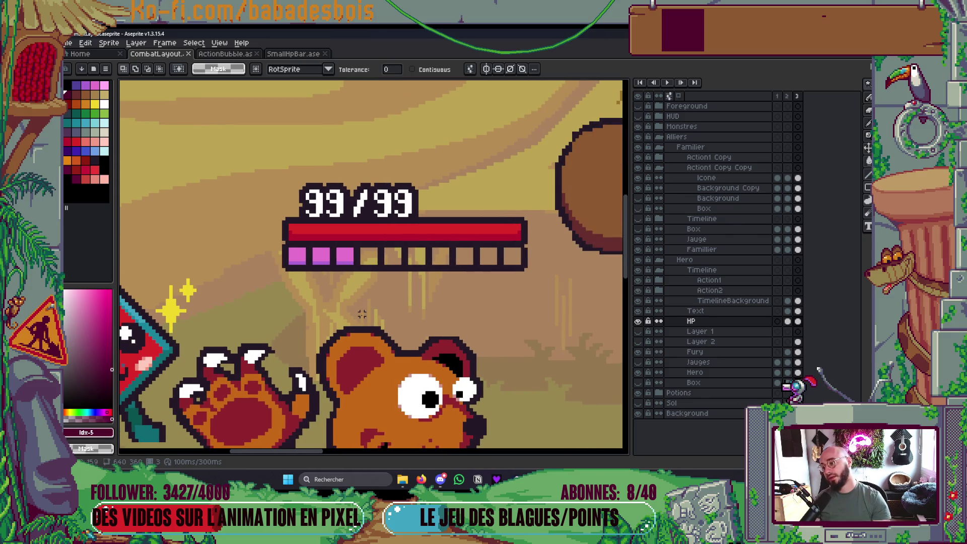
{"action": "scroll", "coordinate": [499, 280], "scroll_direction": "up", "scroll_amount": 2}
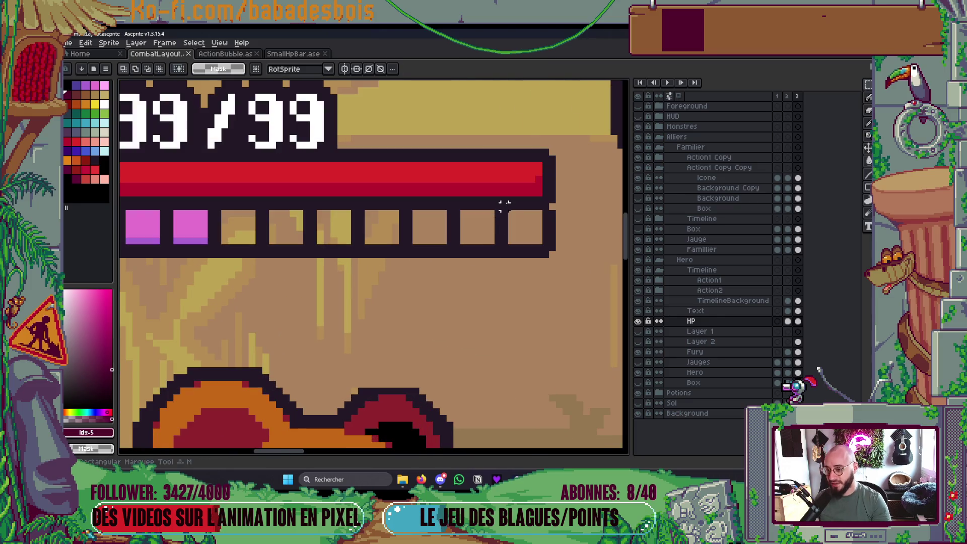
{"action": "left_click_drag", "start_coordinate": [505, 201], "coordinate": [552, 254]}
{"action": "scroll", "coordinate": [571, 287], "scroll_direction": "down", "scroll_amount": 2}
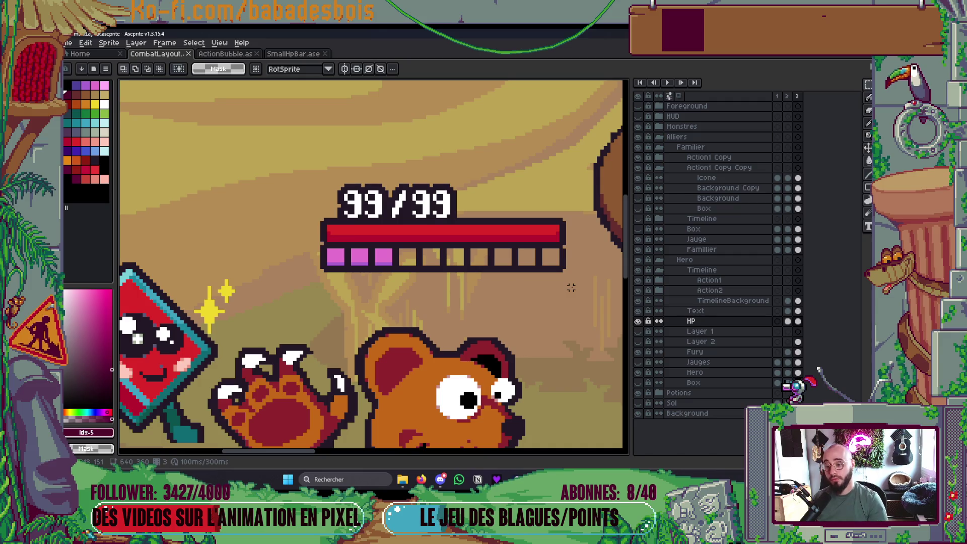
{"action": "scroll", "coordinate": [571, 287], "scroll_direction": "down", "scroll_amount": 5}
{"action": "scroll", "coordinate": [562, 292], "scroll_direction": "up", "scroll_amount": 2}
{"action": "key", "text": "ctrl+s"}
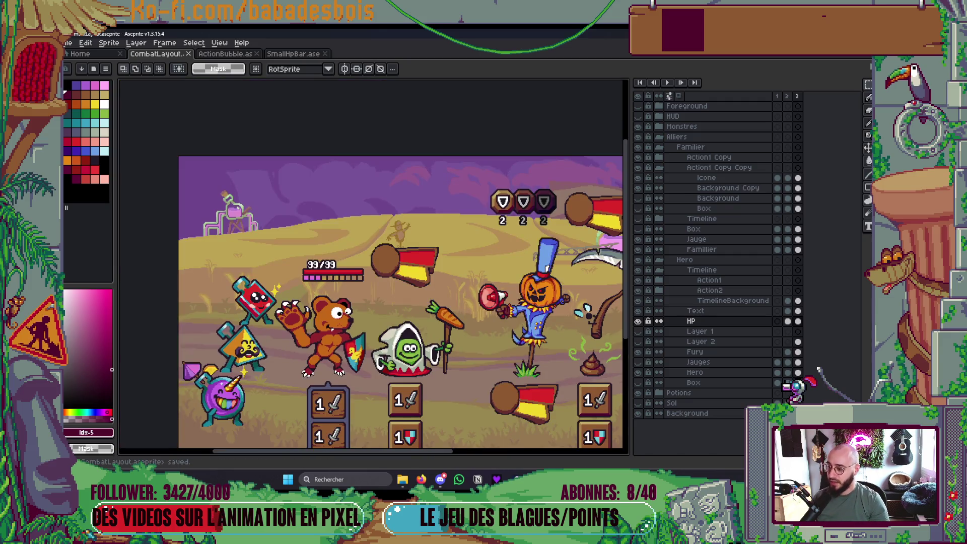
Step: Hide the timeline to enlarge the canvas and select the HP bar's last cell
{"action": "scroll", "coordinate": [327, 279], "scroll_direction": "up", "scroll_amount": 5}
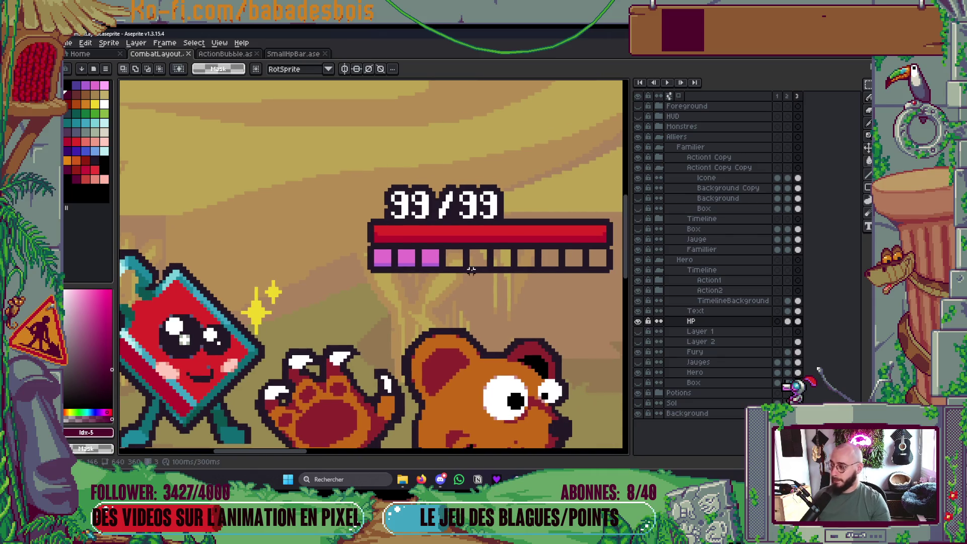
{"action": "scroll", "coordinate": [511, 270], "scroll_direction": "up", "scroll_amount": 1}
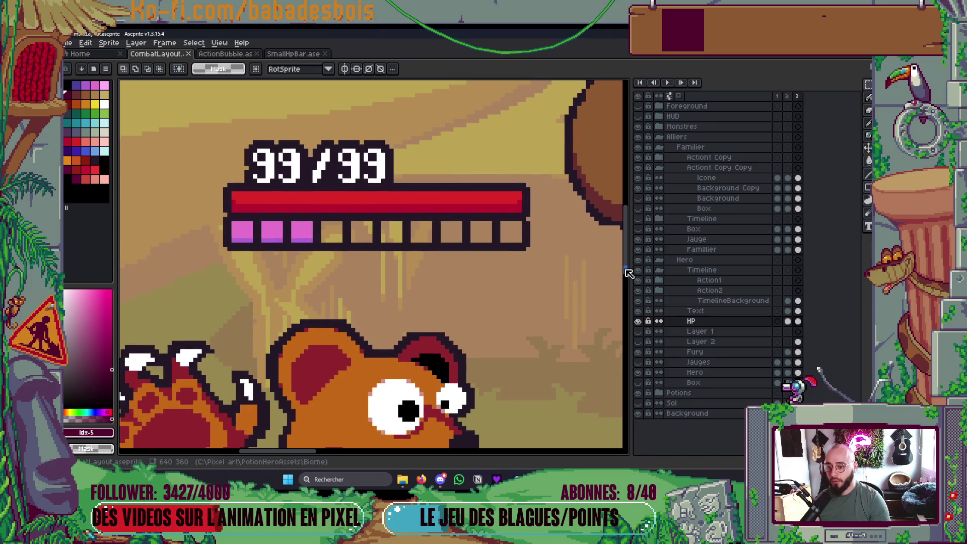
{"action": "mouse_move", "coordinate": [631, 277]}
{"action": "left_mouse_down"}
{"action": "mouse_move", "coordinate": [697, 288]}
{"action": "mouse_move", "coordinate": [670, 297]}
{"action": "left_mouse_up"}
{"action": "key", "text": "Tab"}
{"action": "left_click_drag", "start_coordinate": [555, 322], "coordinate": [578, 331]}
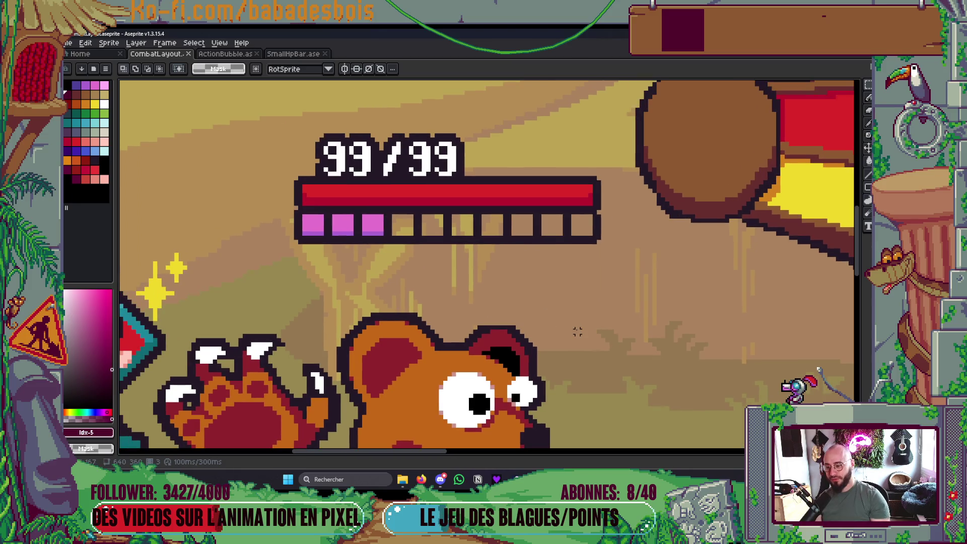
{"action": "scroll", "coordinate": [577, 332], "scroll_direction": "down", "scroll_amount": 3}
{"action": "scroll", "coordinate": [535, 291], "scroll_direction": "up", "scroll_amount": 2}
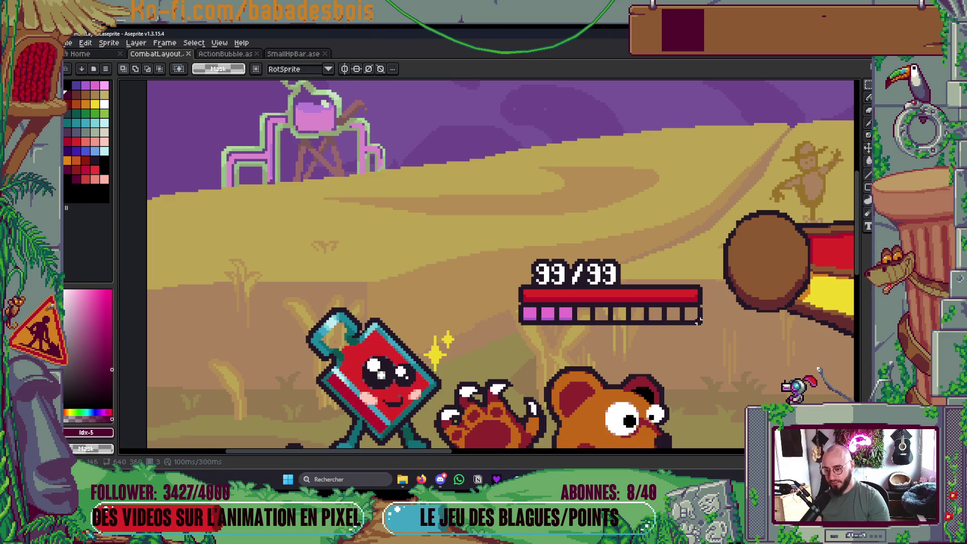
{"action": "scroll", "coordinate": [699, 320], "scroll_direction": "up", "scroll_amount": 4}
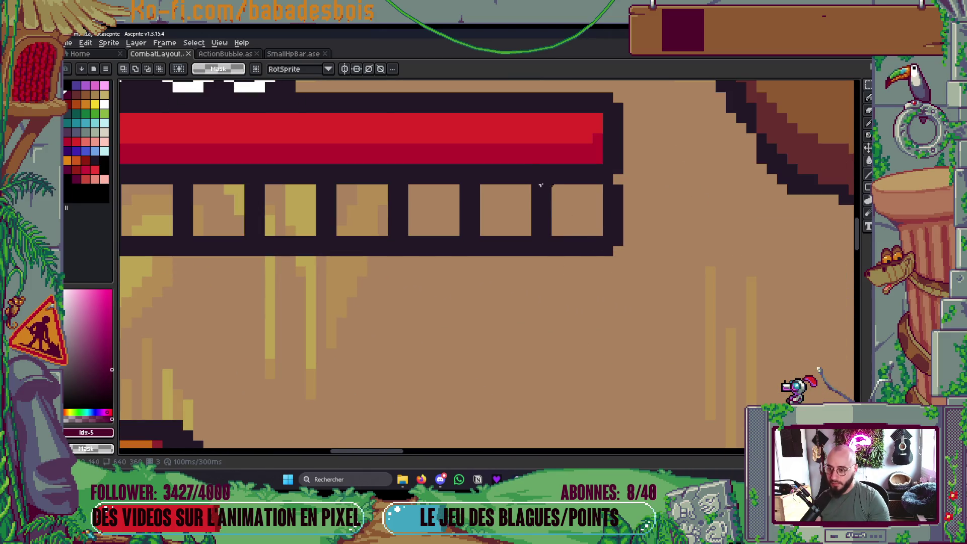
{"action": "left_click_drag", "start_coordinate": [536, 170], "coordinate": [623, 256]}
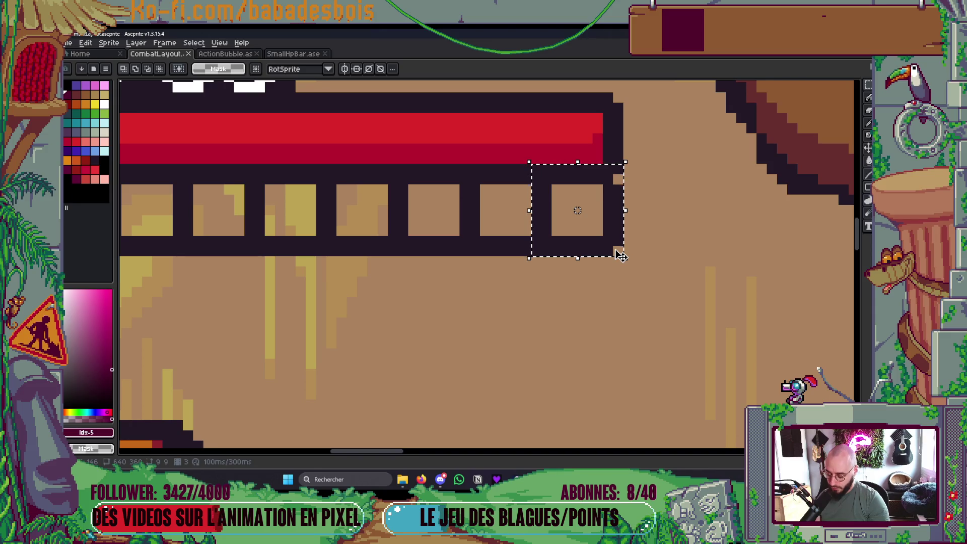
Step: Copy the last HP cell and paste it into a new 9×9 sprite
{"action": "key", "text": "v"}
{"action": "key", "text": "ctrl+c"}
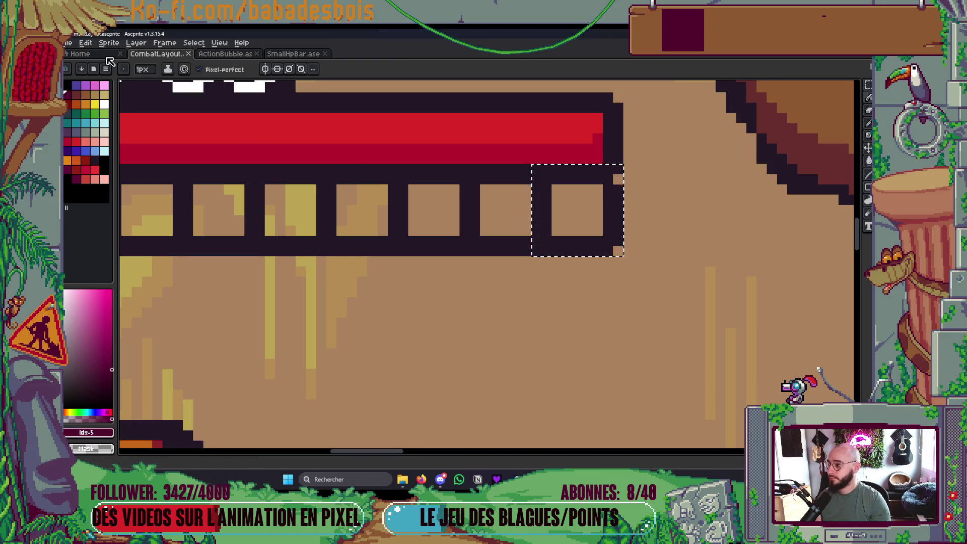
{"action": "left_click", "coordinate": [80, 53]}
{"action": "left_click", "coordinate": [121, 70]}
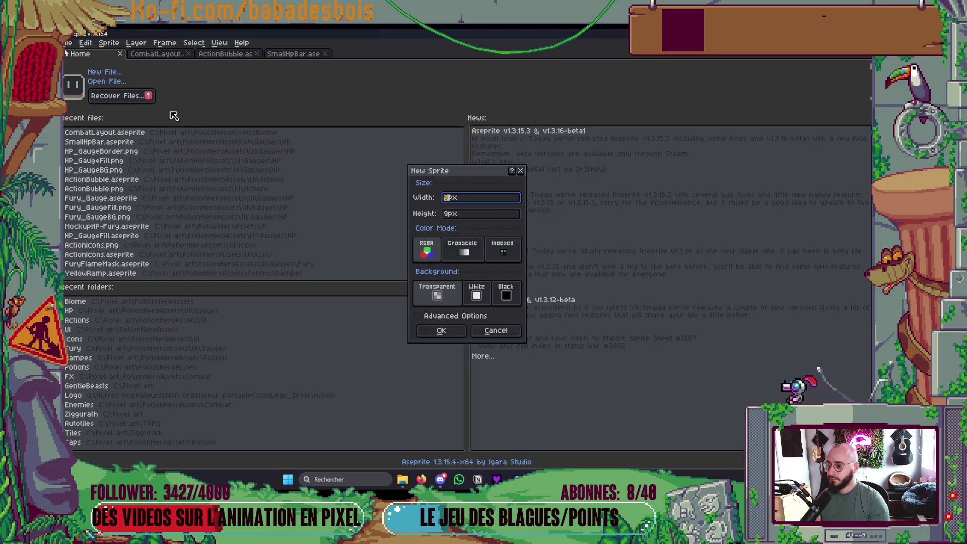
{"action": "key", "text": "Return"}
{"action": "key", "text": "ctrl+v"}
{"action": "scroll", "coordinate": [439, 253], "scroll_direction": "up", "scroll_amount": 6}
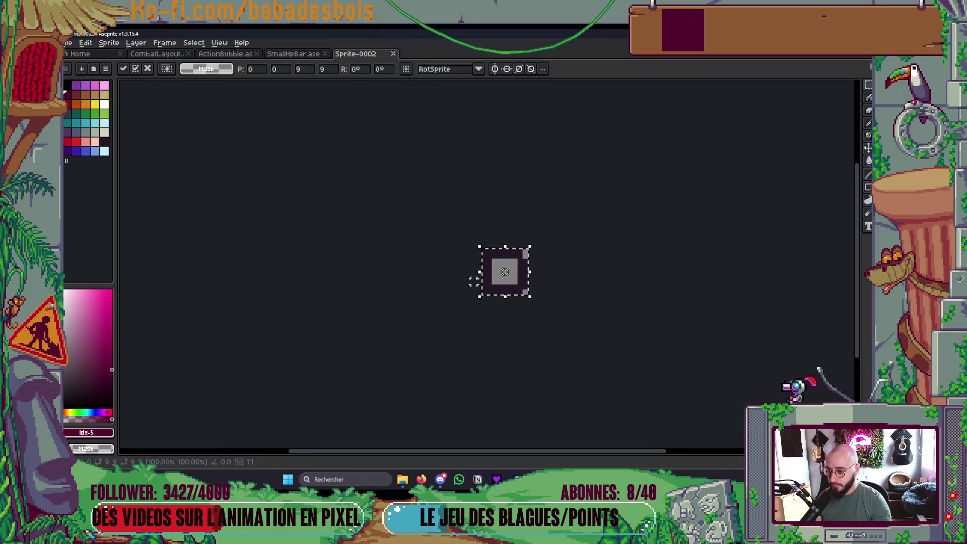
{"action": "key", "text": "Return"}
Step: Paint grey pixels into the corners of the pasted cell
{"action": "left_click", "coordinate": [488, 311]}
{"action": "left_click", "coordinate": [488, 201]}
{"action": "left_click_drag", "start_coordinate": [634, 325], "coordinate": [566, 319]}
{"action": "left_click", "coordinate": [542, 240], "text": "alt"}
{"action": "left_click", "coordinate": [534, 204]}
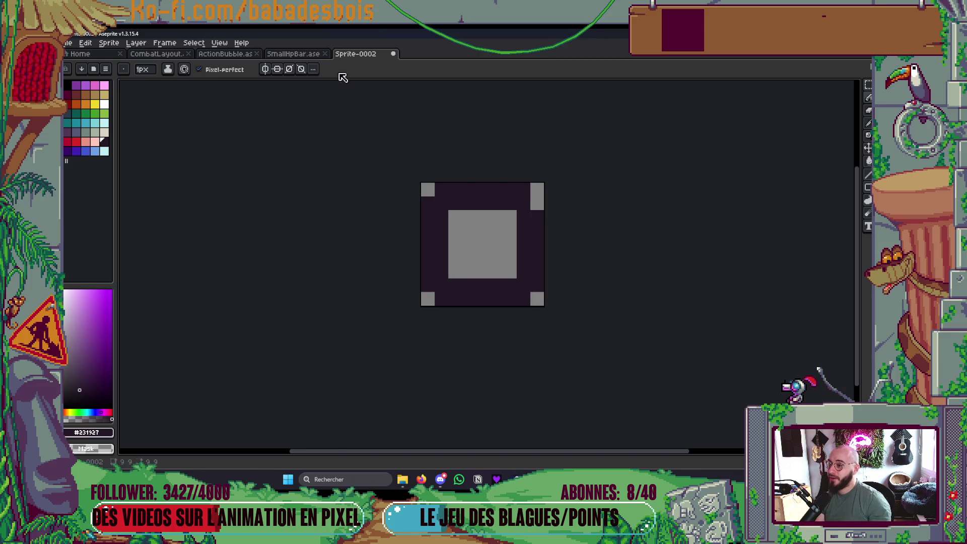
Step: Cycle through the open documents back to CombatLayout
{"action": "left_click", "coordinate": [304, 53]}
{"action": "left_click", "coordinate": [226, 54]}
{"action": "left_click", "coordinate": [156, 53]}
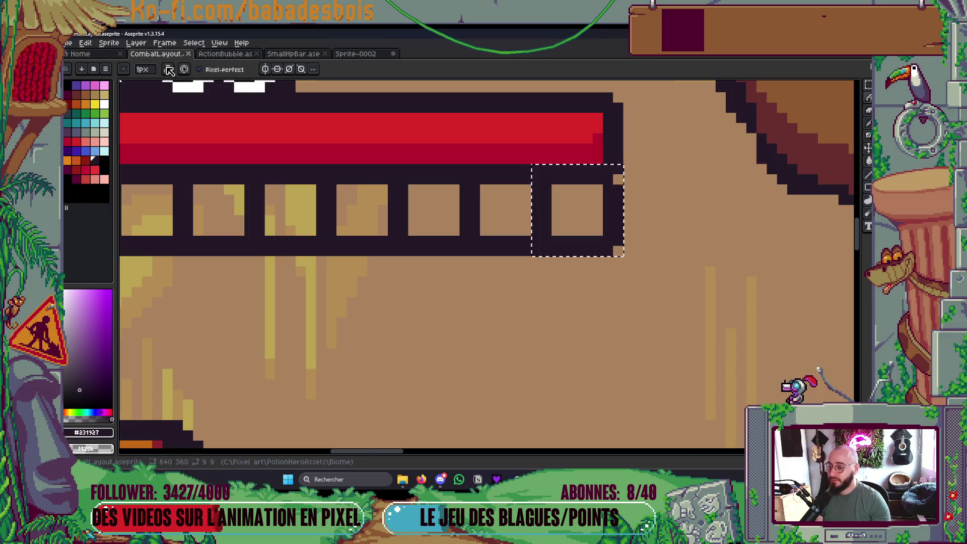
{"action": "scroll", "coordinate": [518, 289], "scroll_direction": "down", "scroll_amount": 3}
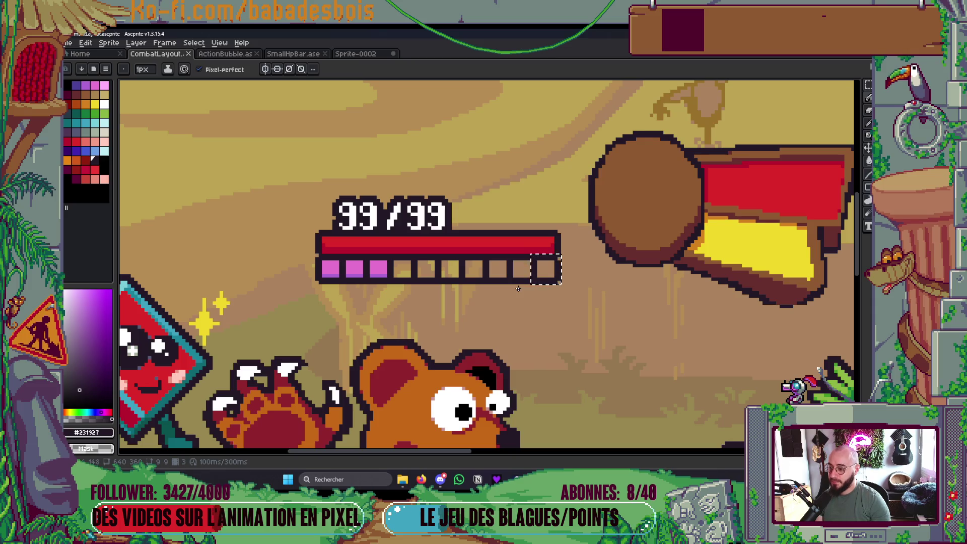
{"action": "key", "text": "ctrl+d"}
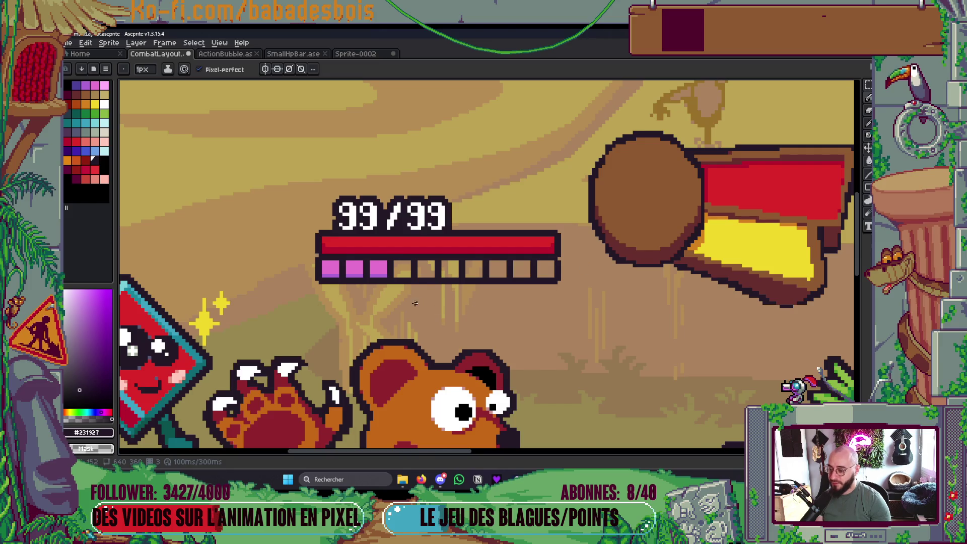
{"action": "scroll", "coordinate": [415, 303], "scroll_direction": "down", "scroll_amount": 1}
{"action": "key", "text": "m"}
{"action": "scroll", "coordinate": [327, 259], "scroll_direction": "up", "scroll_amount": 1}
{"action": "mouse_move", "coordinate": [328, 258]}
{"action": "left_mouse_down"}
{"action": "mouse_move", "coordinate": [563, 302]}
{"action": "mouse_move", "coordinate": [578, 292]}
{"action": "left_mouse_up"}
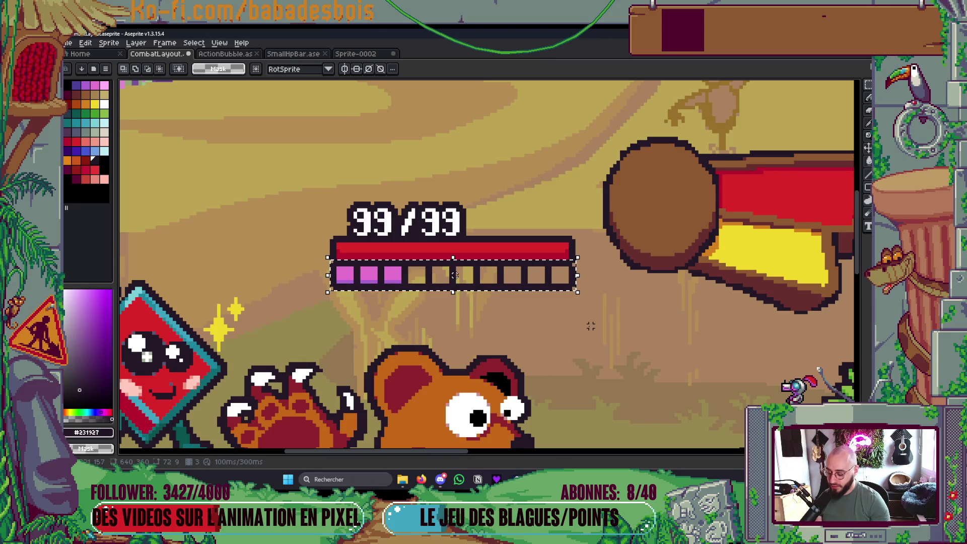
{"action": "left_click_drag", "start_coordinate": [454, 276], "coordinate": [454, 310]}
{"action": "key", "text": "Up"}
{"action": "key", "text": "Up"}
{"action": "key", "text": "Up"}
{"action": "key", "text": "ctrl+d"}
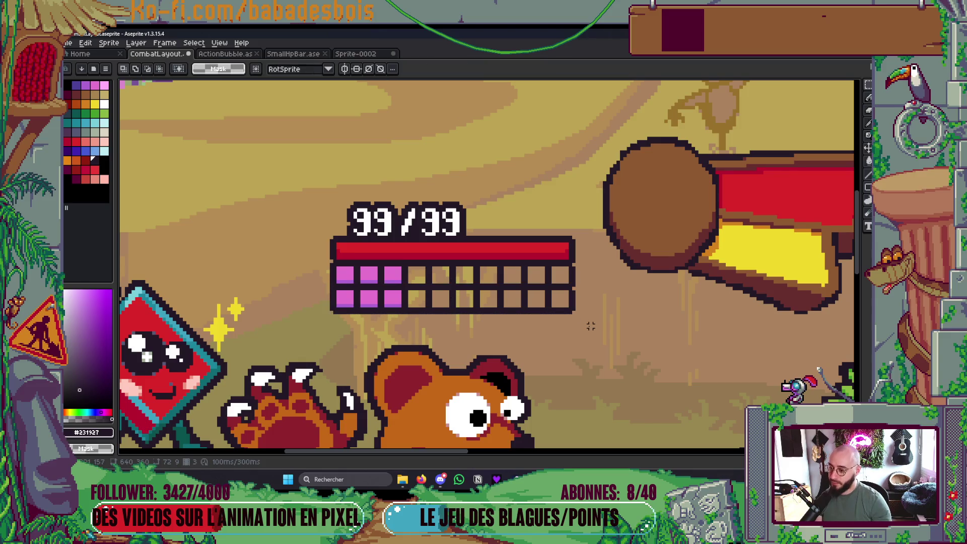
{"action": "scroll", "coordinate": [590, 326], "scroll_direction": "down", "scroll_amount": 5}
{"action": "scroll", "coordinate": [631, 282], "scroll_direction": "up", "scroll_amount": 2}
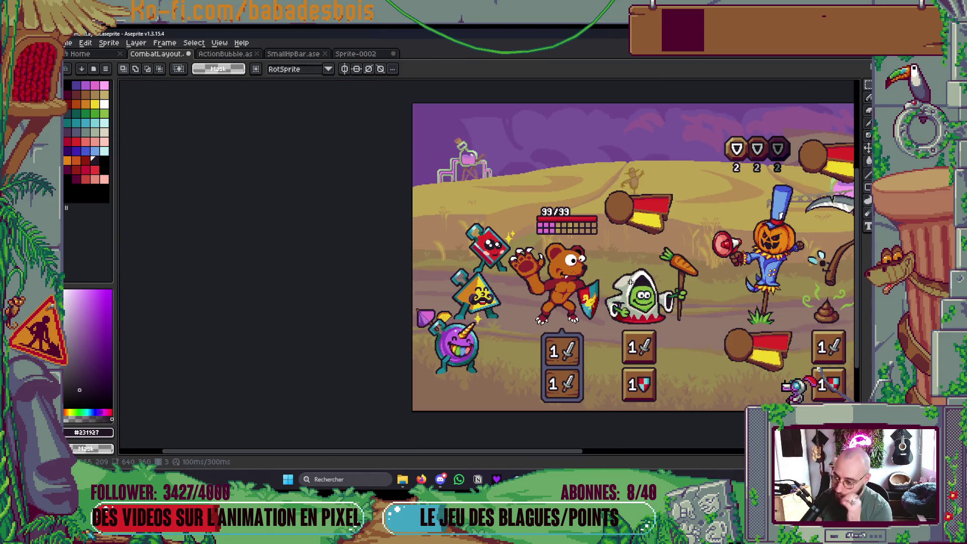
{"action": "key", "text": "ctrl+z"}
{"action": "key", "text": "ctrl+z"}
{"action": "key", "text": "ctrl+z"}
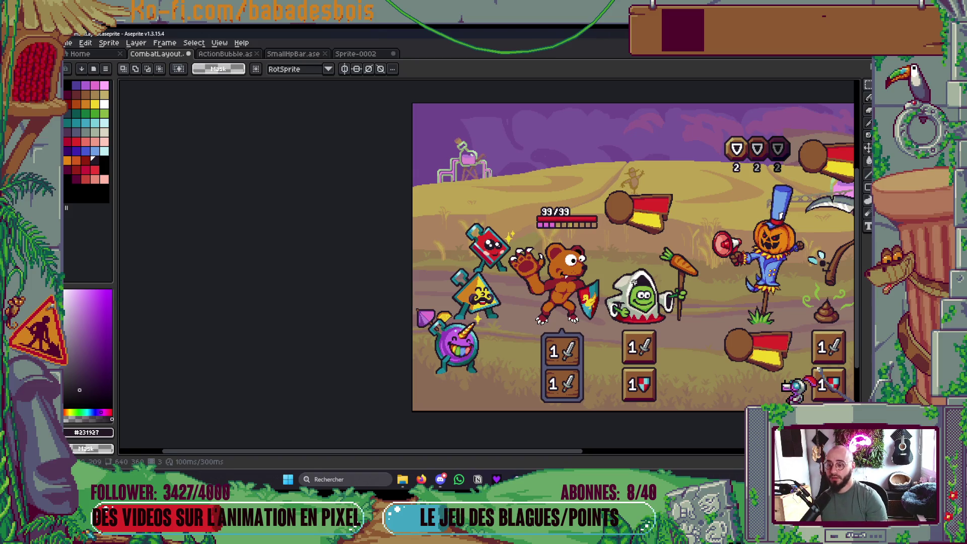
{"action": "scroll", "coordinate": [568, 215], "scroll_direction": "up", "scroll_amount": 6}
{"action": "mouse_move", "coordinate": [410, 232]}
{"action": "left_mouse_down"}
{"action": "mouse_move", "coordinate": [491, 322]}
{"action": "mouse_move", "coordinate": [501, 320]}
{"action": "left_mouse_up"}
{"action": "scroll", "coordinate": [573, 327], "scroll_direction": "down", "scroll_amount": 2}
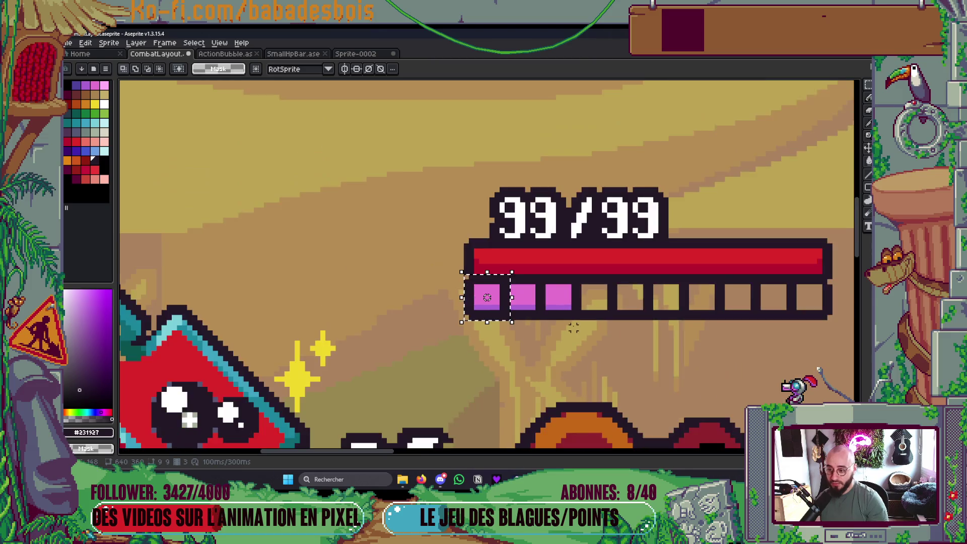
{"action": "left_click_drag", "start_coordinate": [573, 327], "coordinate": [516, 304]}
{"action": "left_click_drag", "start_coordinate": [446, 294], "coordinate": [375, 290]}
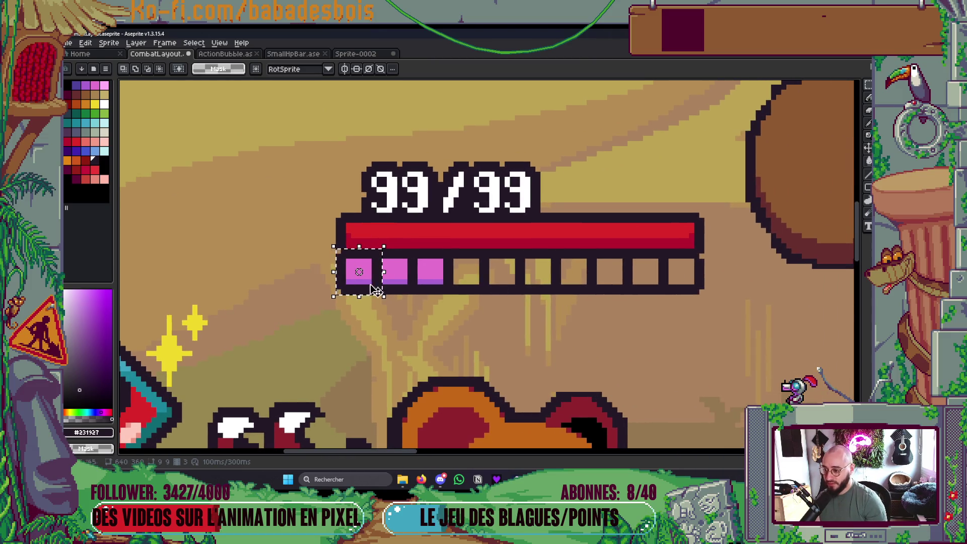
{"action": "scroll", "coordinate": [499, 302], "scroll_direction": "down", "scroll_amount": 1}
{"action": "scroll", "coordinate": [733, 313], "scroll_direction": "down", "scroll_amount": 3}
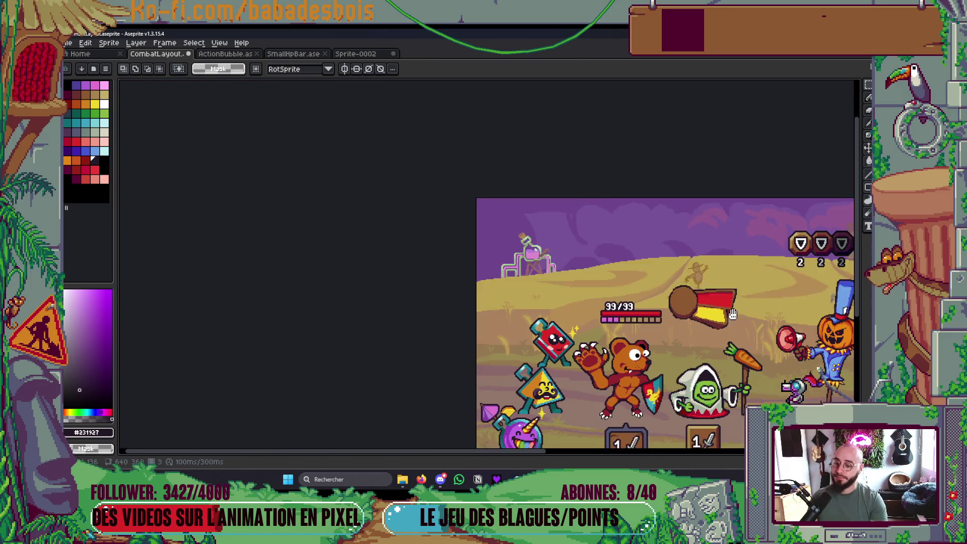
{"action": "left_click", "coordinate": [359, 54]}
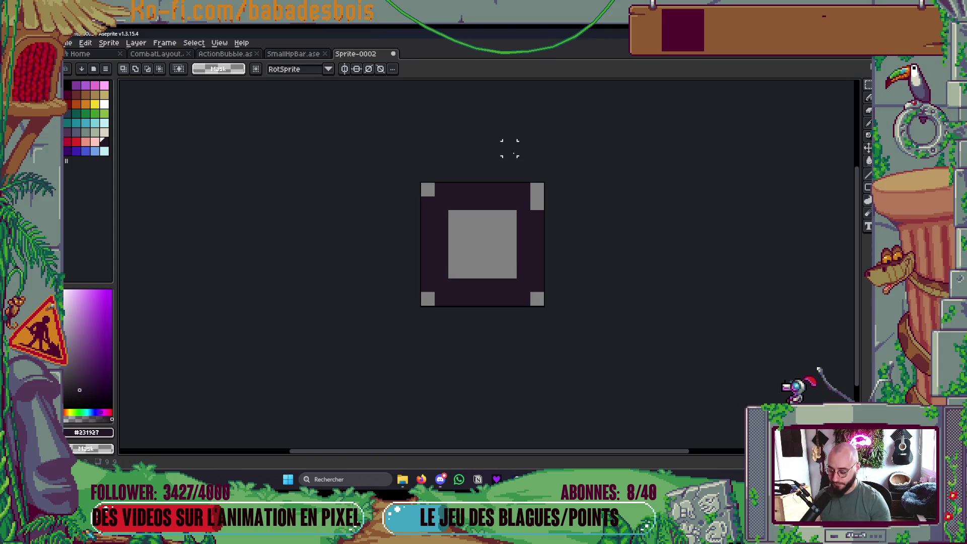
Step: Paint the extra top-right grey pixel dark, dismissing the save dialog
{"action": "key", "text": "b"}
{"action": "left_click", "coordinate": [538, 193]}
{"action": "scroll", "coordinate": [563, 292], "scroll_direction": "right", "scroll_amount": 2}
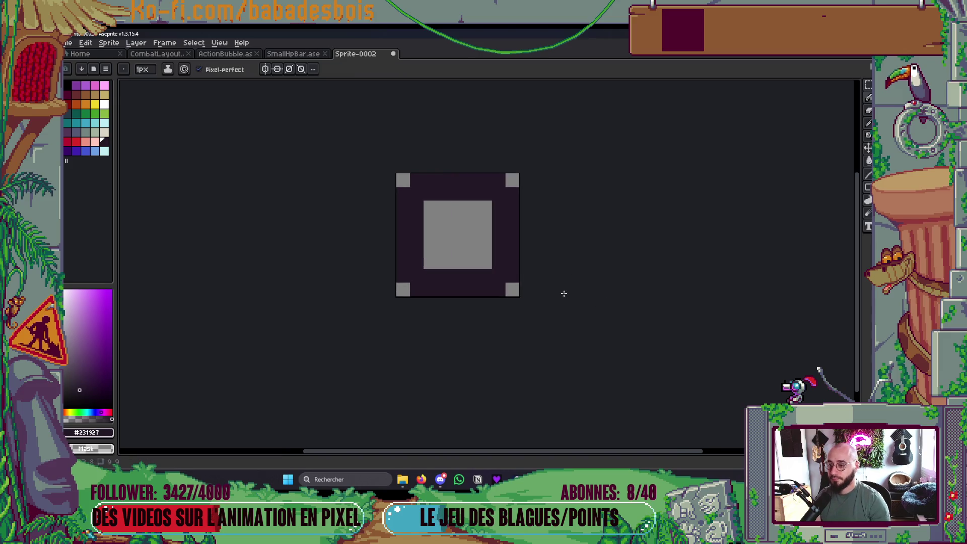
{"action": "key", "text": "ctrl+s"}
{"action": "key", "text": "Escape"}
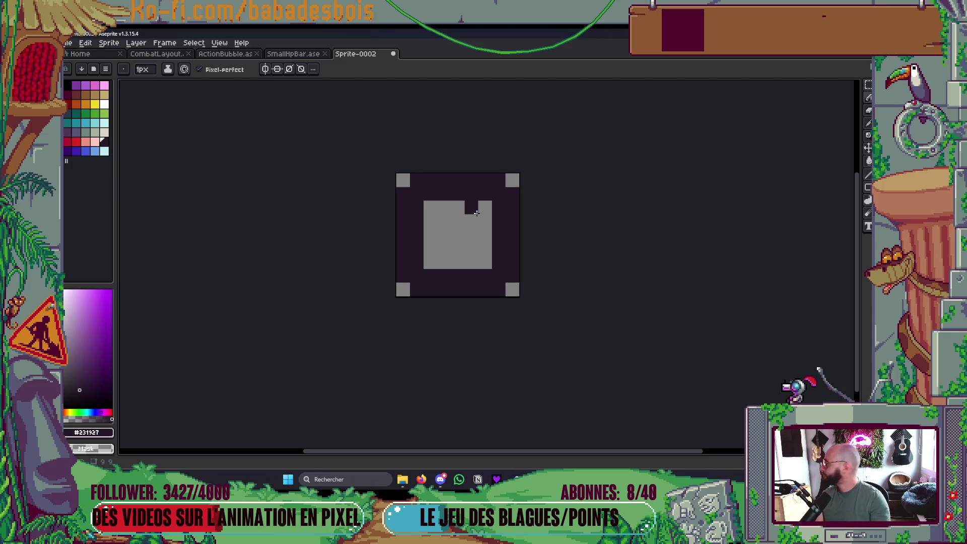
Step: Show the layers panel and add two new layers above Layer 1
{"action": "scroll", "coordinate": [488, 308], "scroll_direction": "up", "scroll_amount": 1}
{"action": "key", "text": "Tab"}
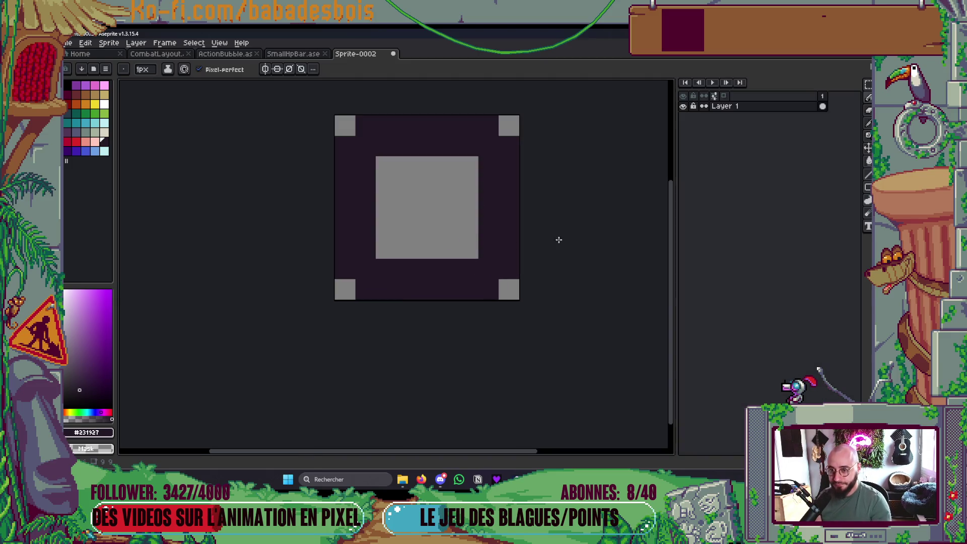
{"action": "double_click", "coordinate": [725, 106]}
{"action": "key", "text": "Return"}
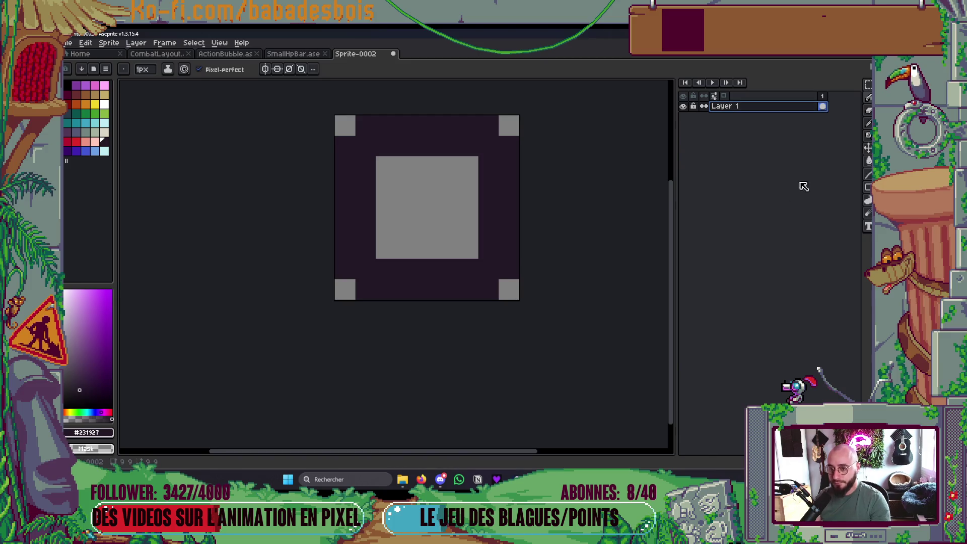
{"action": "key", "text": "shift+n"}
{"action": "key", "text": "shift+n"}
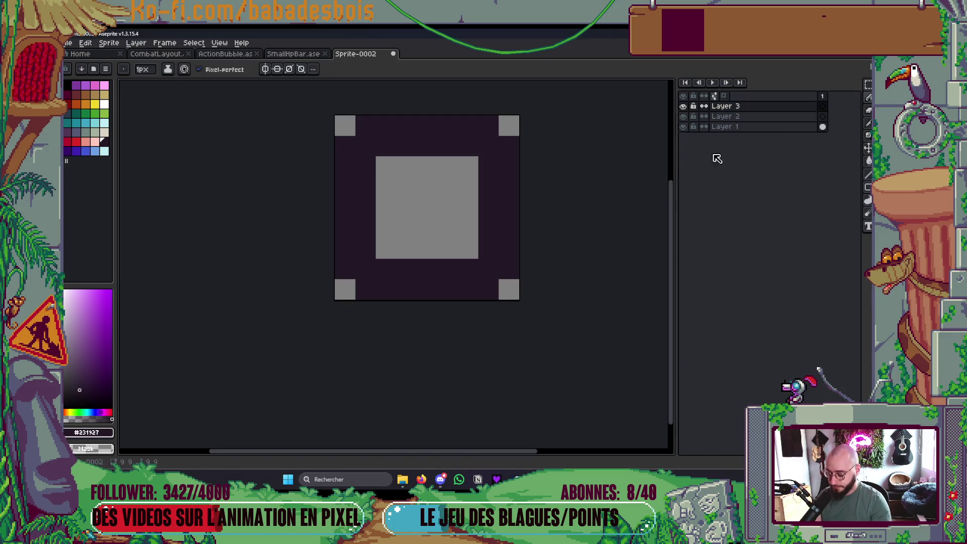
Step: Fill the grey centre square with dark magenta palette colour Idx-5 on Layer 2
{"action": "left_click", "coordinate": [67, 94]}
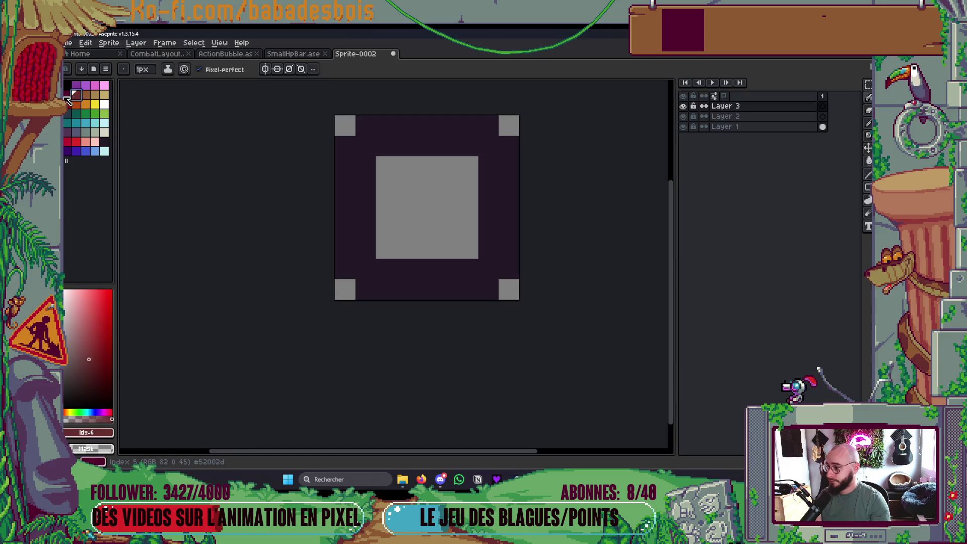
{"action": "key", "text": "g"}
{"action": "left_click", "coordinate": [267, 71]}
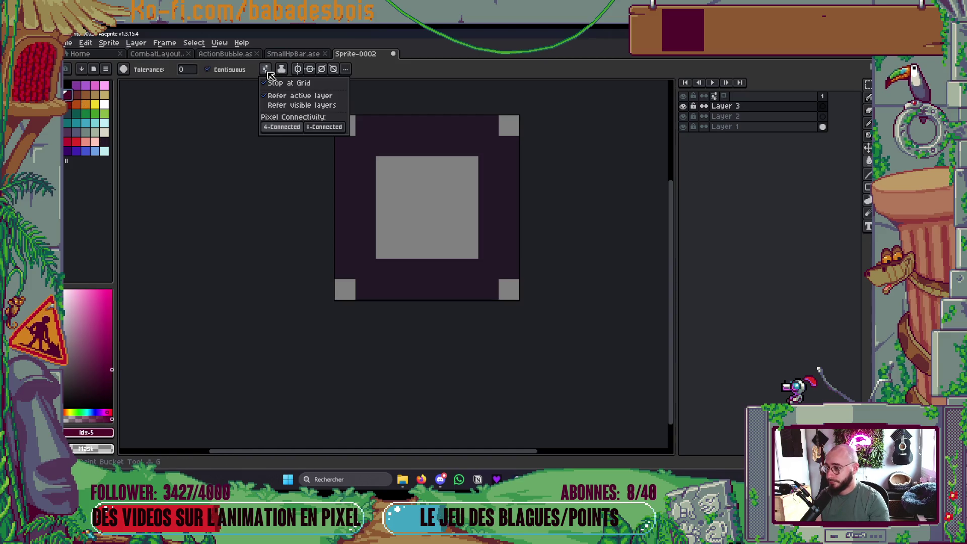
{"action": "left_click", "coordinate": [298, 105]}
{"action": "left_click", "coordinate": [451, 228]}
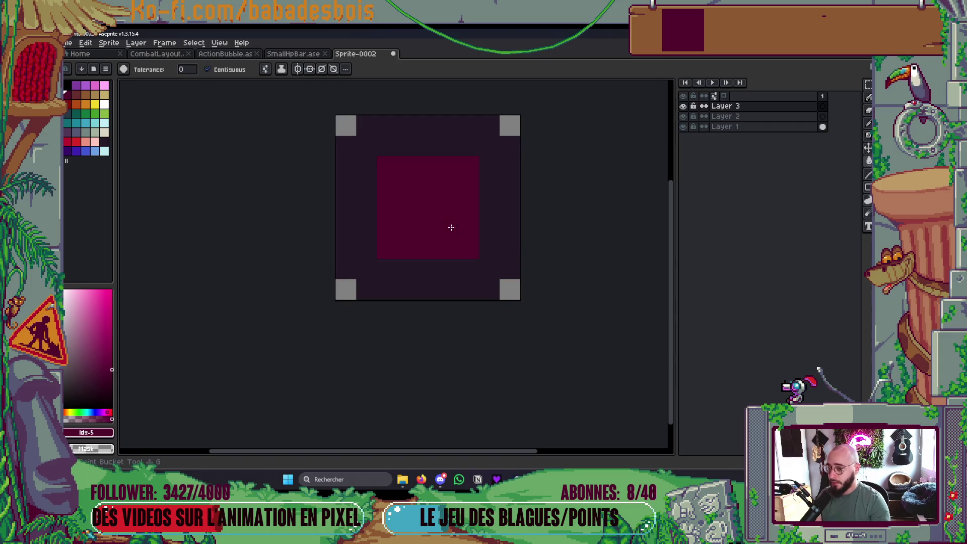
{"action": "key", "text": "ctrl+z"}
{"action": "left_click", "coordinate": [733, 116]}
{"action": "left_click", "coordinate": [456, 209]}
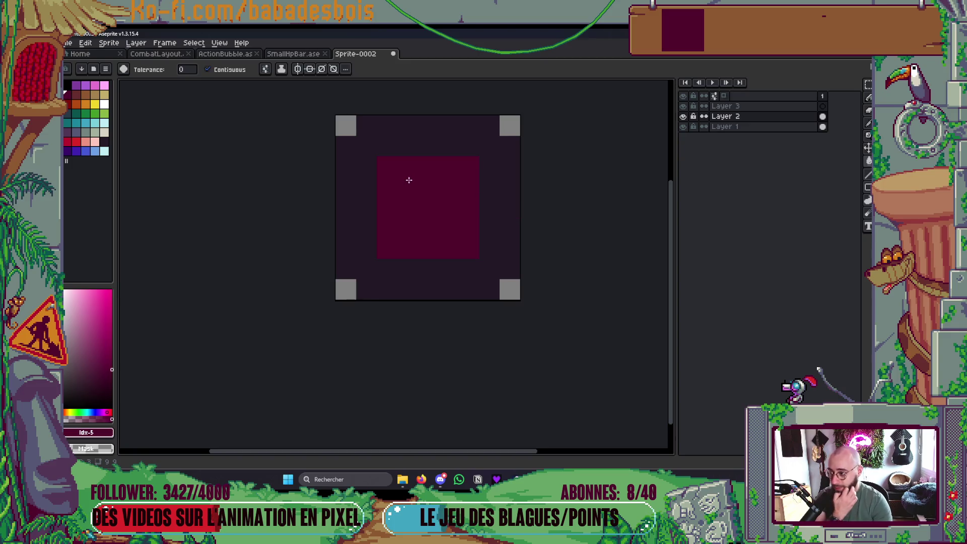
Step: Cancel saving and bring up the ActionBubble sprite
{"action": "key", "text": "ctrl+s"}
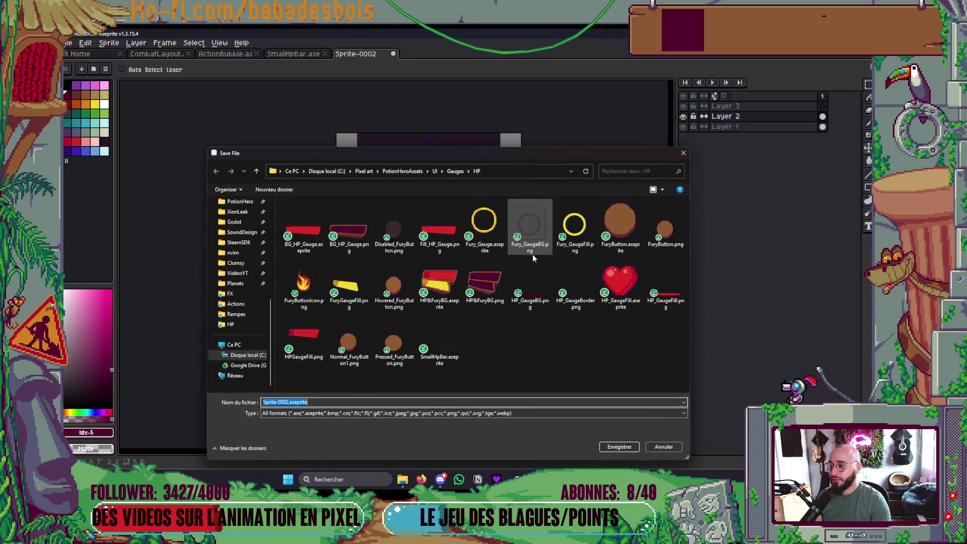
{"action": "key", "text": "Escape"}
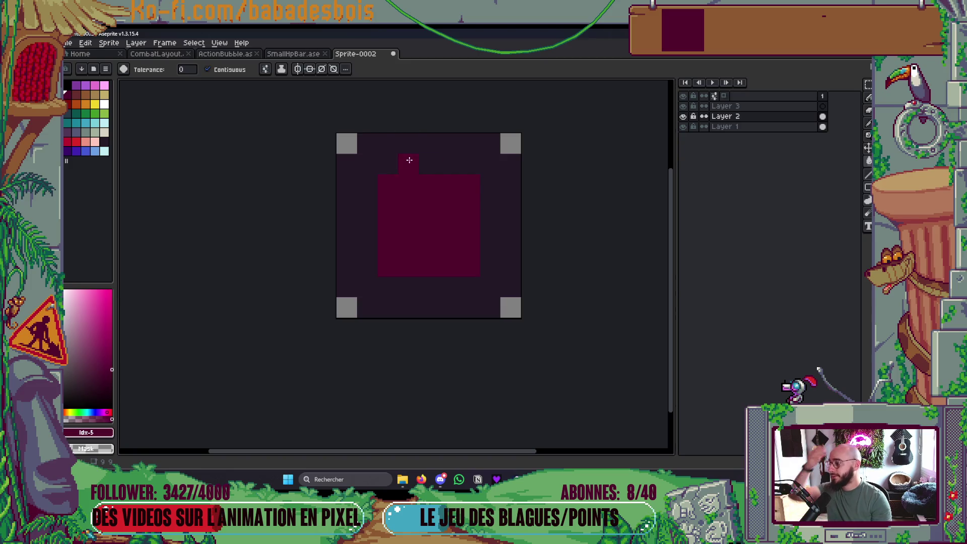
{"action": "left_click", "coordinate": [296, 55]}
{"action": "left_click", "coordinate": [231, 54]}
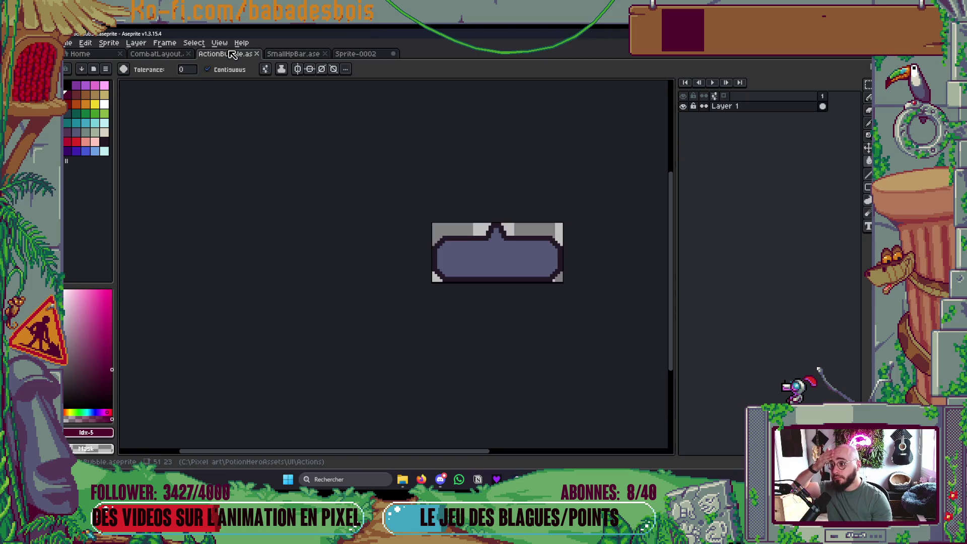
Step: Marquee-select the second pink box in the CombatLayout sprite
{"action": "left_click", "coordinate": [161, 55]}
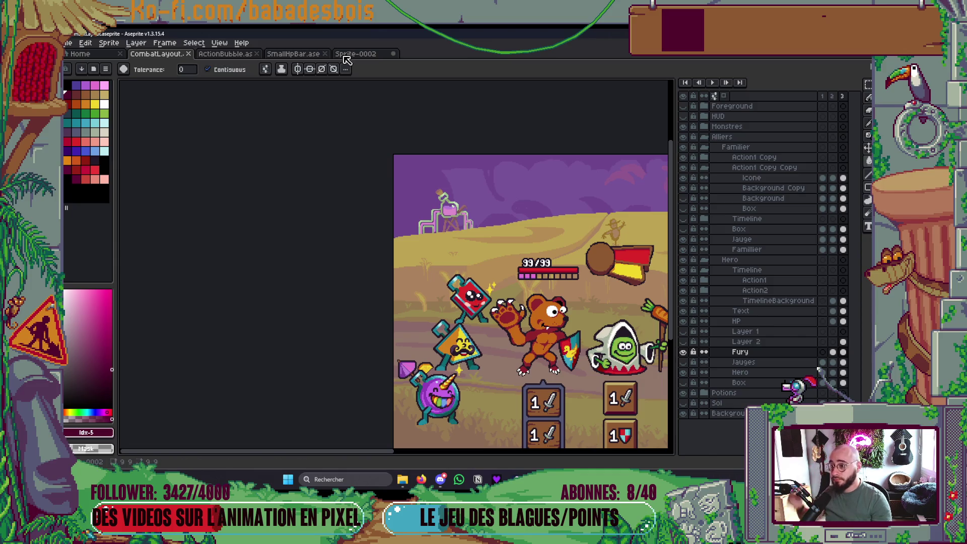
{"action": "scroll", "coordinate": [416, 252], "scroll_direction": "up", "scroll_amount": 5}
{"action": "scroll", "coordinate": [417, 253], "scroll_direction": "up", "scroll_amount": 1}
{"action": "scroll", "coordinate": [356, 224], "scroll_direction": "up", "scroll_amount": 2}
{"action": "key", "text": "b"}
{"action": "scroll", "coordinate": [353, 232], "scroll_direction": "up", "scroll_amount": 1}
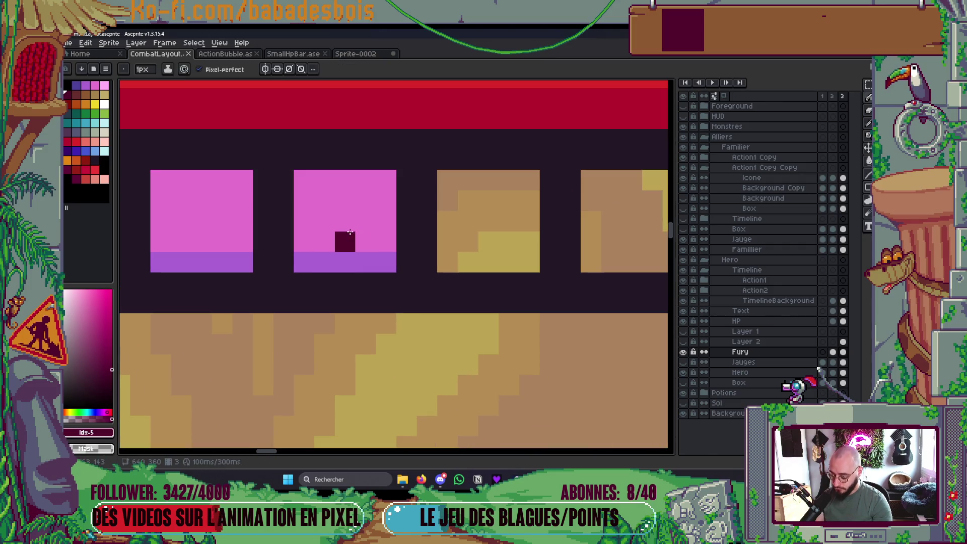
{"action": "key", "text": "m"}
{"action": "left_click_drag", "start_coordinate": [294, 170], "coordinate": [398, 273]}
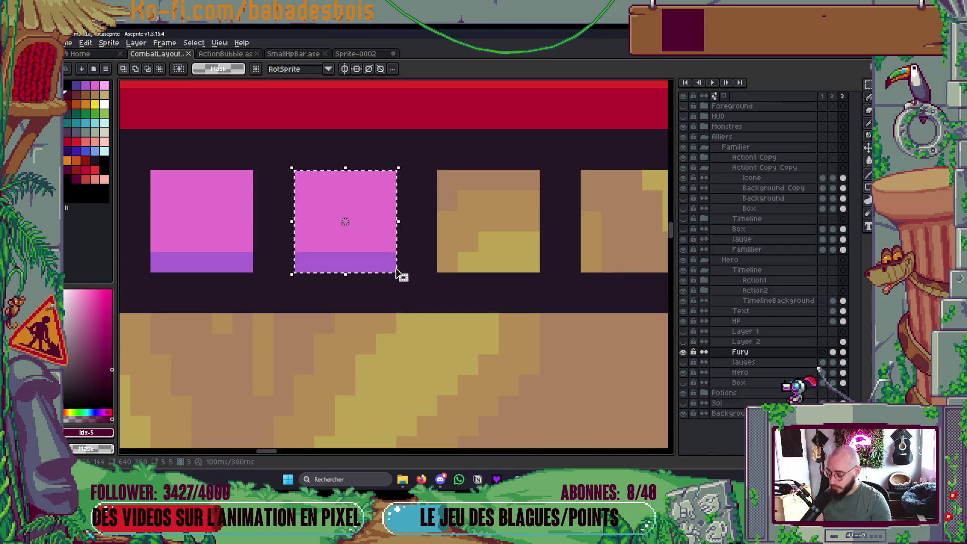
Step: Paste the pink box onto a new Layer 3 in Sprite-0002 and nudge it into place
{"action": "left_click", "coordinate": [366, 54]}
{"action": "key", "text": "shift+n"}
{"action": "key", "text": "ctrl+v"}
{"action": "key", "text": "Left"}
{"action": "key", "text": "Right"}
{"action": "key", "text": "Up"}
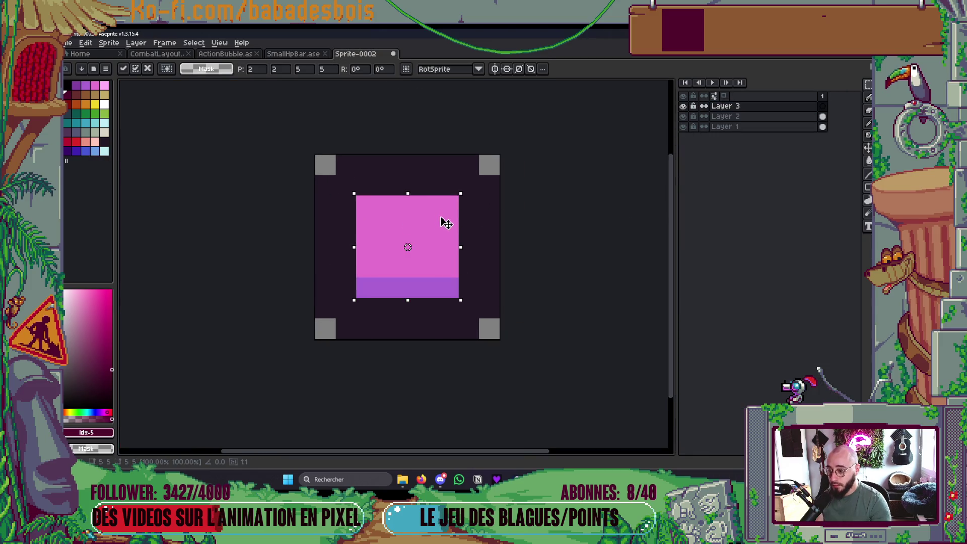
{"action": "key", "text": "Return"}
{"action": "scroll", "coordinate": [591, 256], "scroll_direction": "down", "scroll_amount": 3}
{"action": "scroll", "coordinate": [584, 286], "scroll_direction": "down", "scroll_amount": 1}
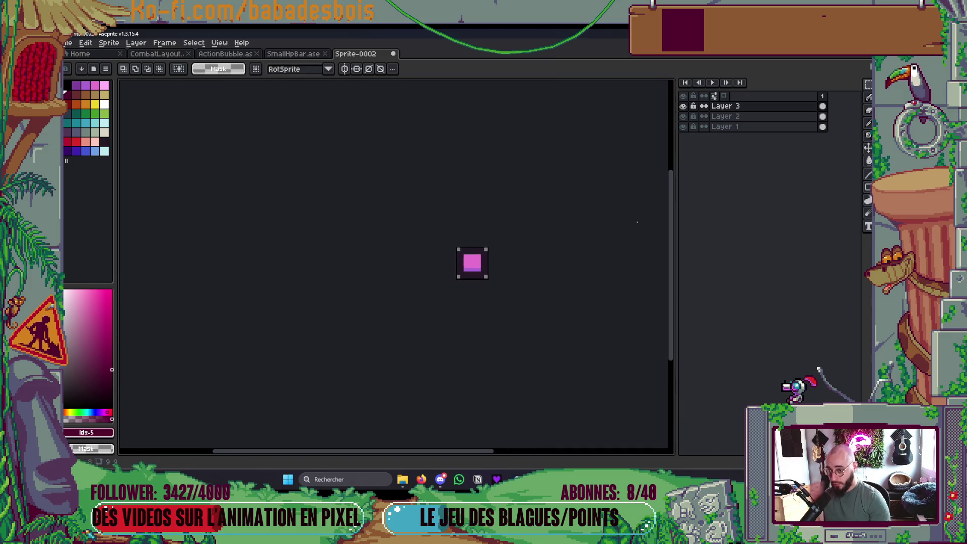
{"action": "left_click_drag", "start_coordinate": [683, 106], "coordinate": [687, 134]}
{"action": "left_click", "coordinate": [684, 128]}
{"action": "left_click", "coordinate": [684, 127]}
{"action": "left_click", "coordinate": [685, 127]}
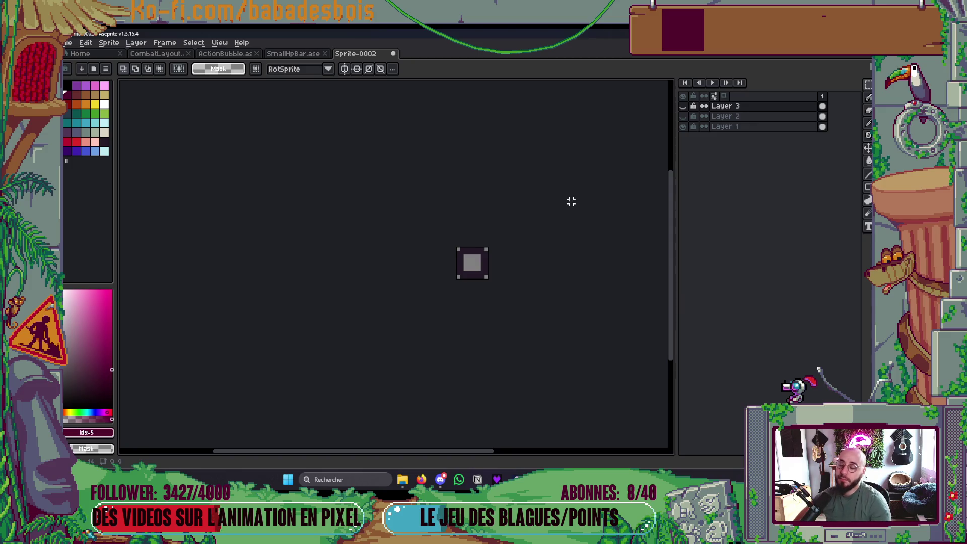
{"action": "left_click", "coordinate": [683, 116]}
{"action": "left_click", "coordinate": [684, 106]}
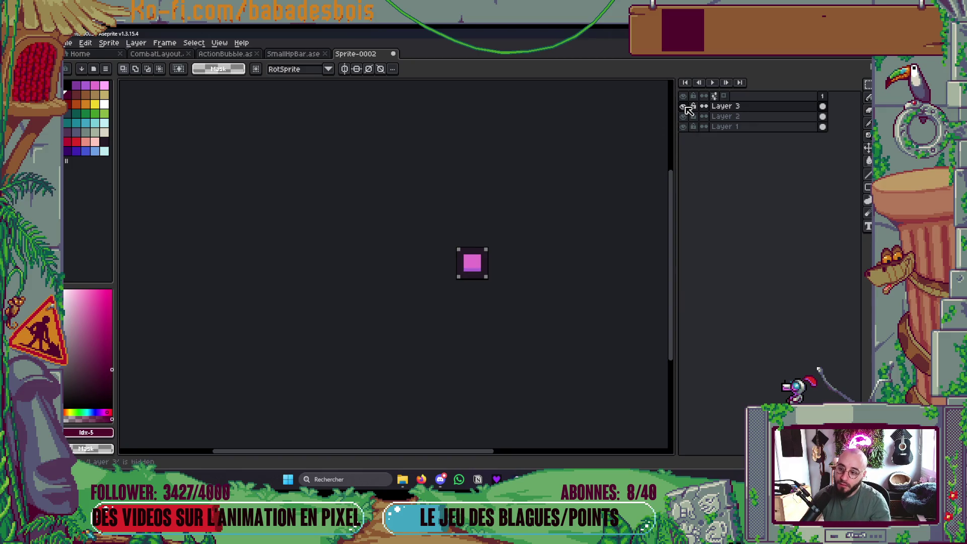
{"action": "left_click", "coordinate": [685, 107]}
{"action": "left_click", "coordinate": [685, 106]}
{"action": "scroll", "coordinate": [492, 276], "scroll_direction": "up", "scroll_amount": 3}
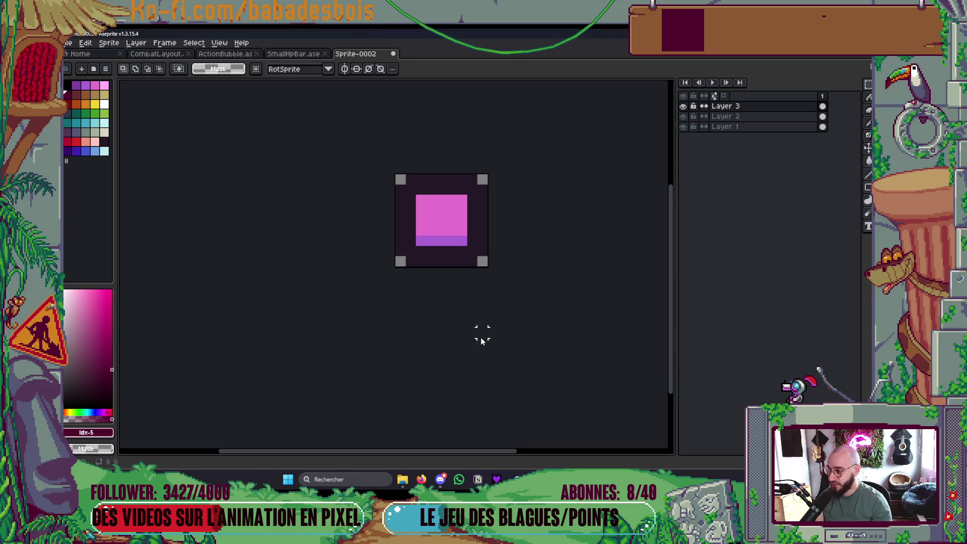
Step: Cancel the save dialog, then hide pink Layer 3 and magenta Layer 2
{"action": "key", "text": "ctrl+s"}
{"action": "key", "text": "Escape"}
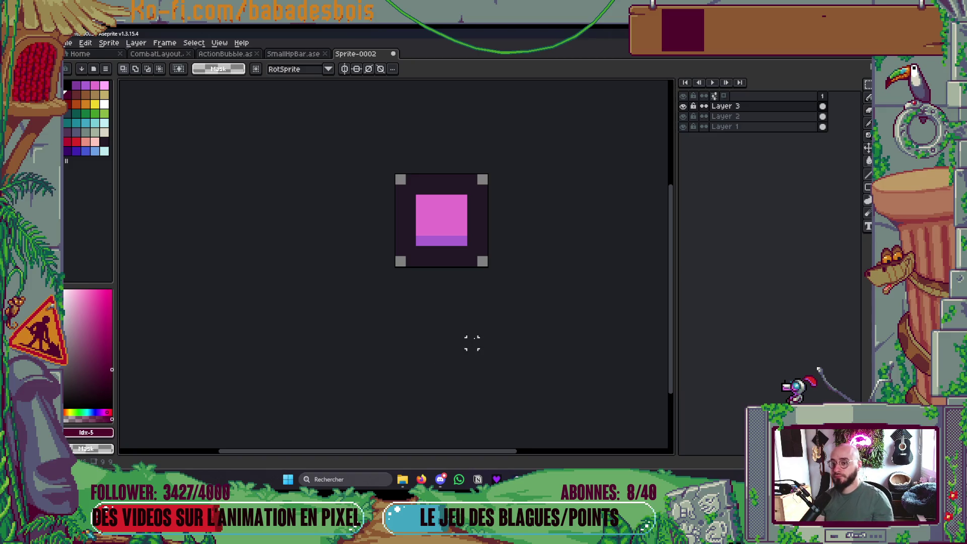
{"action": "left_click", "coordinate": [683, 106]}
{"action": "left_click", "coordinate": [683, 116]}
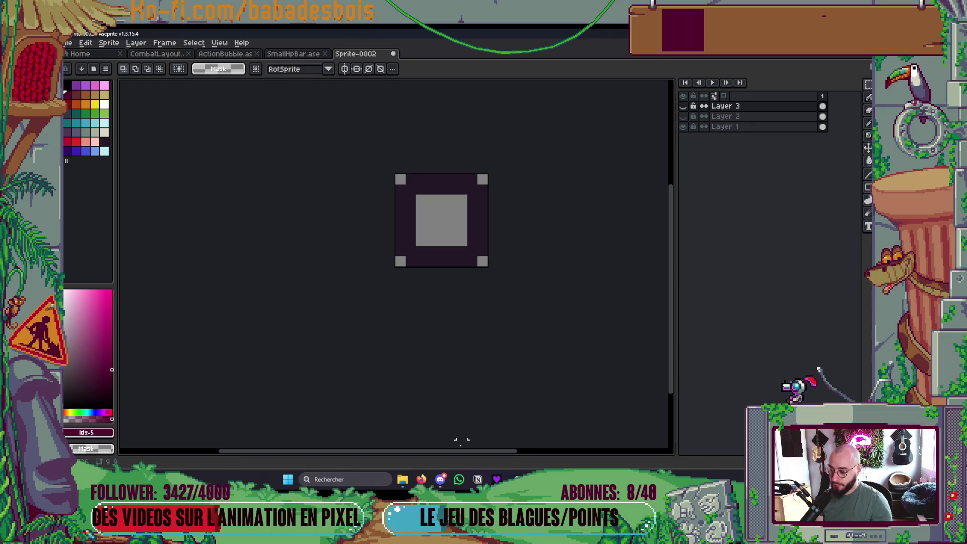
{"action": "mouse_move", "coordinate": [401, 484]}
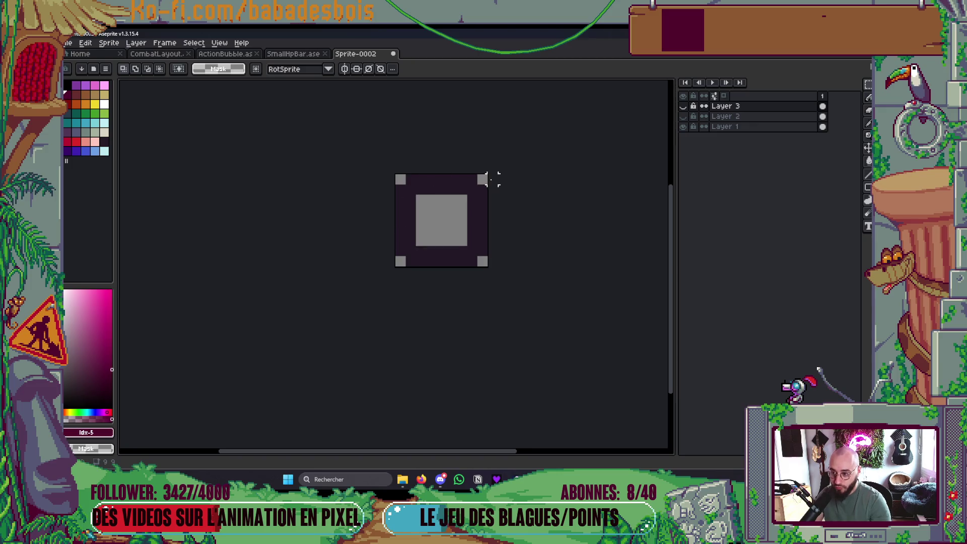
Step: Pick the frame colour #231927, switch to Move, and show magenta Layer 2 again
{"action": "key", "text": "i"}
{"action": "left_click", "coordinate": [460, 257]}
{"action": "key", "text": "v"}
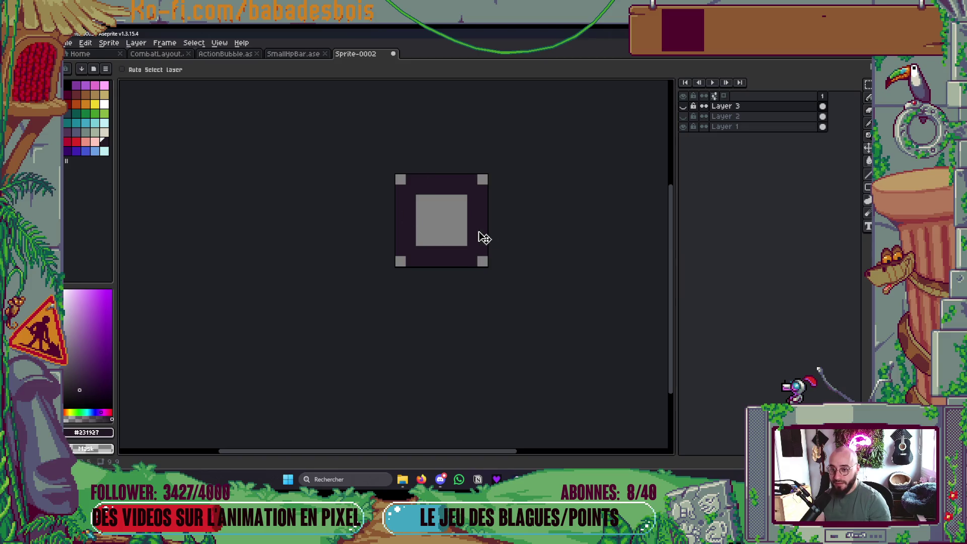
{"action": "left_click", "coordinate": [684, 126]}
{"action": "left_click", "coordinate": [684, 127]}
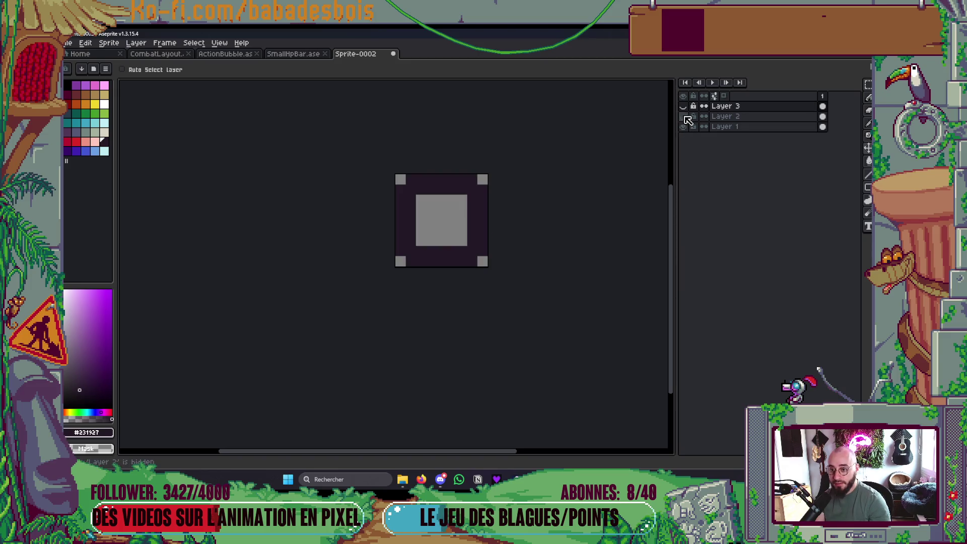
{"action": "left_click", "coordinate": [684, 117]}
{"action": "key", "text": "ctrl+a"}
Step: Close the save dialog unsaved, show the pink Layer 3, and go to Godot
{"action": "key", "text": "ctrl+s"}
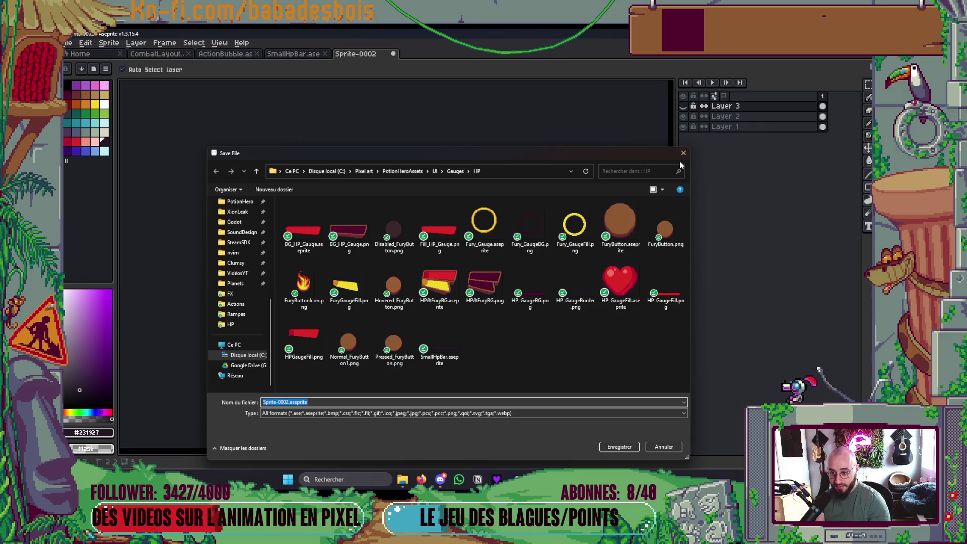
{"action": "left_click", "coordinate": [683, 152]}
{"action": "left_click", "coordinate": [683, 116]}
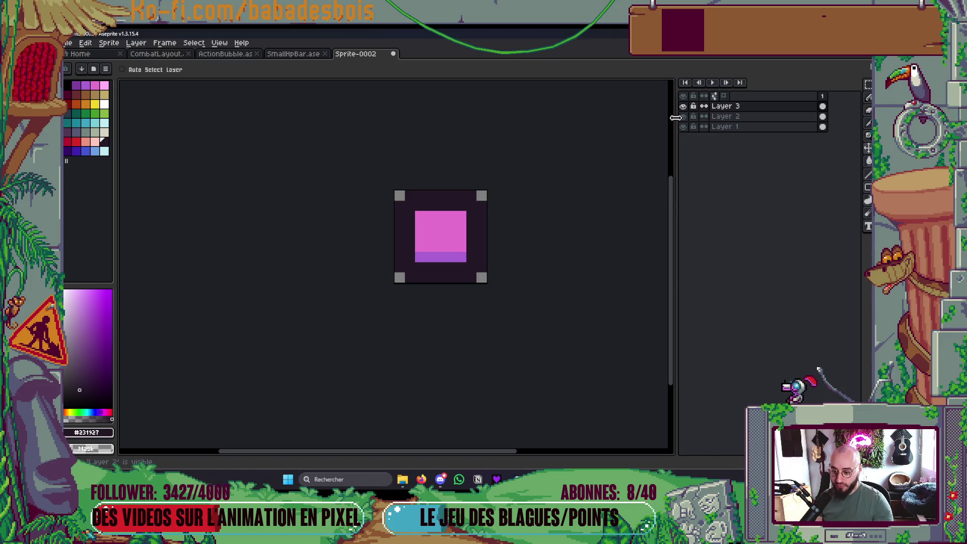
{"action": "key", "text": "alt+Tab"}
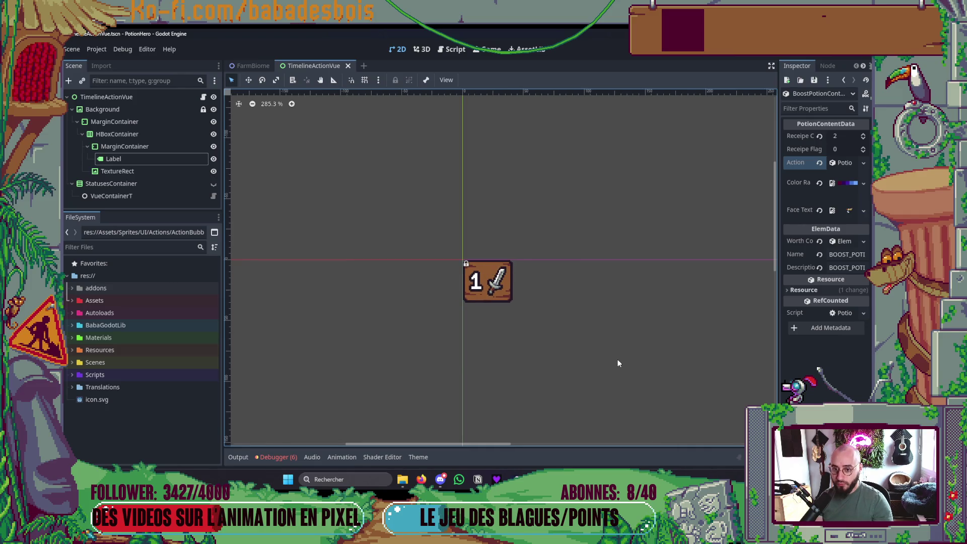
Step: Widen the Inspector to read the action icon's full property names
{"action": "mouse_move", "coordinate": [777, 217]}
{"action": "left_mouse_down"}
{"action": "mouse_move", "coordinate": [734, 219]}
{"action": "mouse_move", "coordinate": [664, 296]}
{"action": "mouse_move", "coordinate": [617, 319]}
{"action": "mouse_move", "coordinate": [539, 323]}
{"action": "mouse_move", "coordinate": [780, 324]}
{"action": "mouse_move", "coordinate": [553, 325]}
{"action": "mouse_move", "coordinate": [760, 308]}
{"action": "mouse_move", "coordinate": [625, 302]}
{"action": "mouse_move", "coordinate": [690, 303]}
{"action": "left_mouse_up"}
{"action": "scroll", "coordinate": [501, 294], "scroll_direction": "up", "scroll_amount": 3}
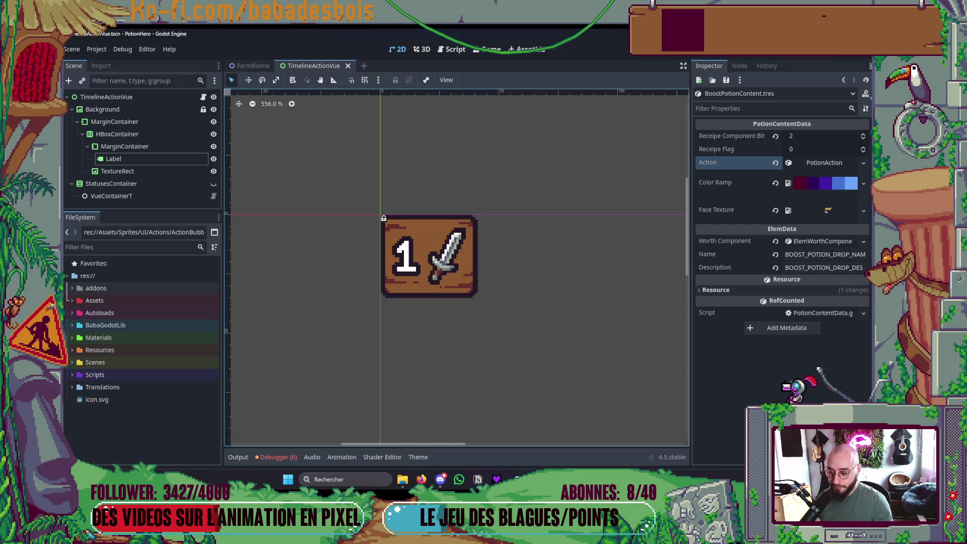
{"action": "key", "text": "alt+Tab"}
Step: In Aseprite, hide Layers 3 and 2 and open the export settings
{"action": "left_click", "coordinate": [683, 106]}
{"action": "left_click", "coordinate": [683, 116]}
{"action": "key", "text": "ctrl+alt+shift+s"}
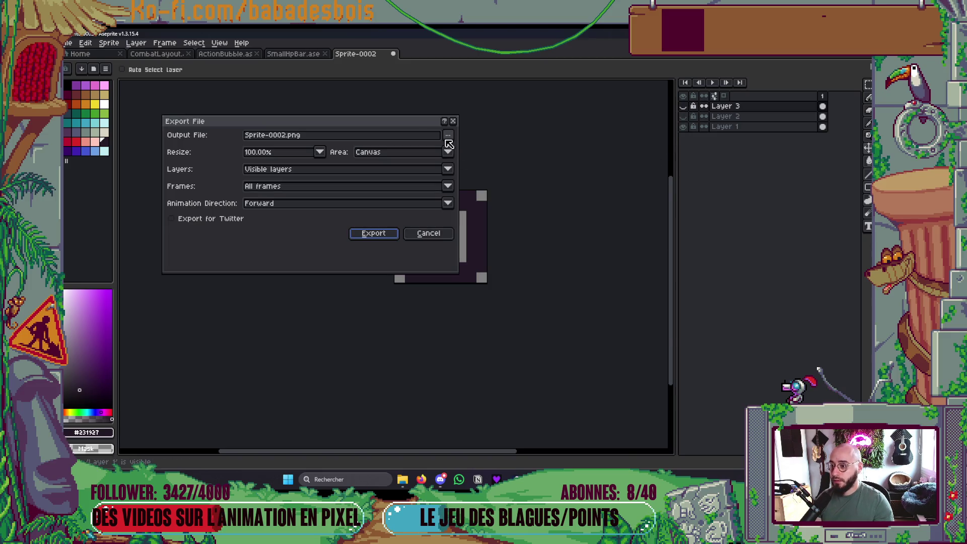
Step: Dismiss the export settings without exporting
{"action": "left_click", "coordinate": [448, 135]}
{"action": "left_click", "coordinate": [565, 89]}
{"action": "key", "text": "Escape"}
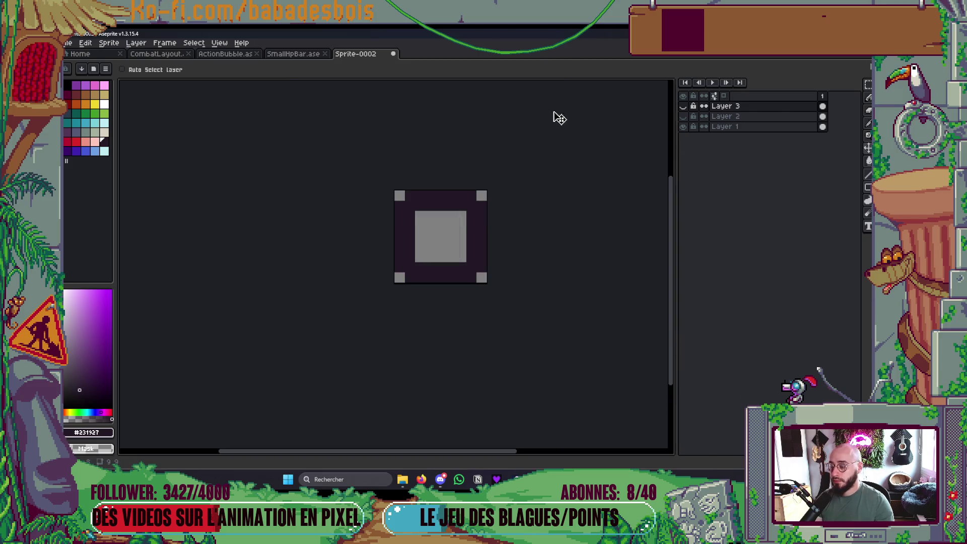
Step: Open the save dialog and navigate into the Gauges/Fury folder
{"action": "key", "text": "ctrl+s"}
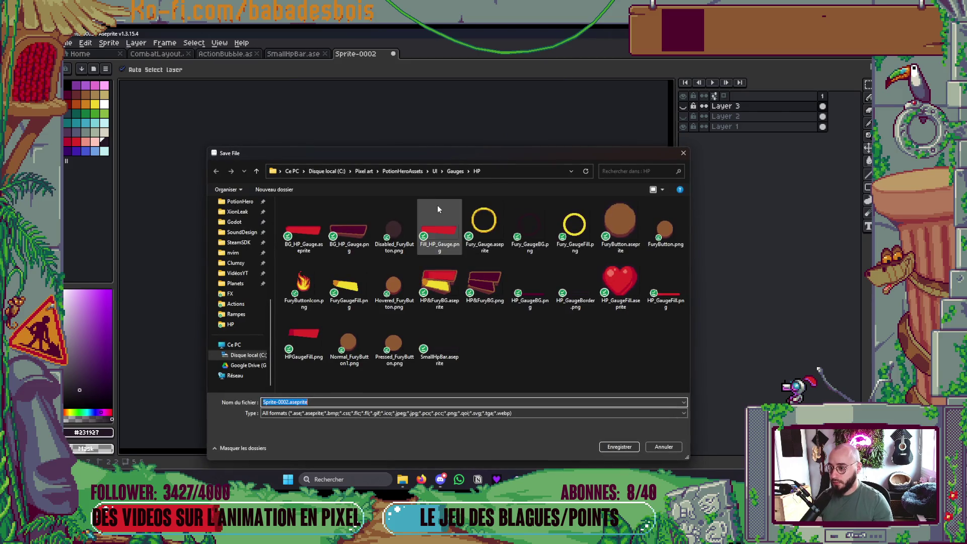
{"action": "left_click", "coordinate": [455, 171]}
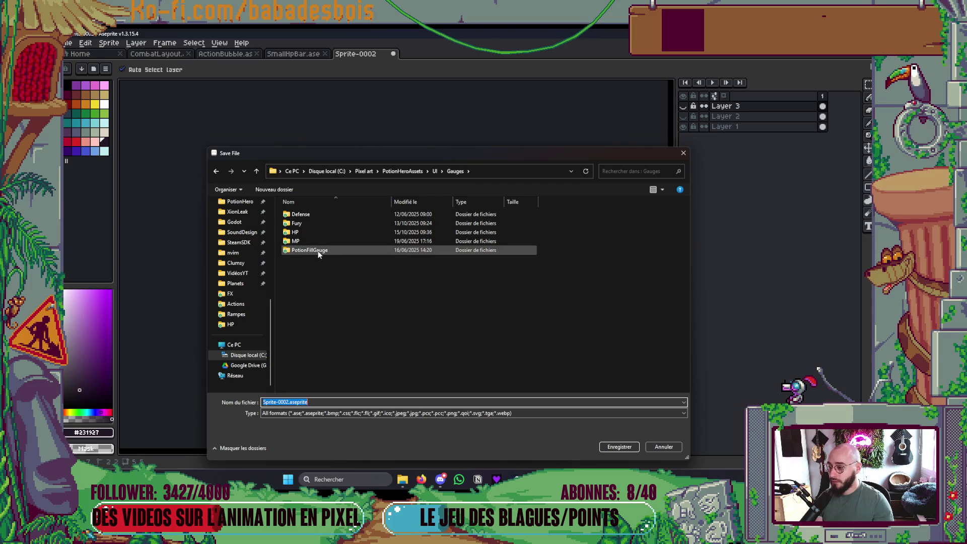
{"action": "left_click", "coordinate": [307, 225]}
{"action": "double_click", "coordinate": [307, 225]}
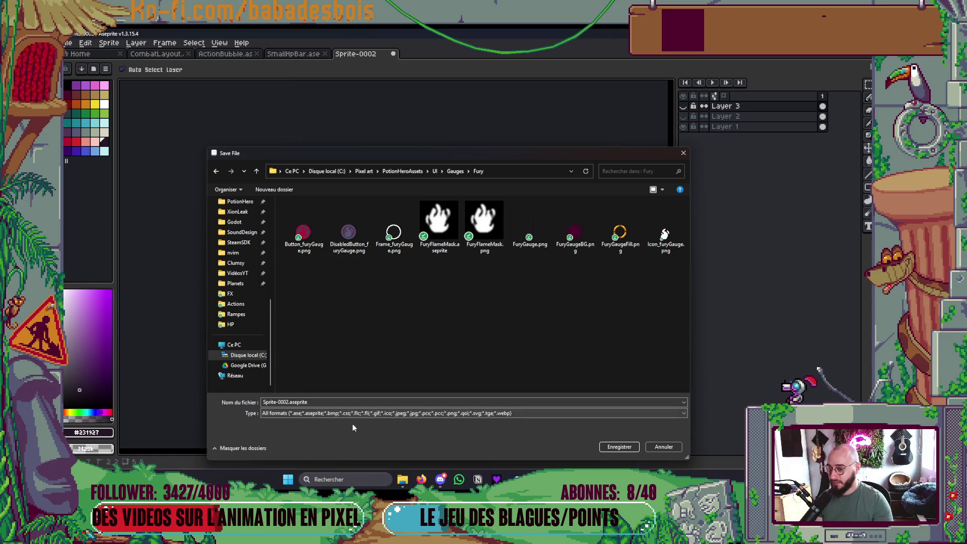
Step: Replace the default file name with FuryBorder and save the sprite
{"action": "left_click", "coordinate": [288, 402]}
{"action": "left_click", "coordinate": [288, 402]}
{"action": "key", "text": "ctrl+shift+Left"}
{"action": "key", "text": "ctrl+shift+Left"}
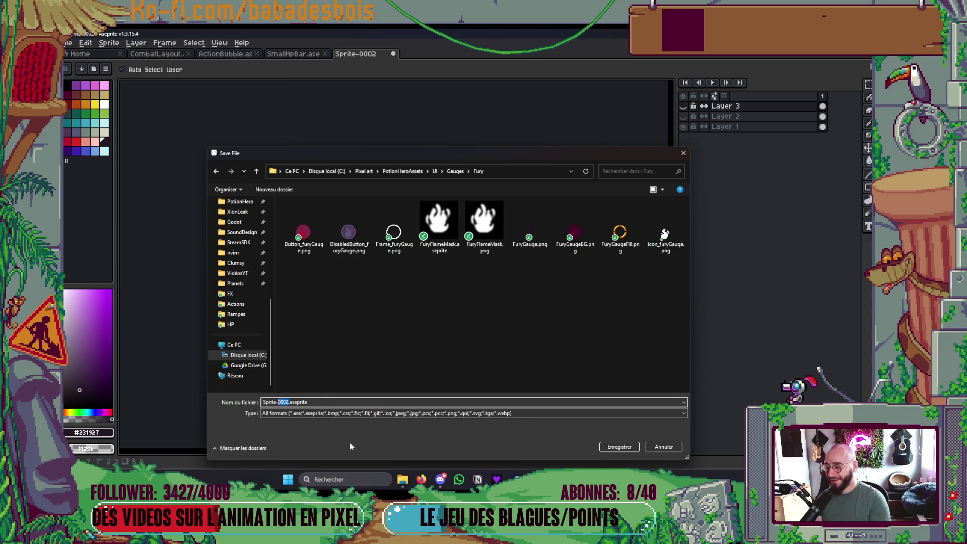
{"action": "key", "text": "BackSpace"}
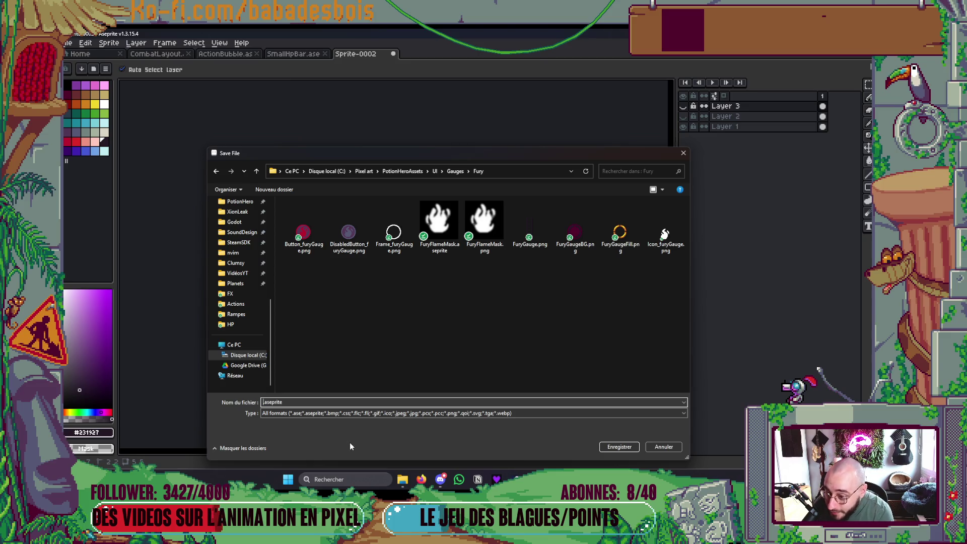
{"action": "type", "text": "Fury"}
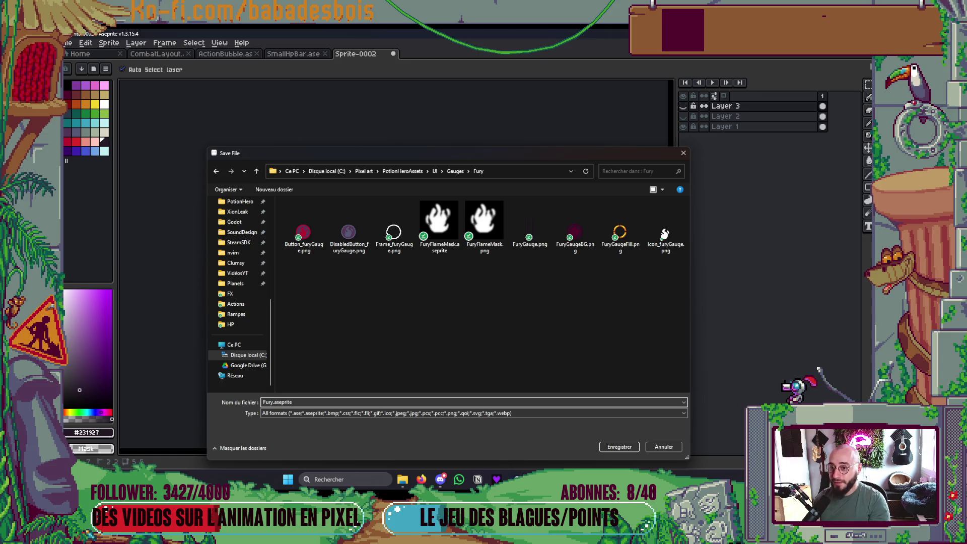
{"action": "mouse_move", "coordinate": [509, 162]}
{"action": "left_mouse_down"}
{"action": "mouse_move", "coordinate": [874, 251]}
{"action": "mouse_move", "coordinate": [523, 102]}
{"action": "left_mouse_up"}
{"action": "type", "text": "Borders"}
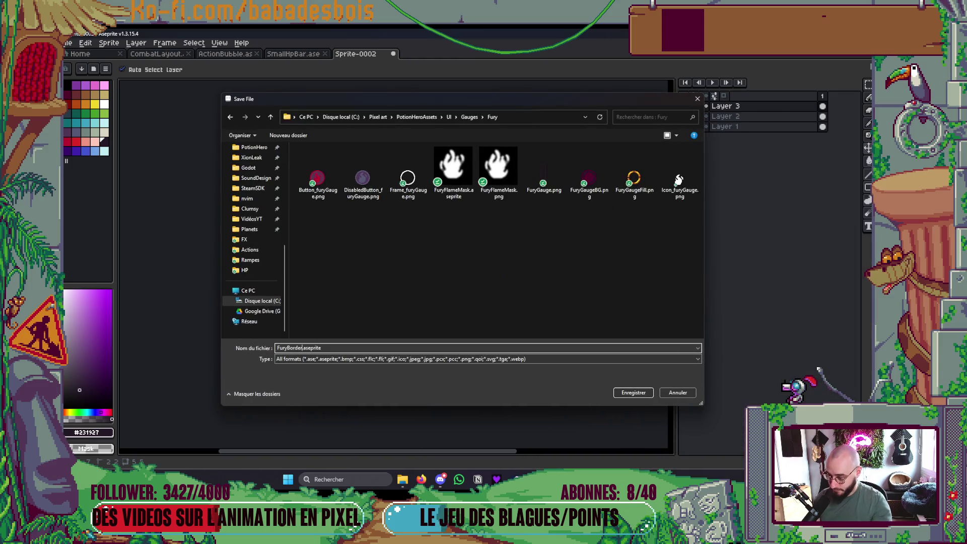
{"action": "left_click", "coordinate": [629, 393]}
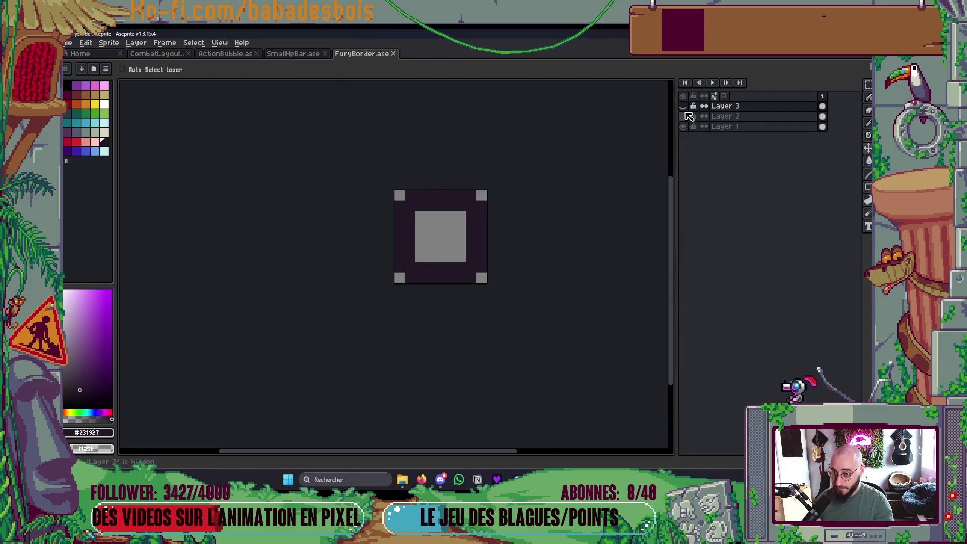
Step: Export only the background layer as FuryBG.png
{"action": "left_click", "coordinate": [683, 127]}
{"action": "left_click", "coordinate": [683, 116]}
{"action": "key", "text": "ctrl+shift+e"}
{"action": "left_click", "coordinate": [447, 135]}
{"action": "left_click", "coordinate": [384, 315]}
{"action": "left_click", "coordinate": [302, 347]}
{"action": "key", "text": "ctrl+shift+Left"}
{"action": "key", "text": "shift+Right"}
{"action": "key", "text": "shift+Right"}
{"action": "key", "text": "shift+Right"}
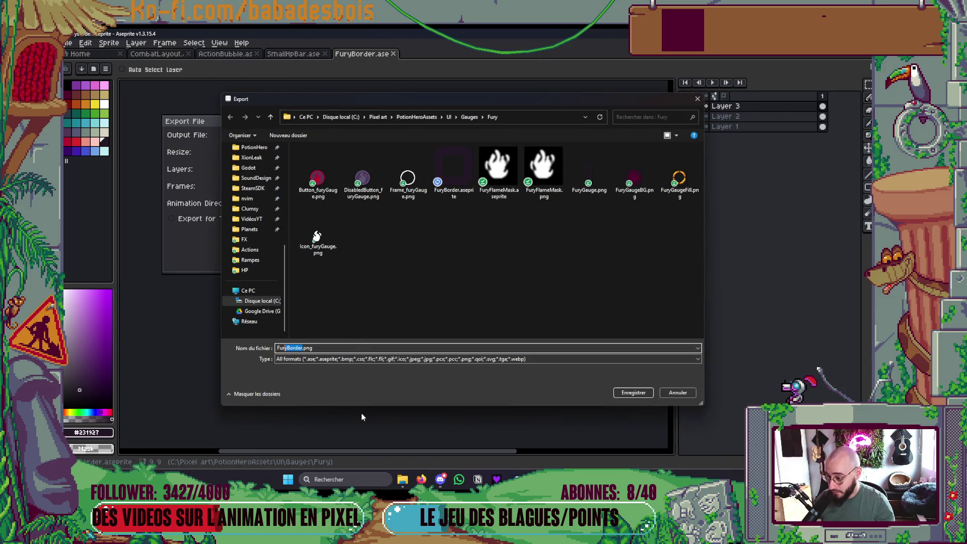
{"action": "type", "text": "BG"}
{"action": "key", "text": "Return"}
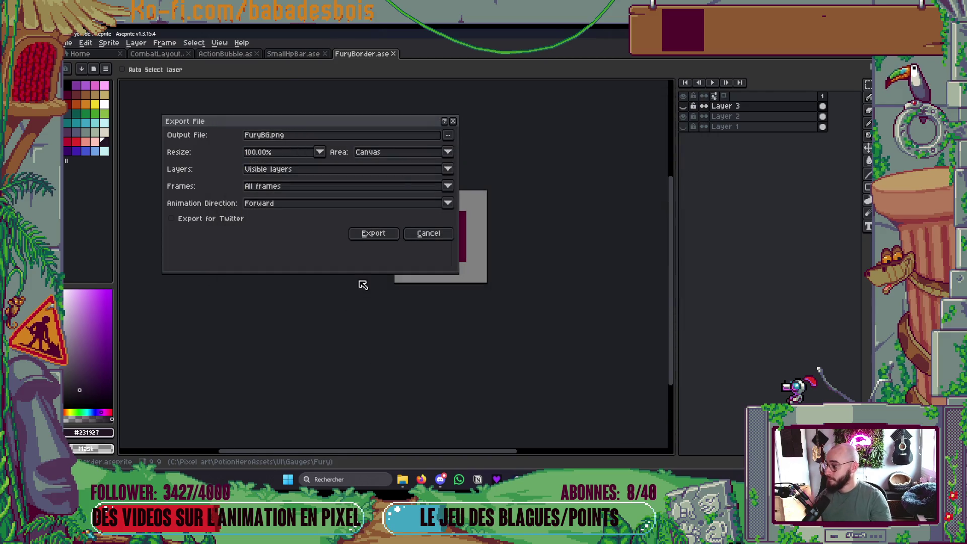
{"action": "left_click", "coordinate": [377, 239]}
Step: Export only the fill layer as FuryFill.png
{"action": "left_click", "coordinate": [683, 115]}
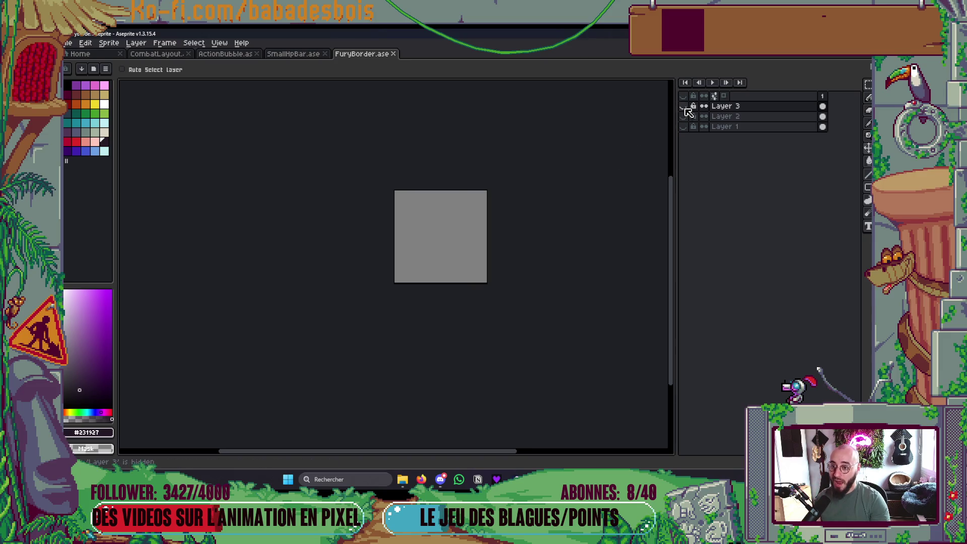
{"action": "left_click", "coordinate": [683, 106]}
{"action": "key", "text": "ctrl+alt+shift+s"}
{"action": "left_click", "coordinate": [448, 135]}
{"action": "left_click", "coordinate": [456, 151]}
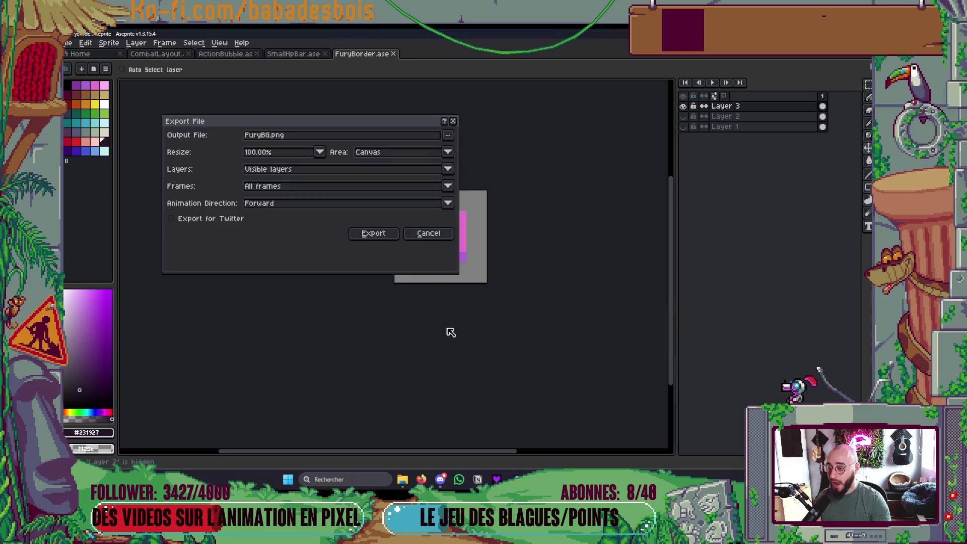
{"action": "left_click", "coordinate": [291, 348]}
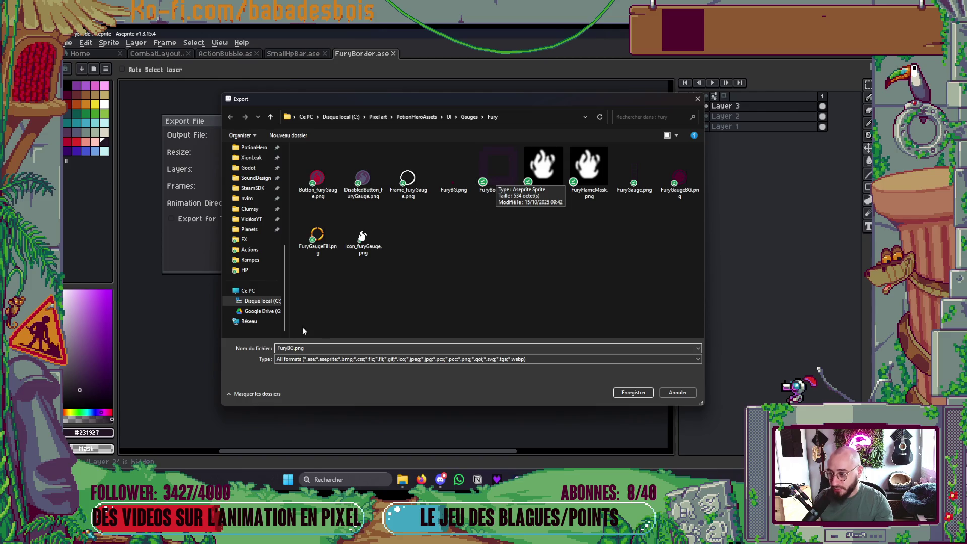
{"action": "key", "text": "BackSpace"}
{"action": "key", "text": "BackSpace"}
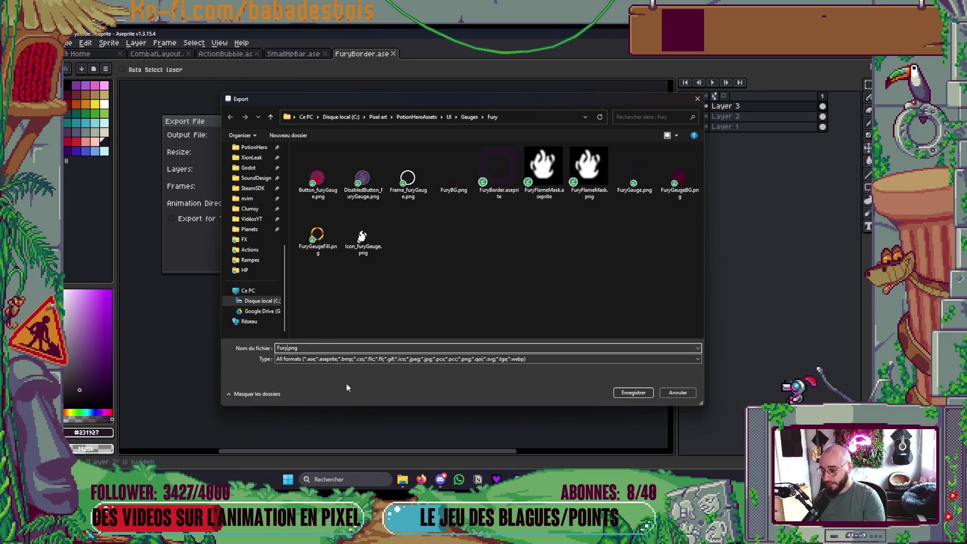
{"action": "type", "text": "Fill"}
{"action": "key", "text": "Return"}
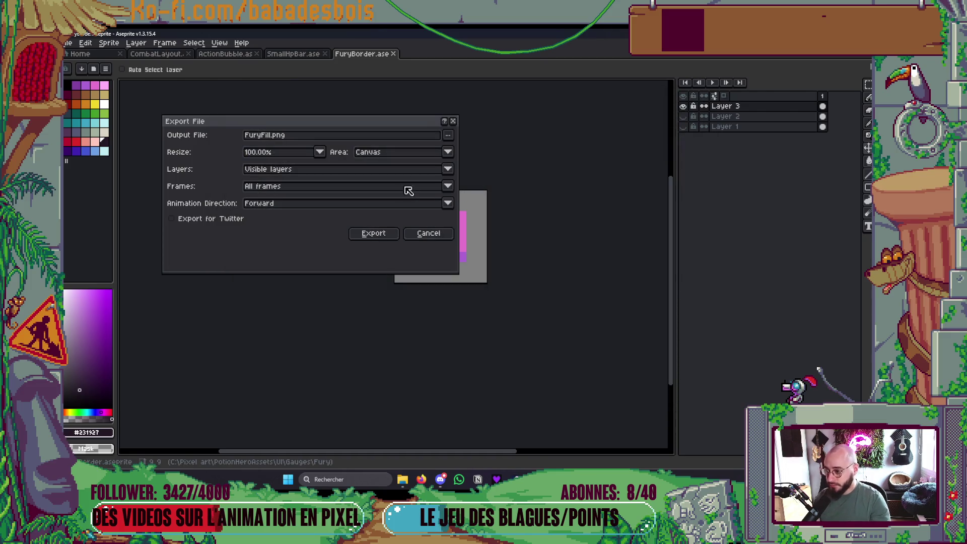
{"action": "left_click", "coordinate": [383, 234]}
Step: Toggle layer visibility until only the border layer shows
{"action": "left_click", "coordinate": [683, 106]}
{"action": "left_click", "coordinate": [683, 117]}
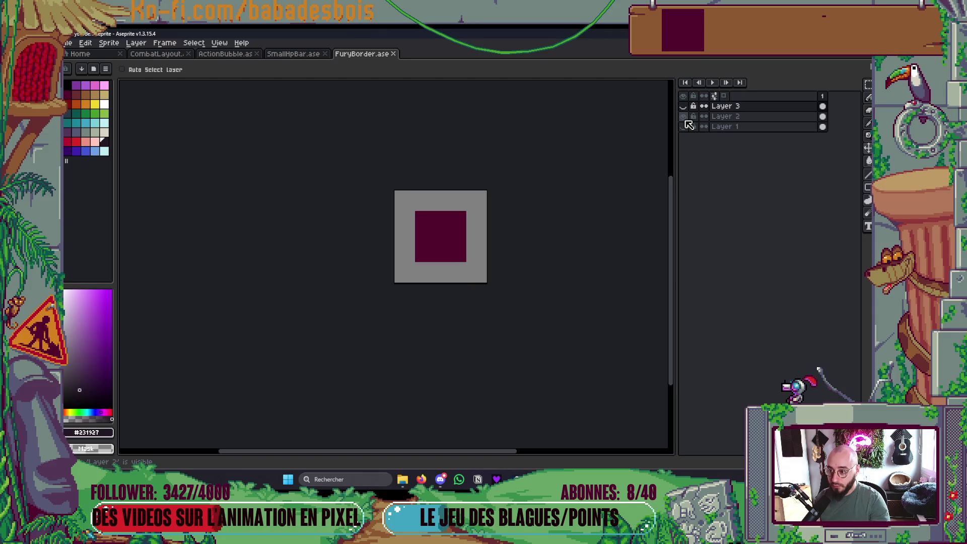
{"action": "left_click", "coordinate": [683, 117]}
{"action": "left_click", "coordinate": [683, 127]}
{"action": "left_click", "coordinate": [683, 127]}
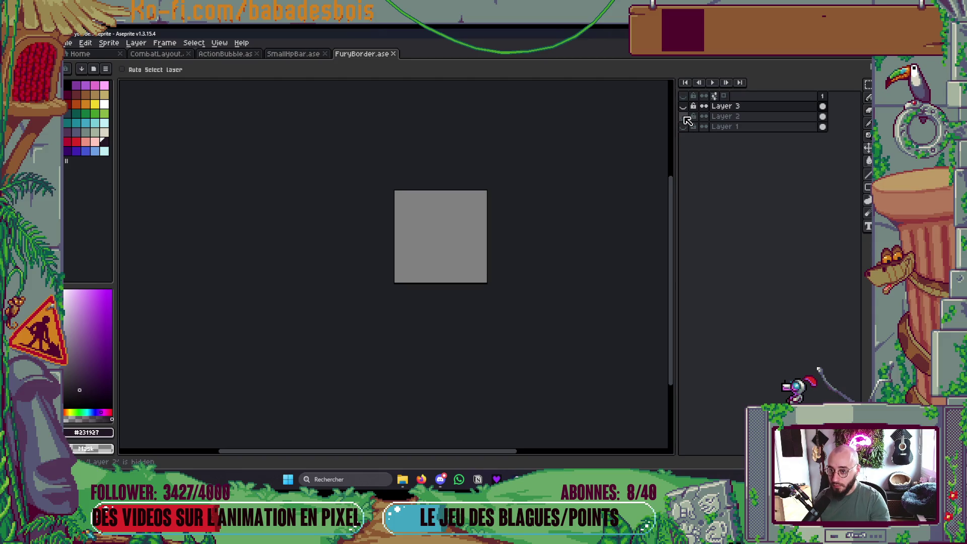
{"action": "left_click", "coordinate": [684, 127]}
Step: Export the border layer as FuryBorder.png
{"action": "key", "text": "ctrl+shift+e"}
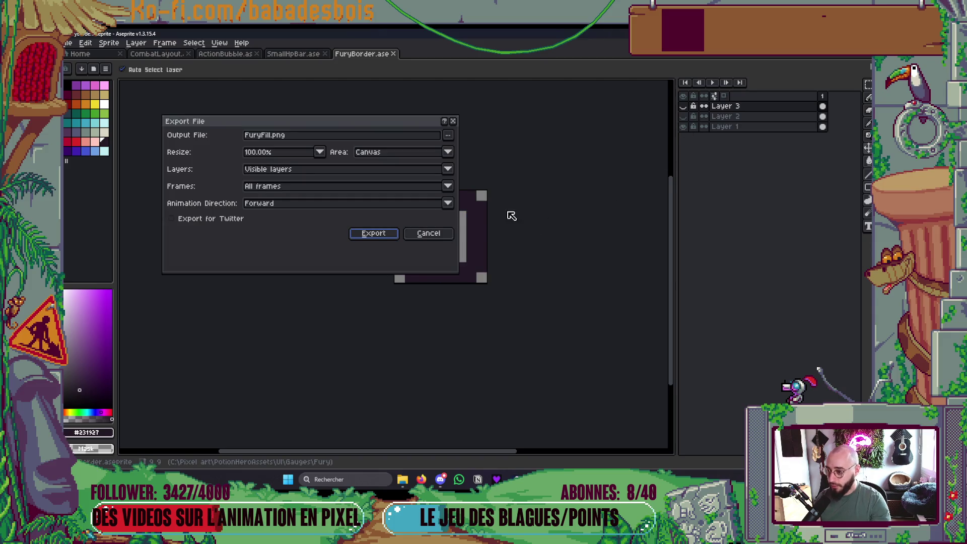
{"action": "left_click", "coordinate": [270, 135]}
{"action": "key", "text": "BackSpace"}
{"action": "key", "text": "BackSpace"}
{"action": "key", "text": "BackSpace"}
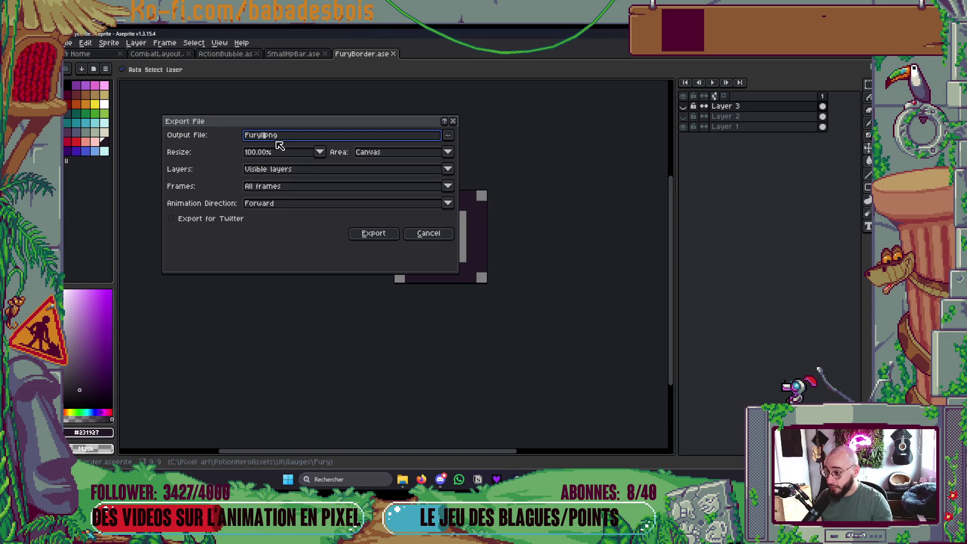
{"action": "type", "text": "Border"}
{"action": "key", "text": "BackSpace"}
{"action": "key", "text": "BackSpace"}
{"action": "key", "text": "BackSpace"}
{"action": "type", "text": "Border"}
{"action": "key", "text": "Return"}
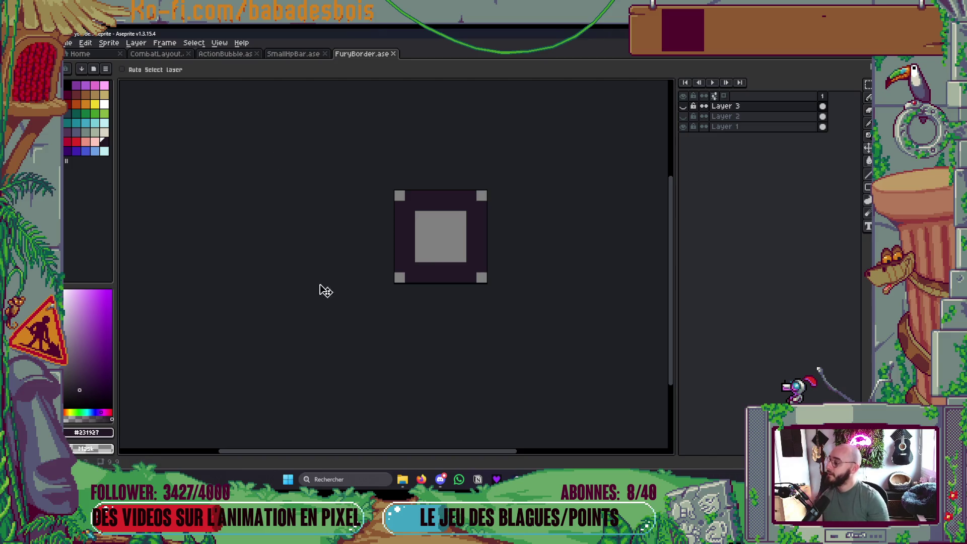
Step: Open the sprite's folder, select the three exported PNGs, and return to Godot's file filter
{"action": "mouse_move", "coordinate": [406, 481]}
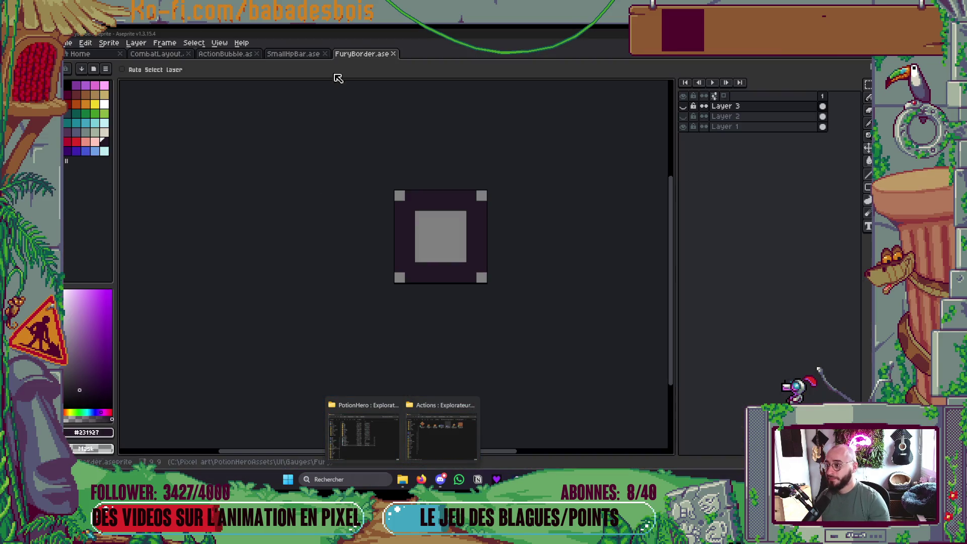
{"action": "right_click", "coordinate": [361, 55]}
{"action": "left_click", "coordinate": [398, 93]}
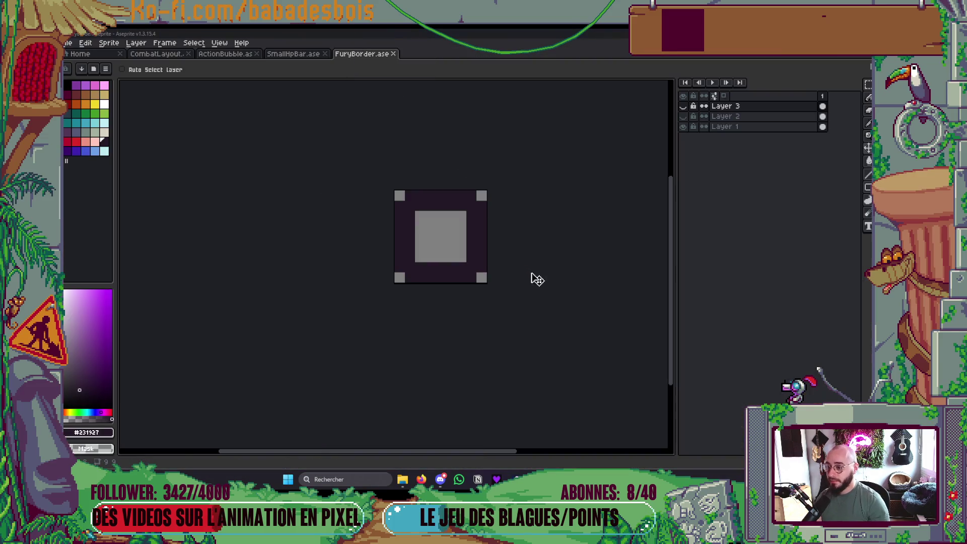
{"action": "left_click", "coordinate": [566, 116]}
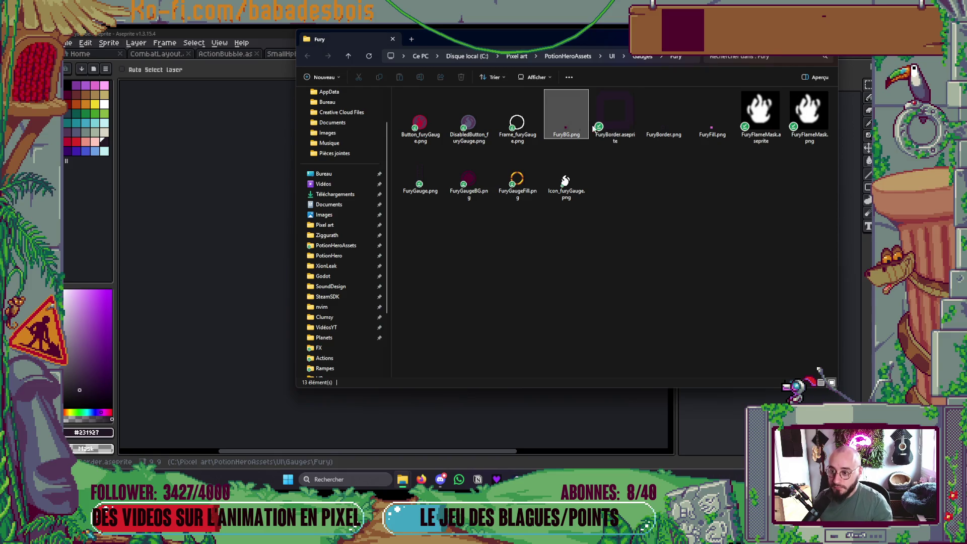
{"action": "left_click", "coordinate": [660, 121], "text": "ctrl"}
{"action": "left_click", "coordinate": [711, 118], "text": "ctrl"}
{"action": "key", "text": "alt+Tab"}
{"action": "key", "text": "alt+Tab"}
{"action": "left_click", "coordinate": [168, 248]}
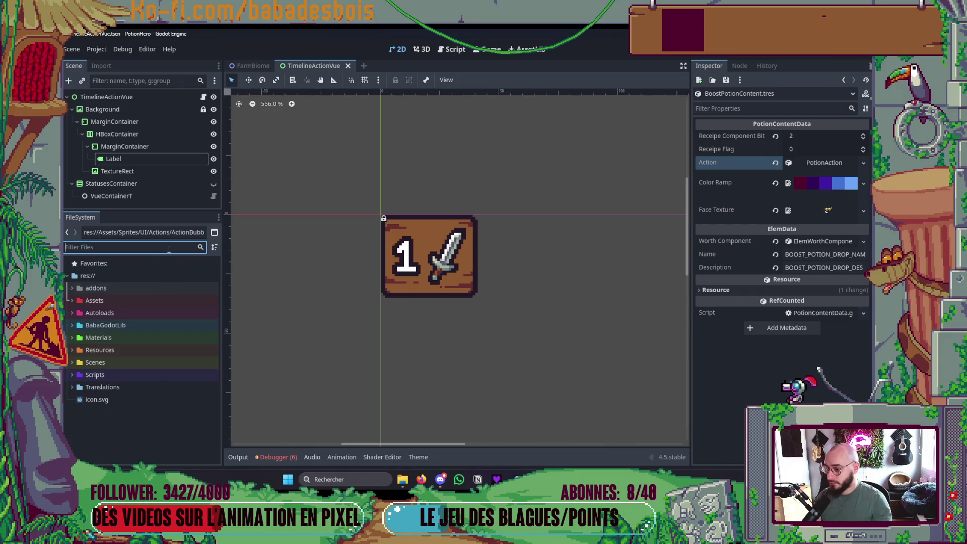
Step: Filter for 'Fury', open the FuryGauge asset folder and bring its Explorer window forward
{"action": "type", "text": "Fury"}
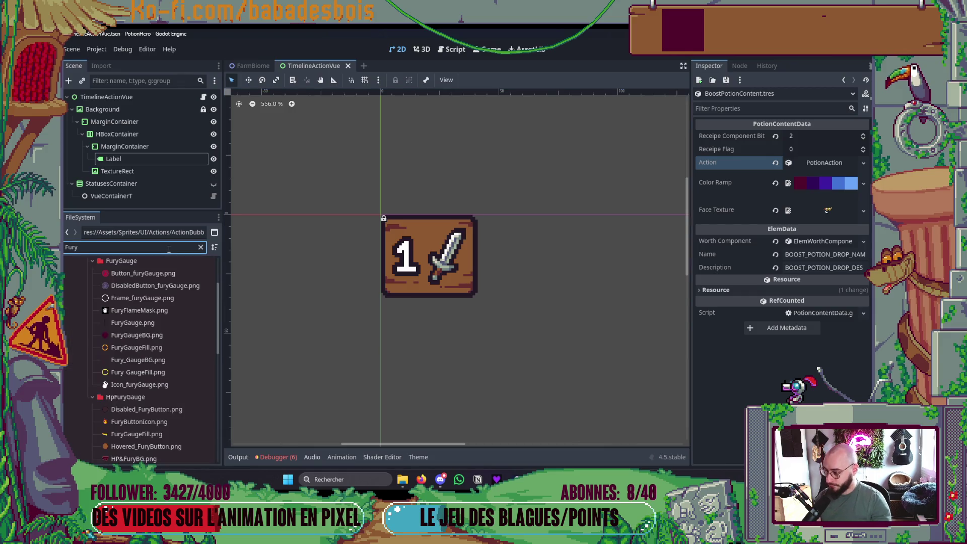
{"action": "scroll", "coordinate": [137, 313], "scroll_direction": "up", "scroll_amount": 2}
{"action": "left_click", "coordinate": [131, 315]}
{"action": "mouse_move", "coordinate": [403, 479]}
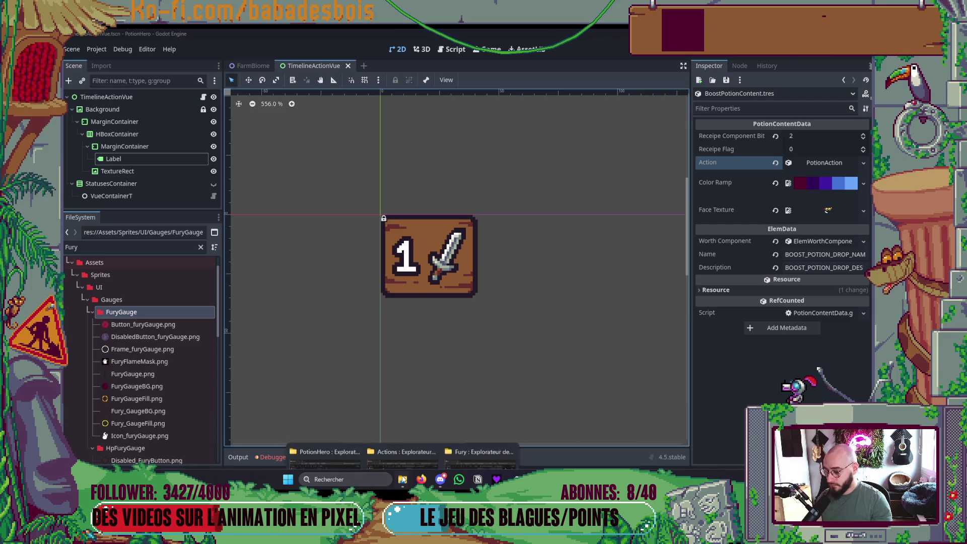
{"action": "left_click", "coordinate": [464, 444]}
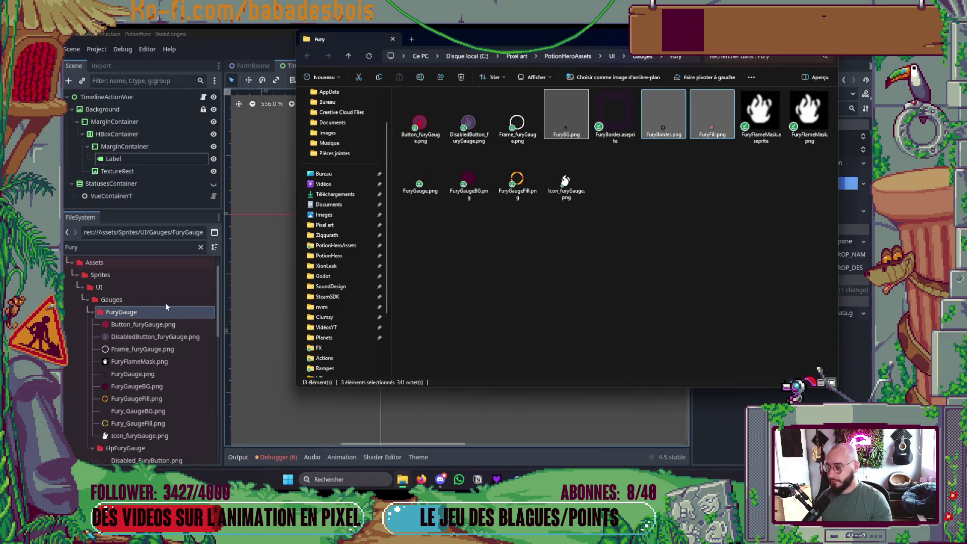
{"action": "left_click", "coordinate": [151, 309]}
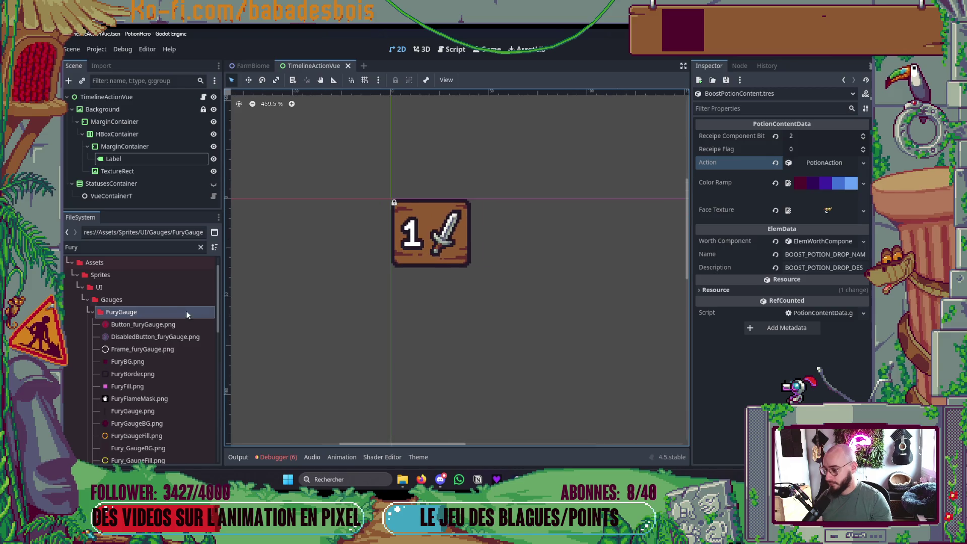
Step: Save the current scene and reopen the HpFuryGauges scene through Quick Open
{"action": "scroll", "coordinate": [172, 389], "scroll_direction": "down", "scroll_amount": 3}
{"action": "key", "text": "ctrl+s"}
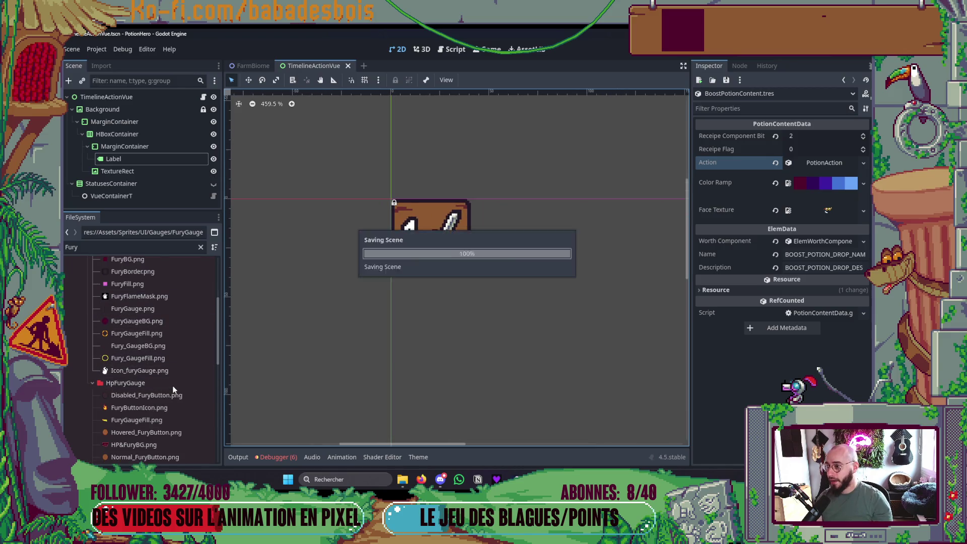
{"action": "key", "text": "ctrl+shift+o"}
{"action": "type", "text": "Acto"}
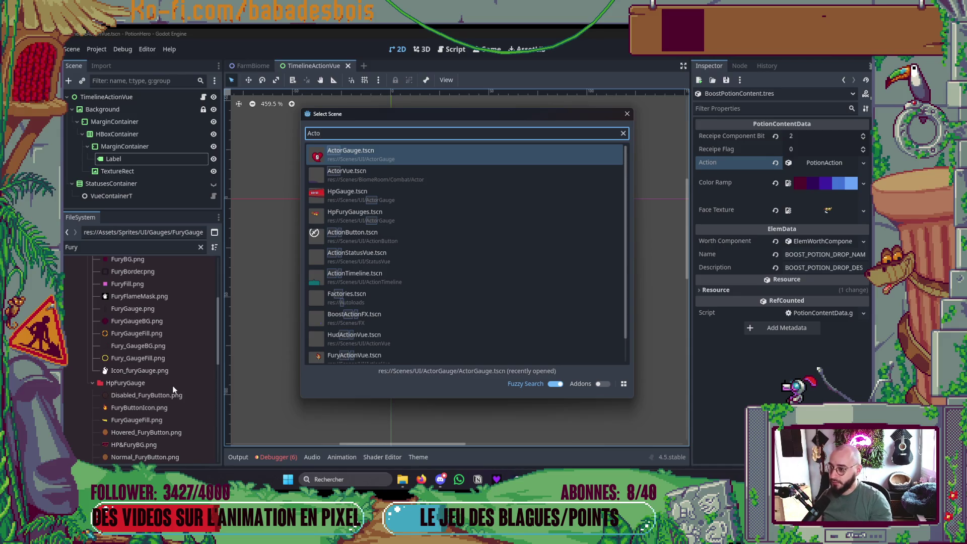
{"action": "key", "text": "Down"}
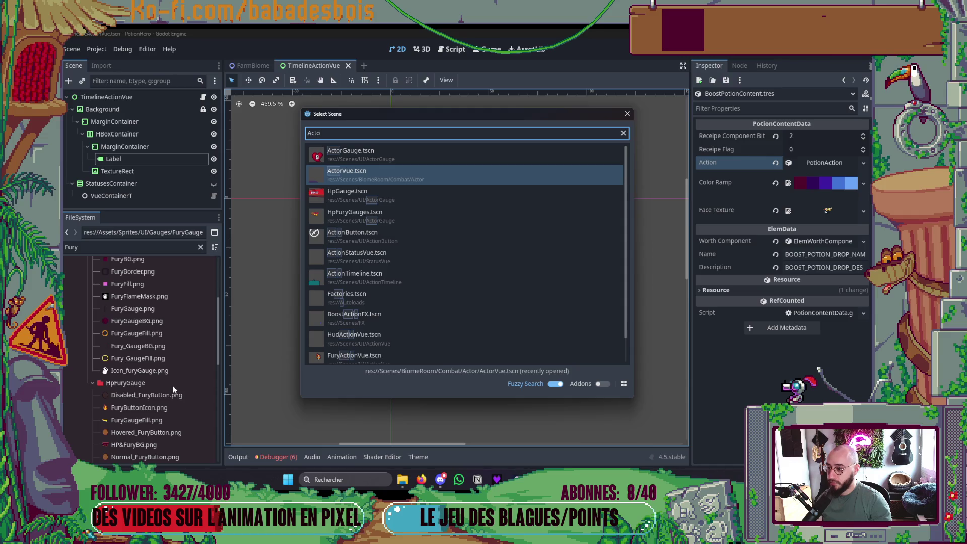
{"action": "key", "text": "Down"}
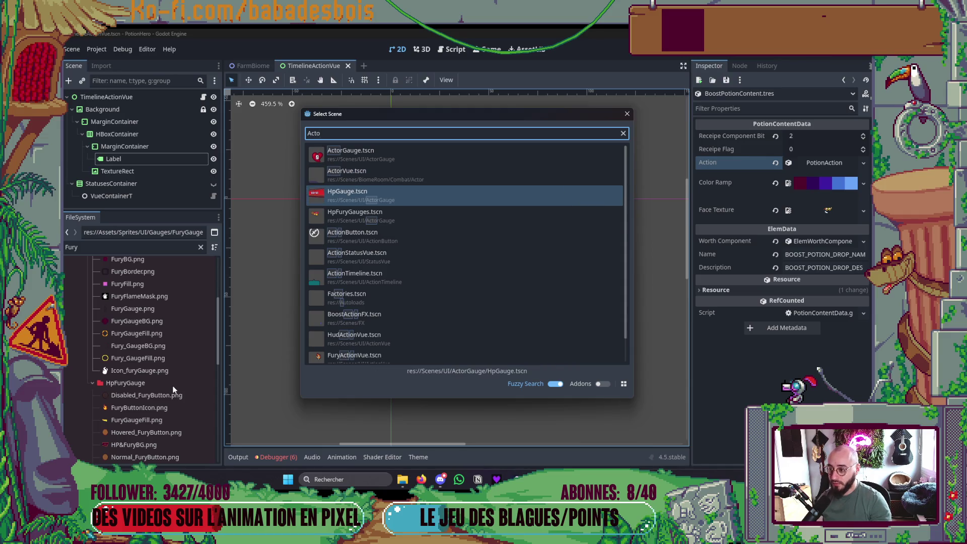
{"action": "key", "text": "Down"}
{"action": "key", "text": "Return"}
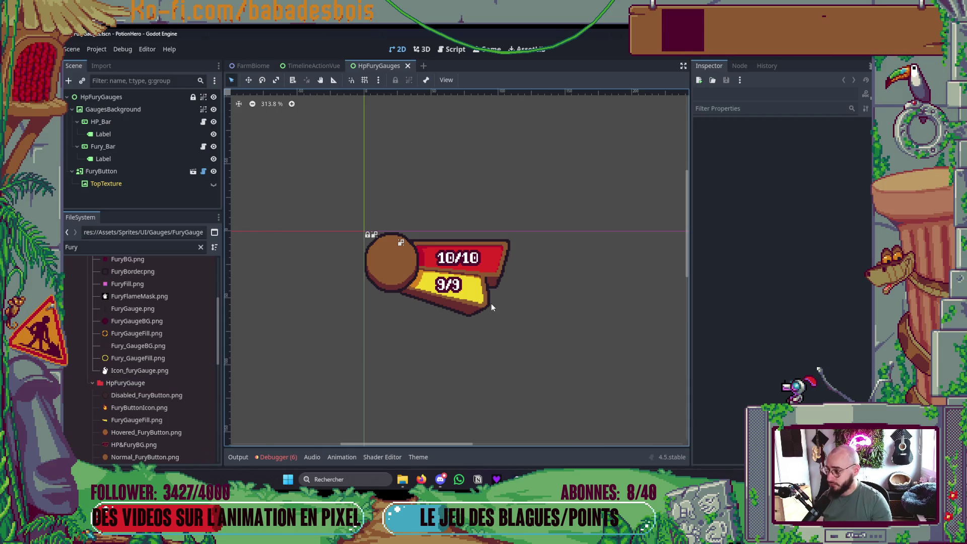
Step: Inspect the Fury_Bar node, then close HpFuryGauges and bring up Quick Open Scene
{"action": "left_click", "coordinate": [103, 146]}
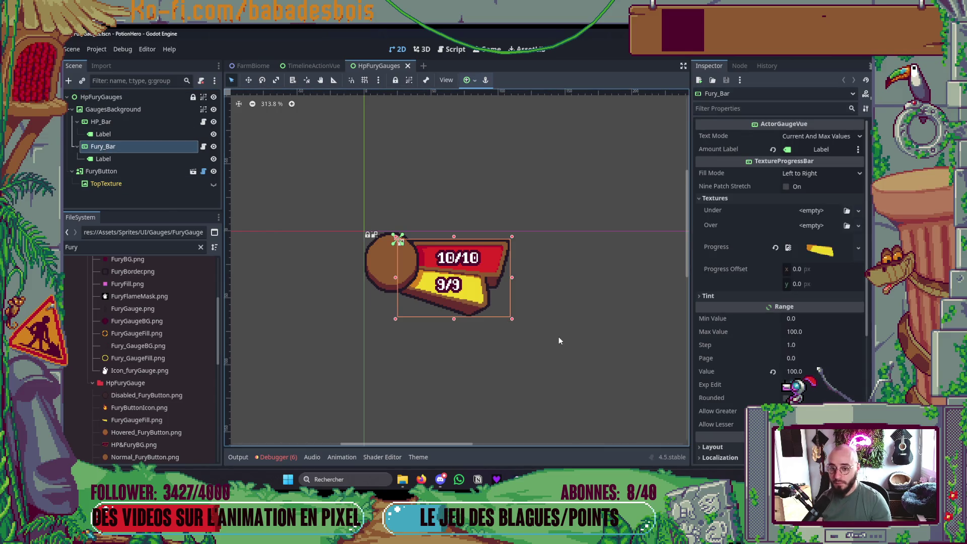
{"action": "left_click_drag", "start_coordinate": [559, 341], "coordinate": [557, 334]}
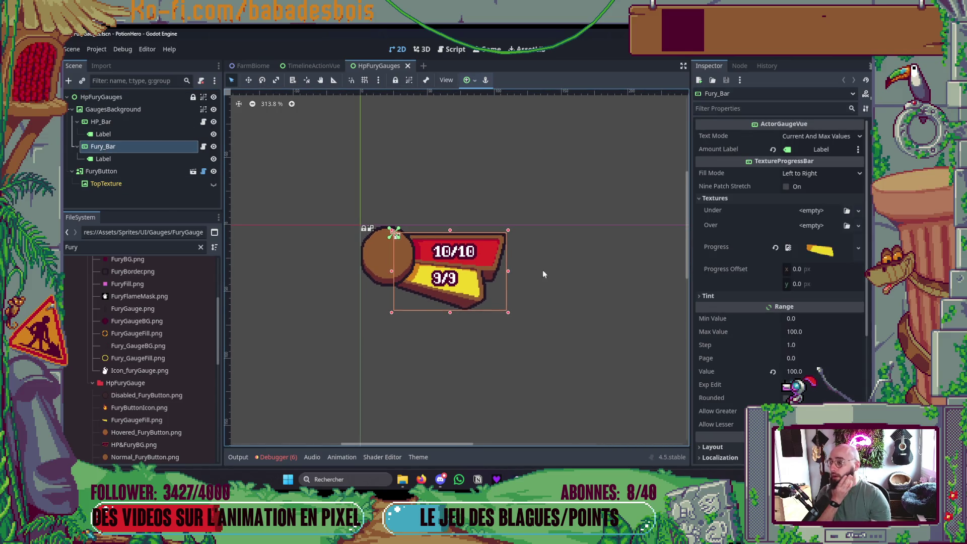
{"action": "left_click", "coordinate": [407, 66]}
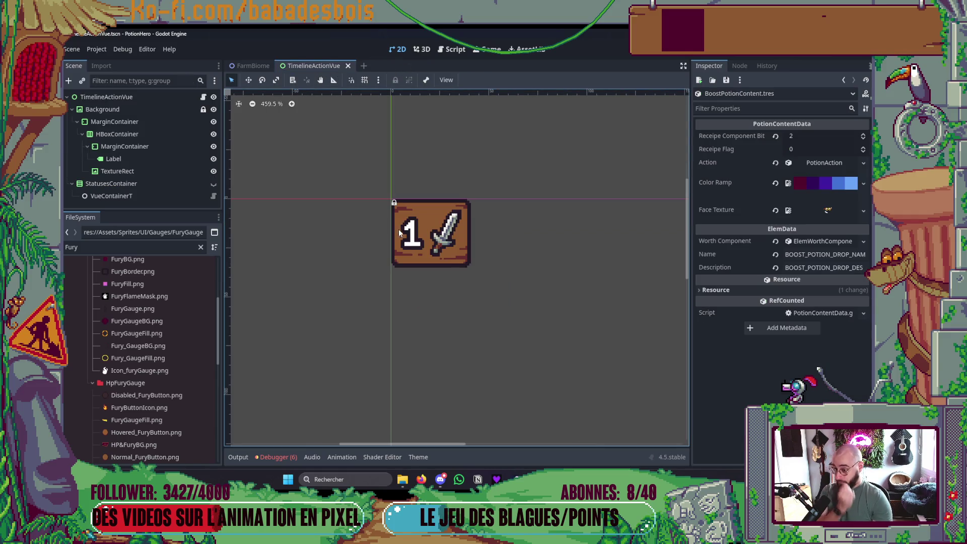
{"action": "key", "text": "ctrl+shift+o"}
Step: Open ActorVue.tscn, select the heart-shaped HP_Gauge and expand it to show AmountLabel
{"action": "type", "text": "Act"}
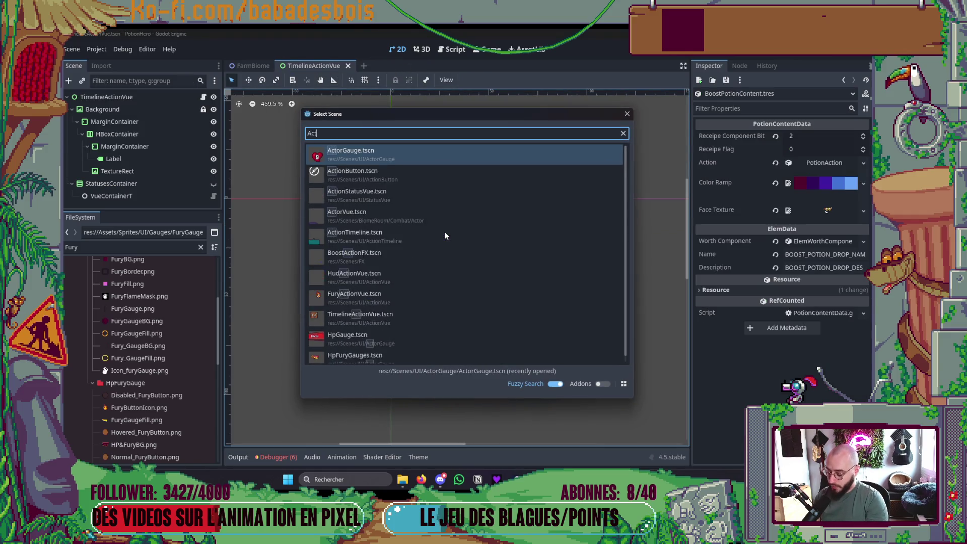
{"action": "type", "text": "orVue"}
{"action": "key", "text": "Return"}
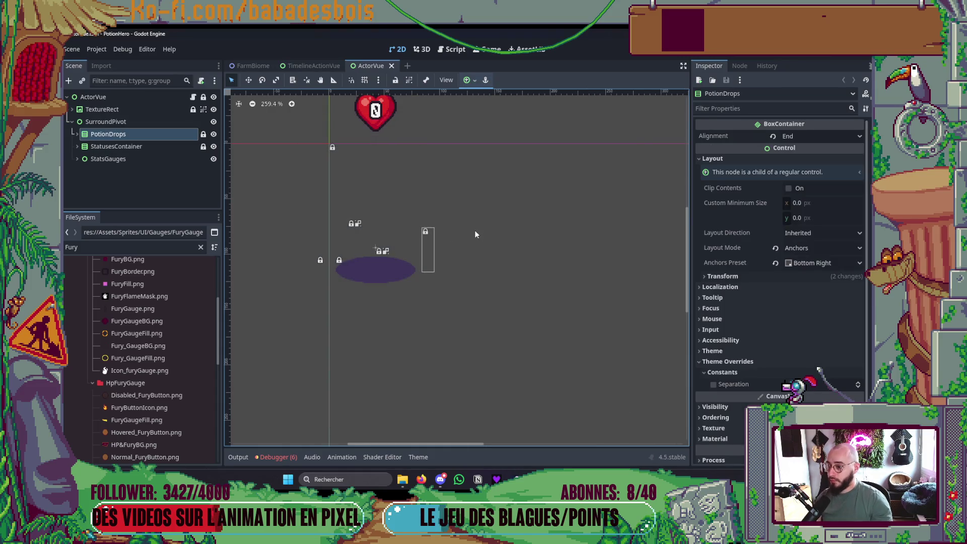
{"action": "left_click", "coordinate": [72, 122]}
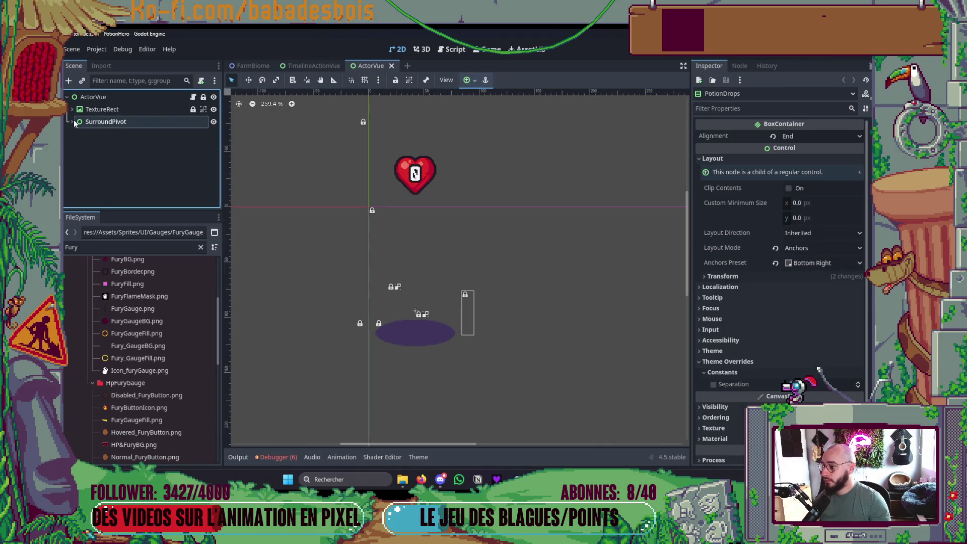
{"action": "left_click", "coordinate": [73, 122]}
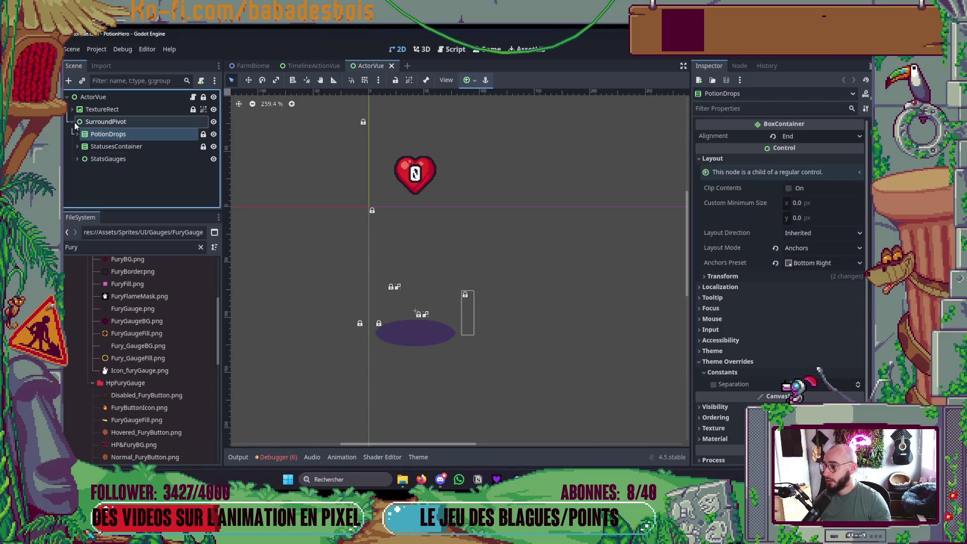
{"action": "left_click", "coordinate": [74, 122]}
{"action": "left_click", "coordinate": [72, 110]}
{"action": "left_click", "coordinate": [77, 122]}
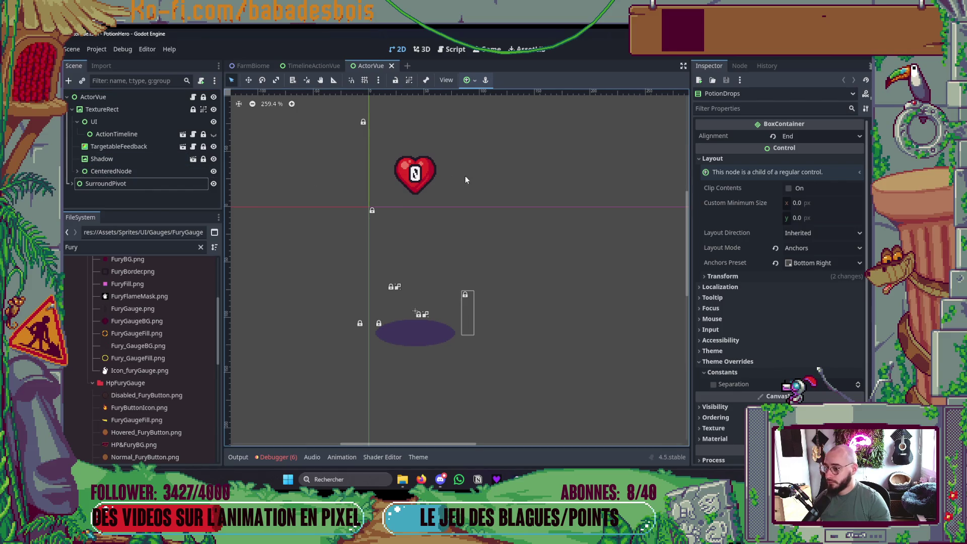
{"action": "left_click", "coordinate": [429, 181]}
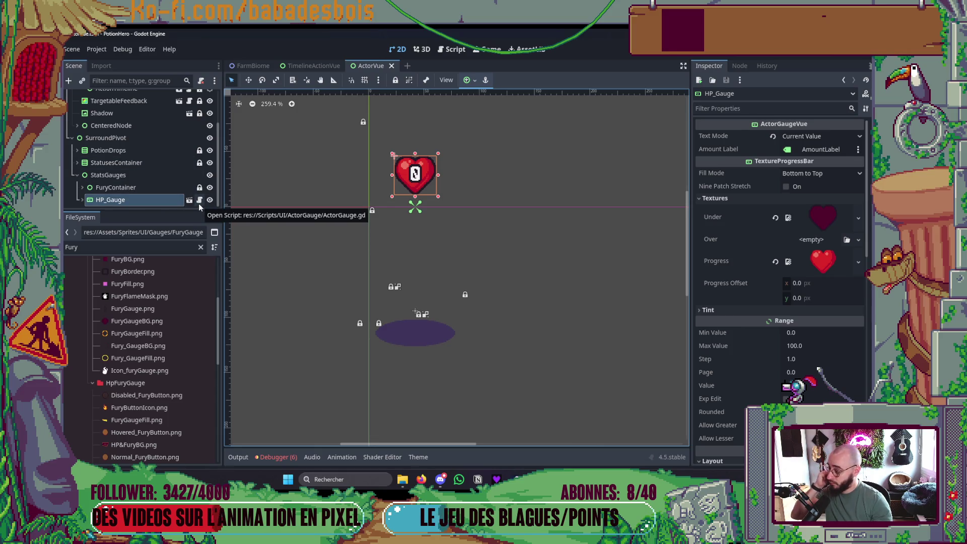
{"action": "left_click", "coordinate": [82, 200]}
Step: Clear the 'Fury' FileSystem filter and open the Gauges/HPGauge sprite folder
{"action": "scroll", "coordinate": [129, 167], "scroll_direction": "down", "scroll_amount": 2}
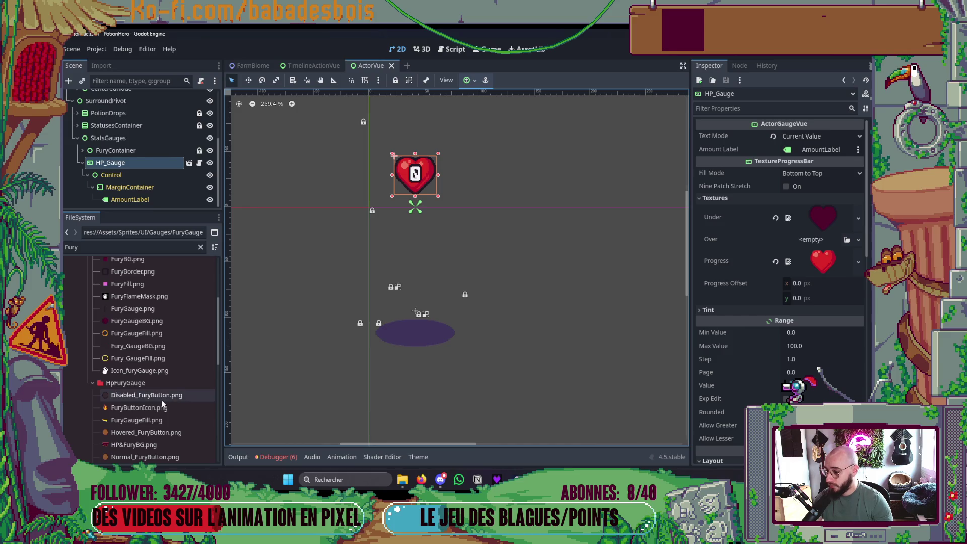
{"action": "scroll", "coordinate": [161, 400], "scroll_direction": "up", "scroll_amount": 4}
{"action": "scroll", "coordinate": [162, 400], "scroll_direction": "down", "scroll_amount": 5}
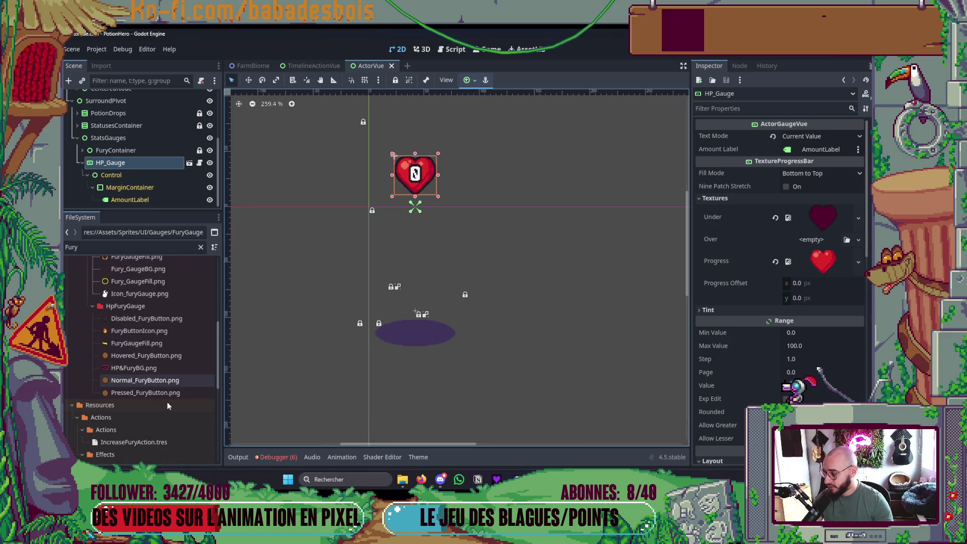
{"action": "scroll", "coordinate": [168, 406], "scroll_direction": "up", "scroll_amount": 5}
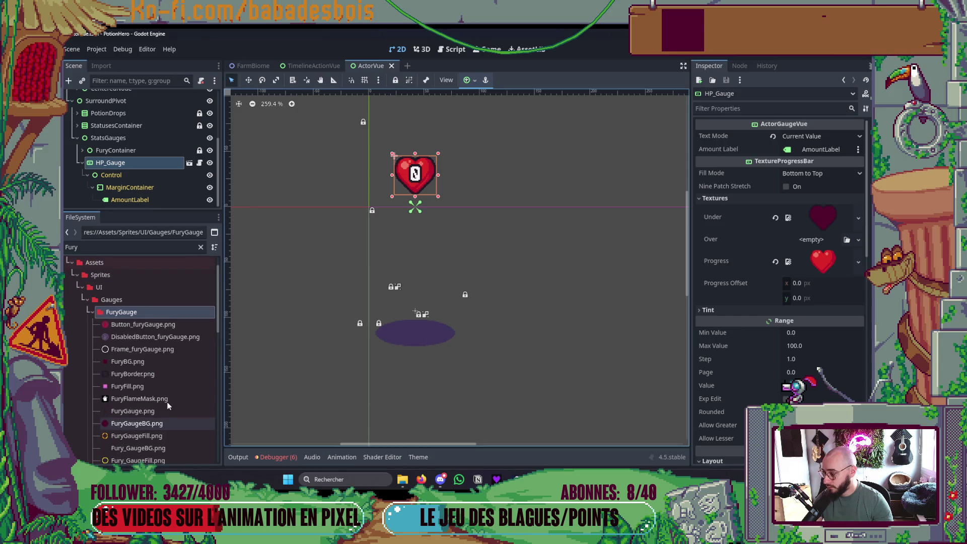
{"action": "scroll", "coordinate": [126, 319], "scroll_direction": "down", "scroll_amount": 4}
{"action": "scroll", "coordinate": [127, 386], "scroll_direction": "up", "scroll_amount": 2}
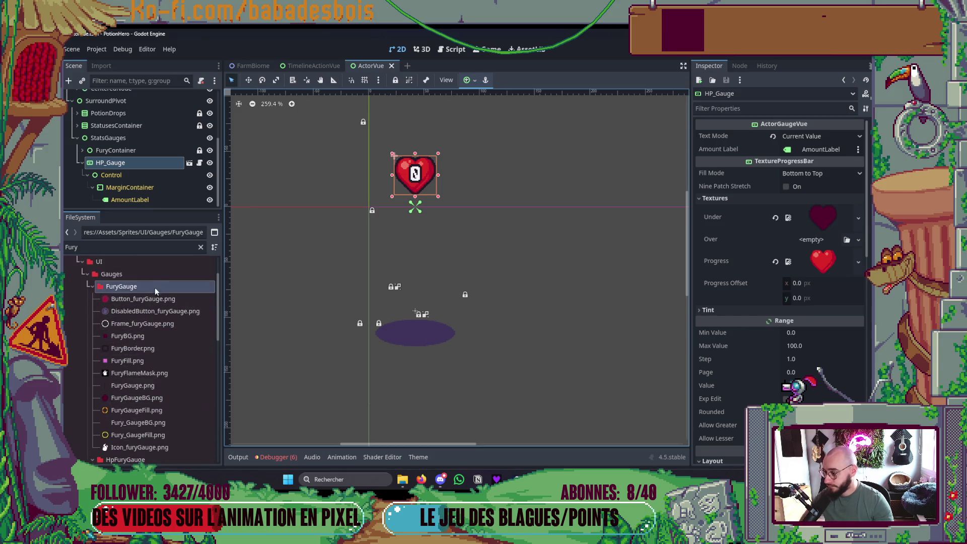
{"action": "left_click", "coordinate": [116, 274]}
{"action": "left_click", "coordinate": [201, 247]}
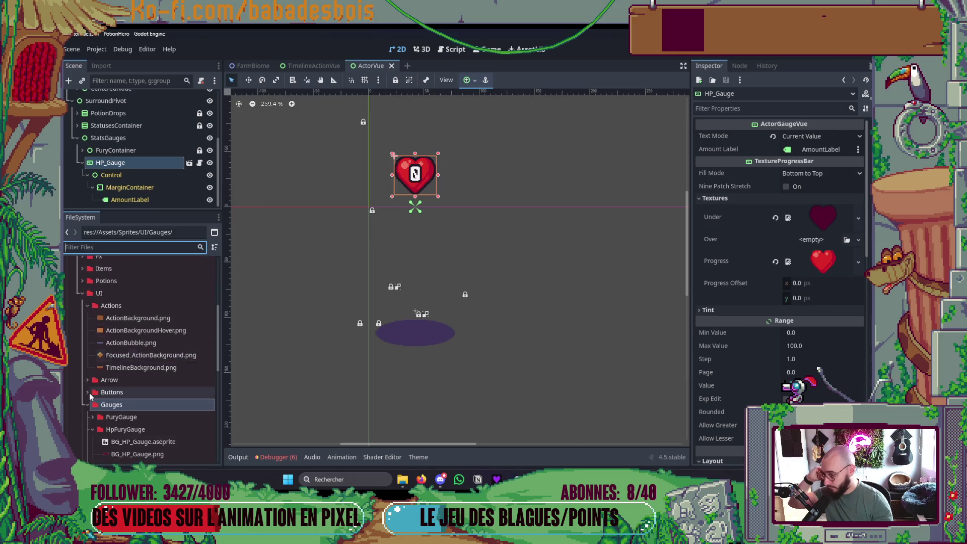
{"action": "scroll", "coordinate": [91, 393], "scroll_direction": "down", "scroll_amount": 3}
{"action": "scroll", "coordinate": [94, 360], "scroll_direction": "down", "scroll_amount": 4}
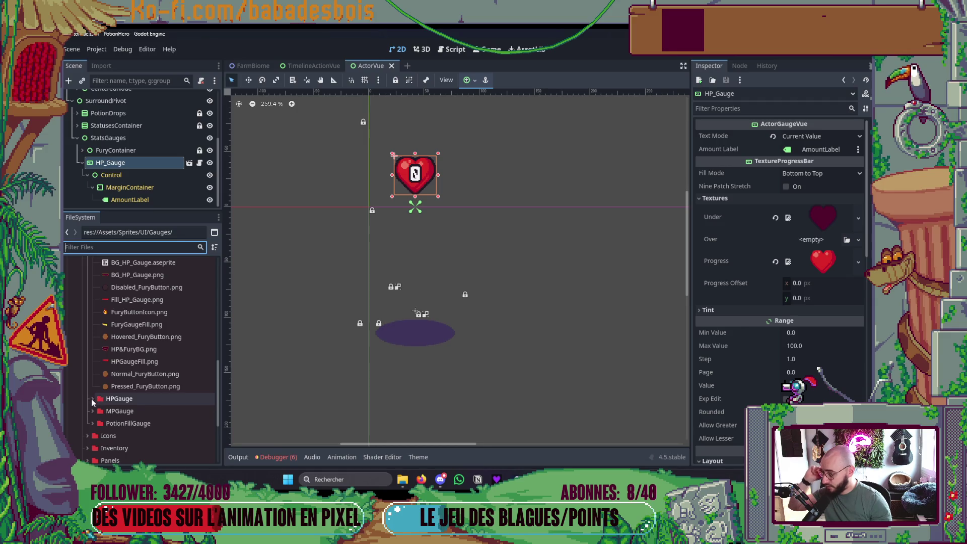
{"action": "double_click", "coordinate": [124, 398]}
Step: Drag HP_GaugeBG, HP_GaugeFill and HP_GaugeBorder from Explorer's Gauges\HP folder into Godot's HPGauge folder
{"action": "mouse_move", "coordinate": [402, 479]}
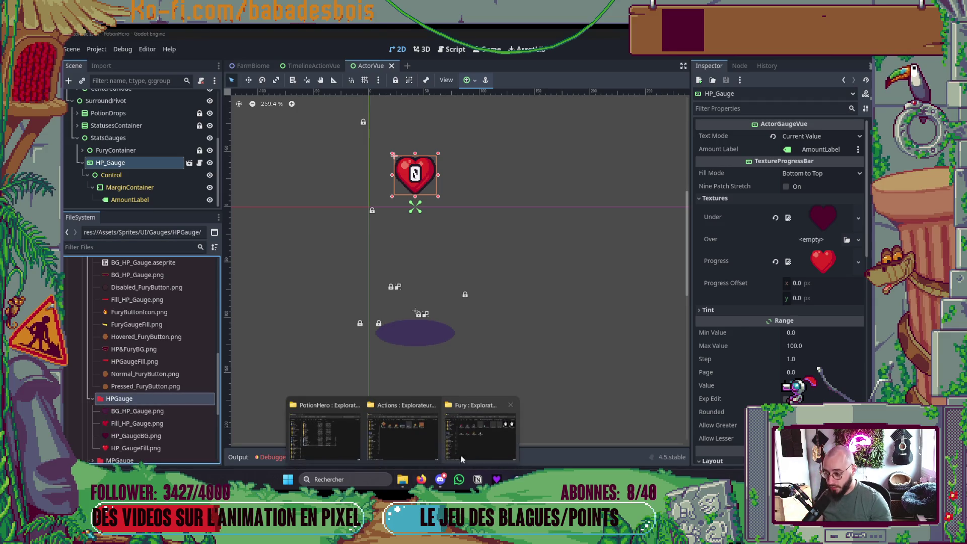
{"action": "left_click", "coordinate": [418, 449]}
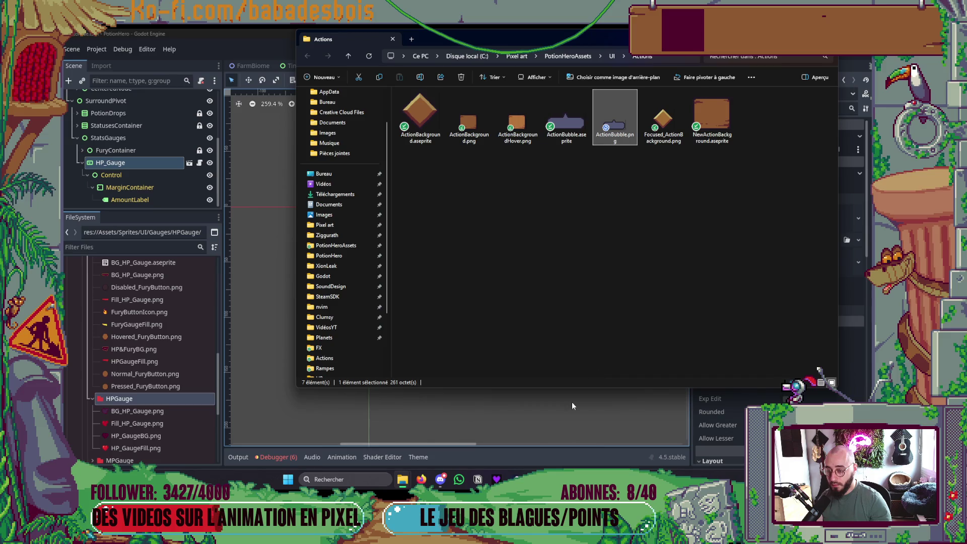
{"action": "mouse_move", "coordinate": [403, 479]}
{"action": "left_click", "coordinate": [510, 406]}
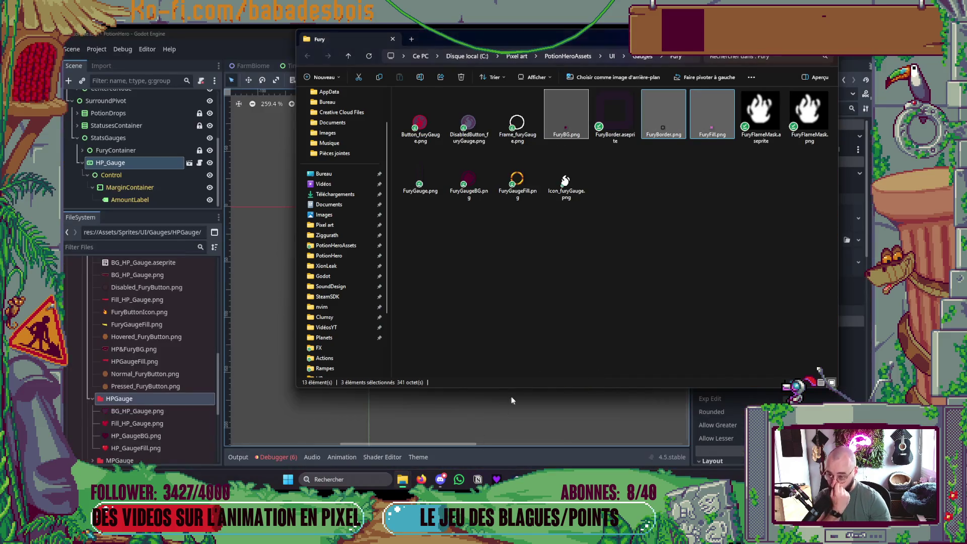
{"action": "left_click", "coordinate": [642, 56]}
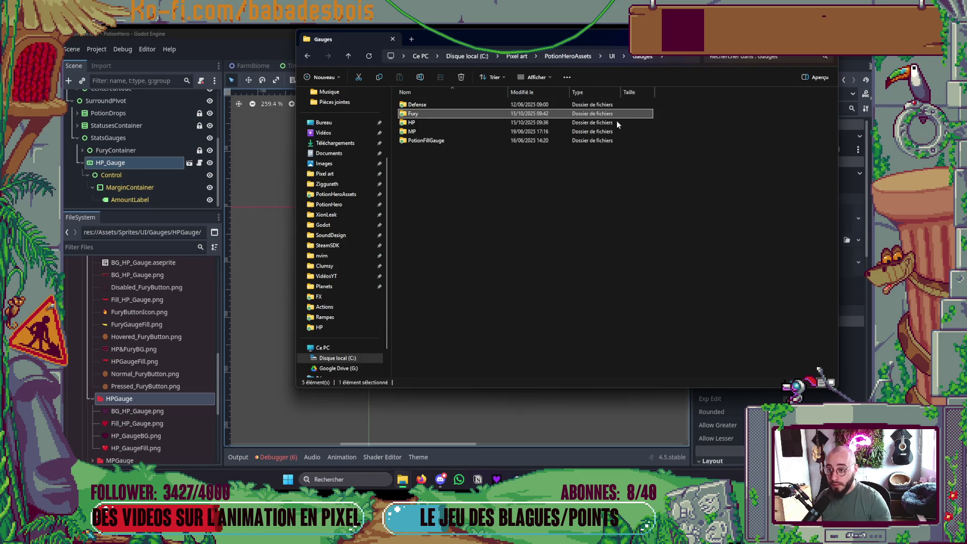
{"action": "double_click", "coordinate": [455, 122]}
{"action": "left_click", "coordinate": [657, 174]}
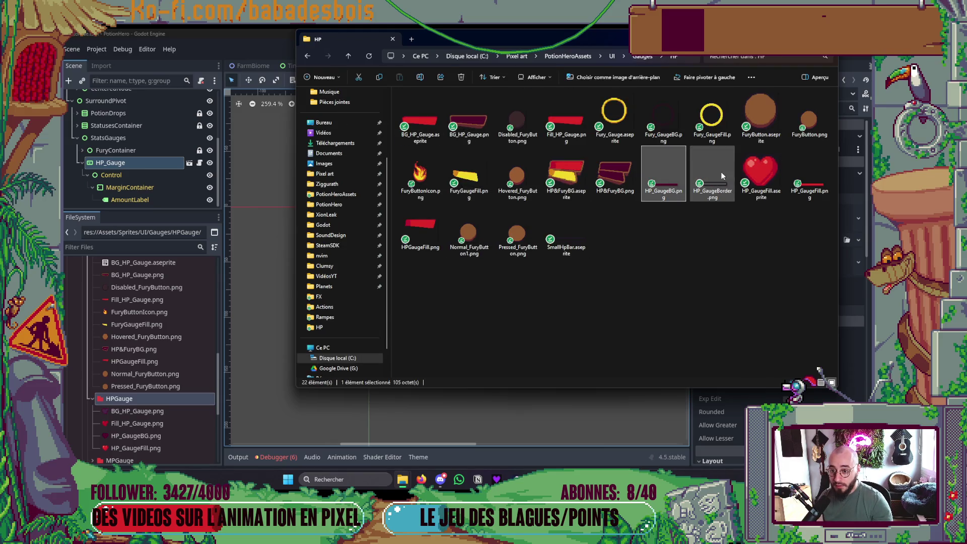
{"action": "left_click", "coordinate": [809, 174], "text": "ctrl"}
{"action": "left_click", "coordinate": [712, 182], "text": "ctrl"}
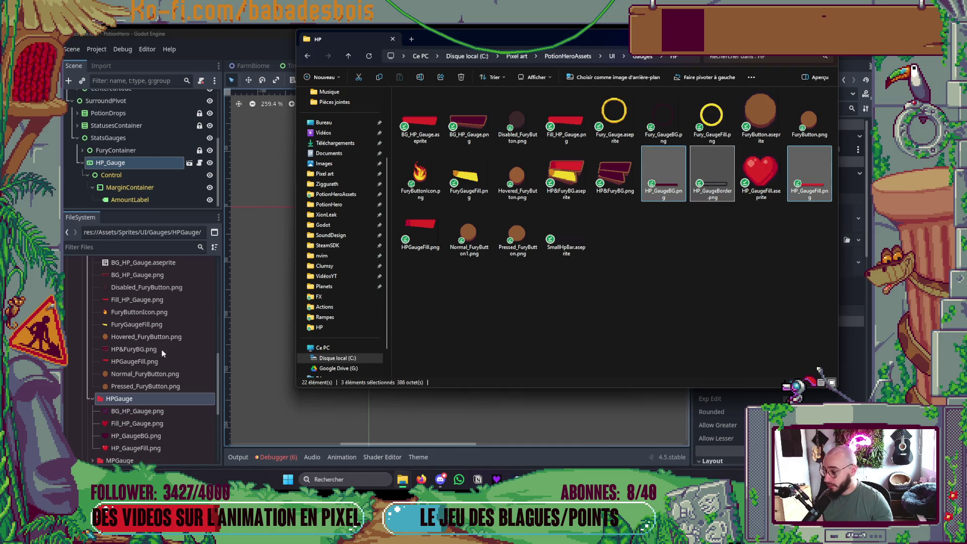
{"action": "left_click_drag", "start_coordinate": [153, 396], "coordinate": [153, 396]}
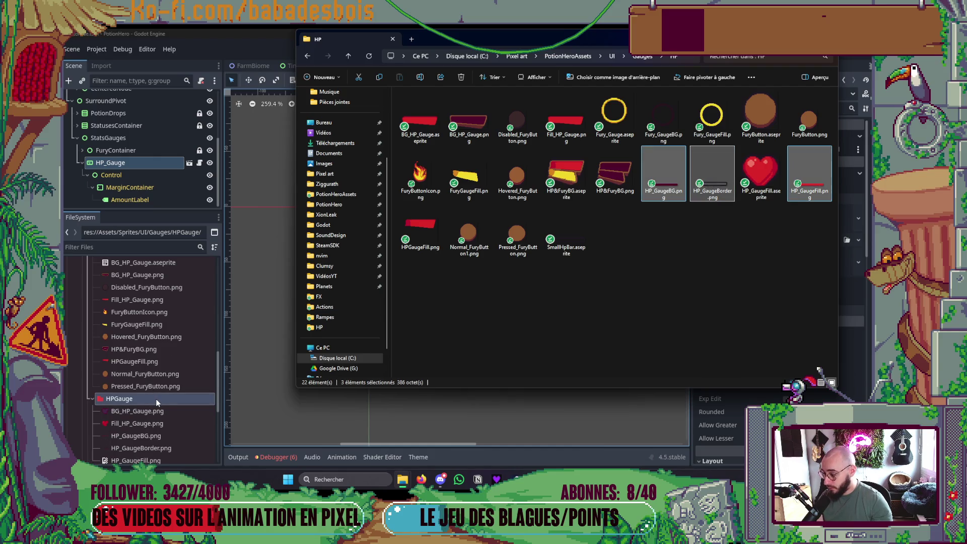
{"action": "scroll", "coordinate": [422, 174], "scroll_direction": "up", "scroll_amount": 5}
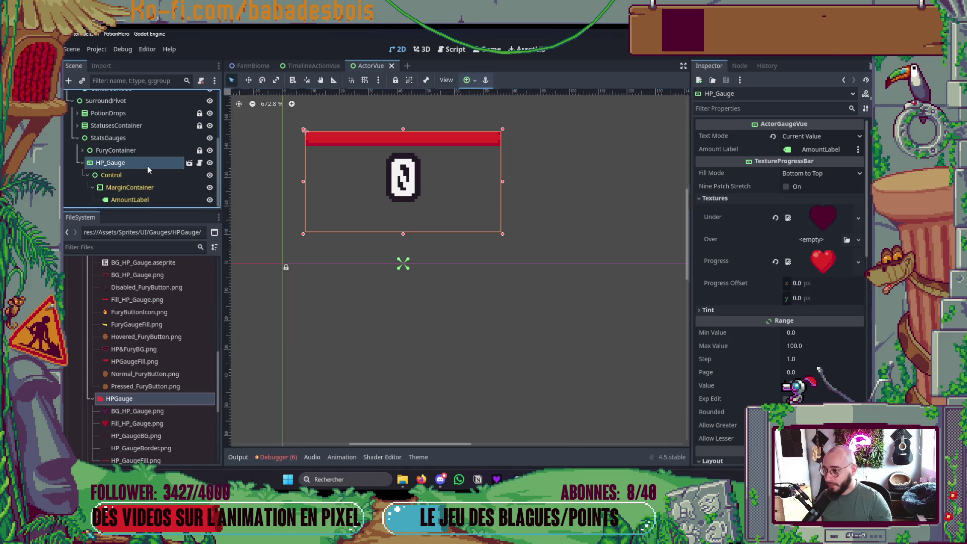
Step: Set HP_Gauge's Fill Mode to Left to Right and shrink its height to the bar
{"action": "left_click", "coordinate": [804, 174]}
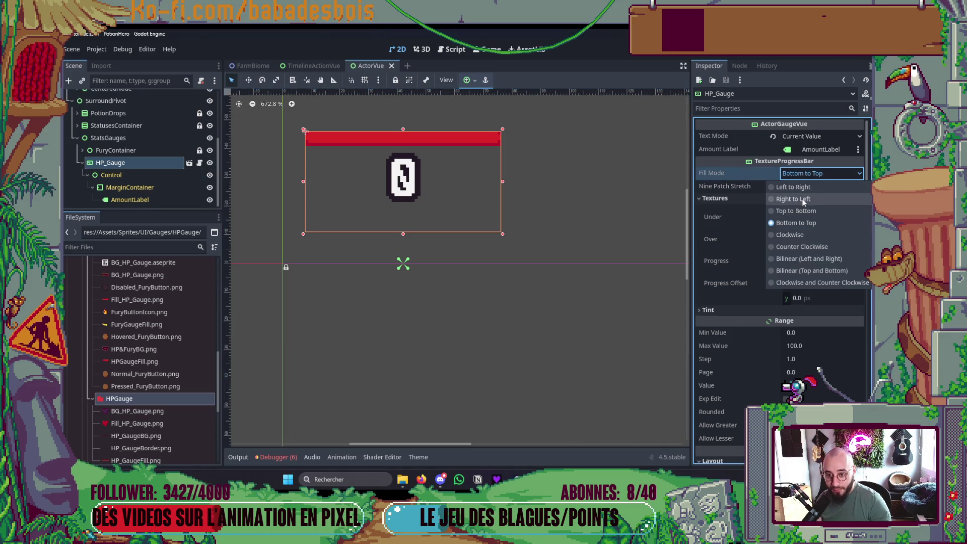
{"action": "left_click", "coordinate": [801, 187]}
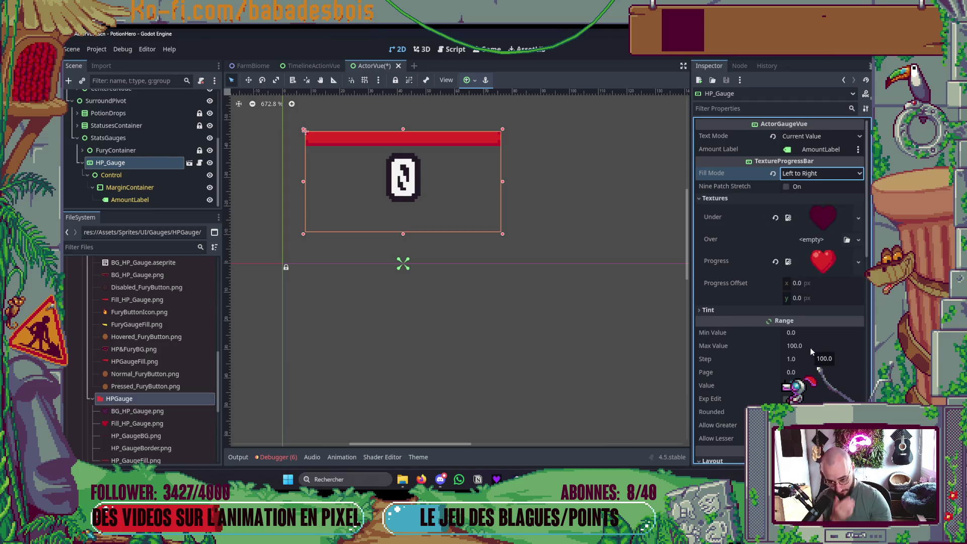
{"action": "left_click", "coordinate": [810, 386]}
{"action": "mouse_move", "coordinate": [810, 386]}
{"action": "left_mouse_down"}
{"action": "mouse_move", "coordinate": [793, 386]}
{"action": "mouse_move", "coordinate": [812, 385]}
{"action": "left_mouse_up"}
{"action": "scroll", "coordinate": [349, 336], "scroll_direction": "down", "scroll_amount": 3}
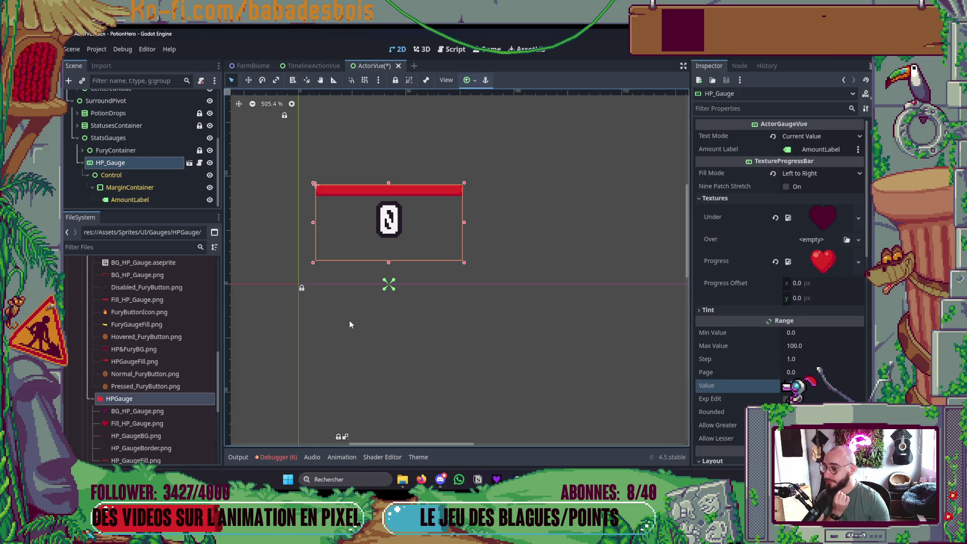
{"action": "left_click_drag", "start_coordinate": [388, 263], "coordinate": [389, 134]}
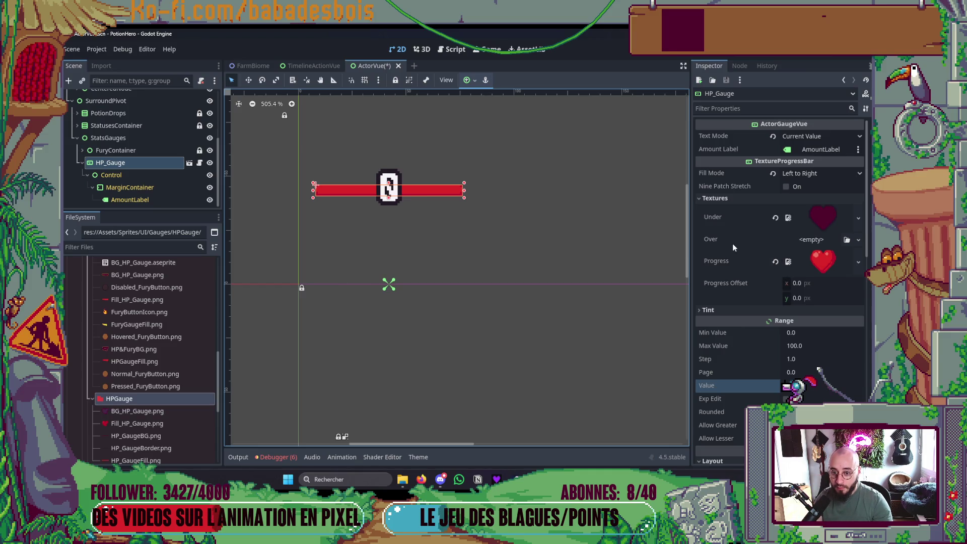
Step: Use HP_GaugeBorder.png as HP_Gauge's Over texture
{"action": "scroll", "coordinate": [161, 382], "scroll_direction": "down", "scroll_amount": 3}
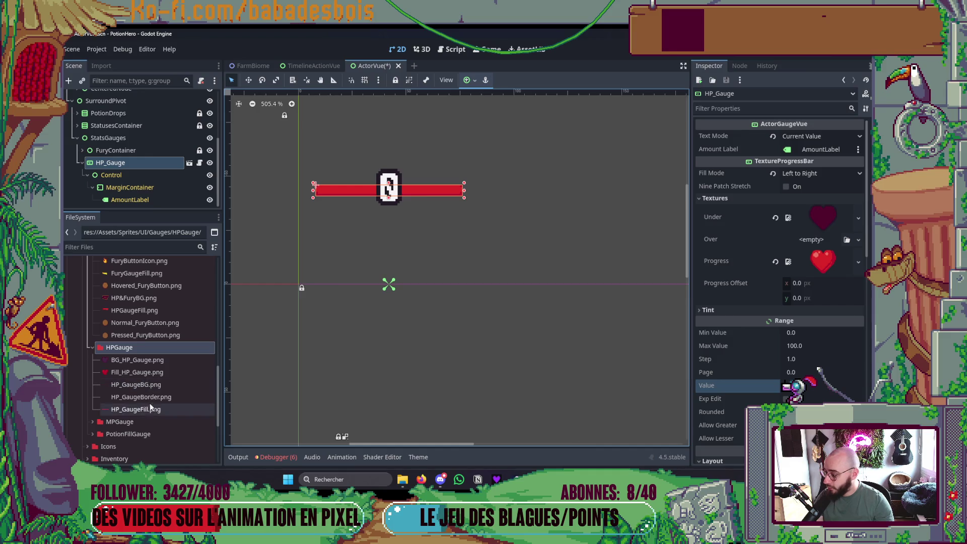
{"action": "left_click", "coordinate": [168, 398]}
{"action": "left_click_drag", "start_coordinate": [168, 397], "coordinate": [821, 245]}
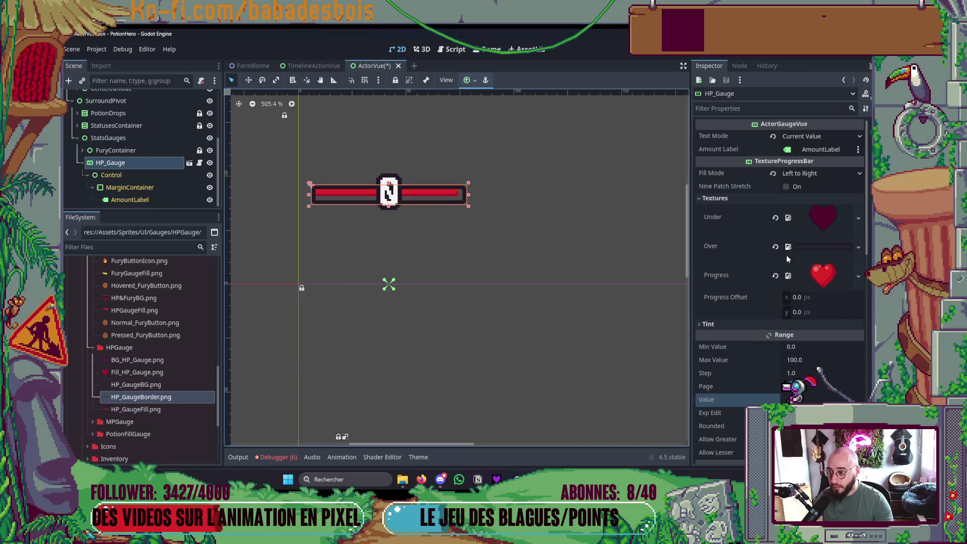
{"action": "scroll", "coordinate": [375, 187], "scroll_direction": "up", "scroll_amount": 3}
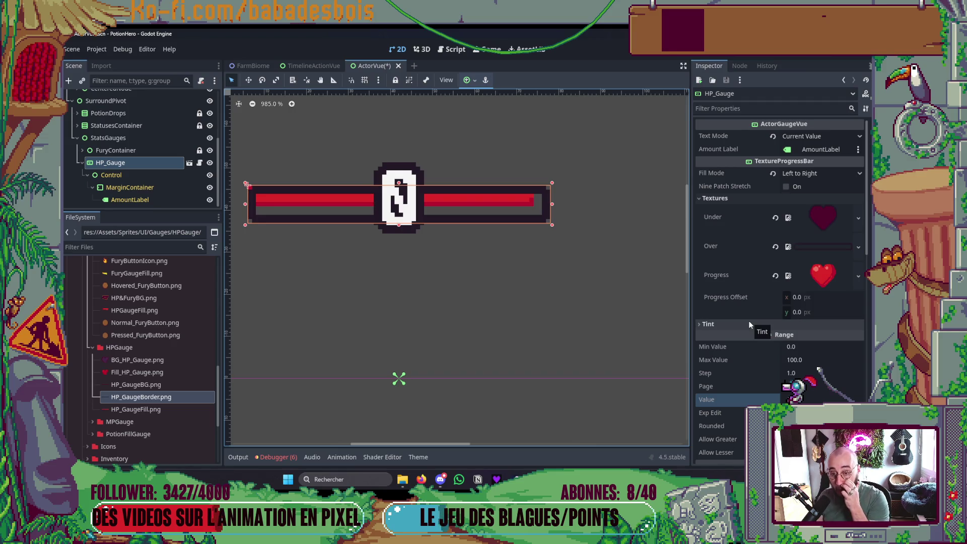
Step: Set the Progress Offset to 2, 2 and lower Value to 10 to preview a partial fill
{"action": "left_click", "coordinate": [793, 297]}
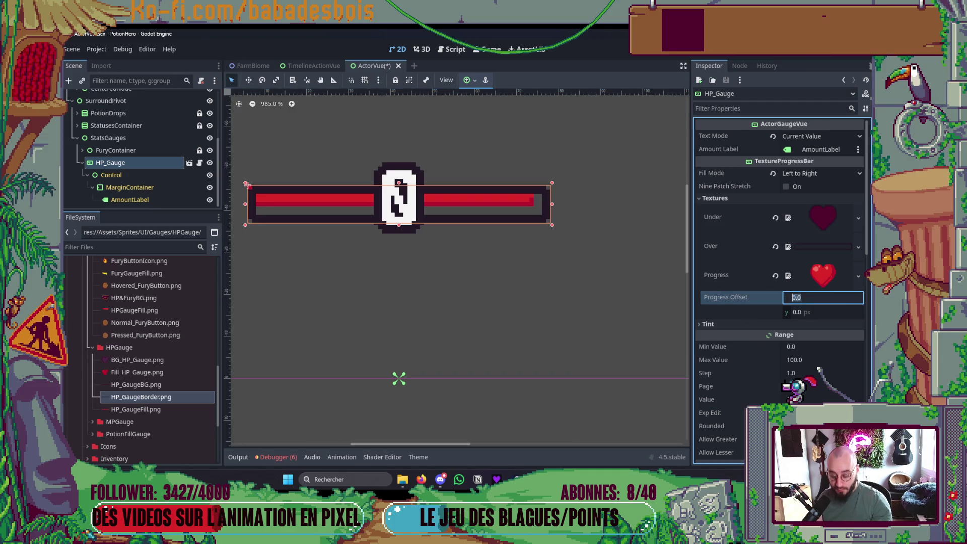
{"action": "type", "text": "2"}
{"action": "key", "text": "Tab"}
{"action": "type", "text": "2"}
{"action": "key", "text": "Return"}
{"action": "scroll", "coordinate": [843, 261], "scroll_direction": "down", "scroll_amount": 3}
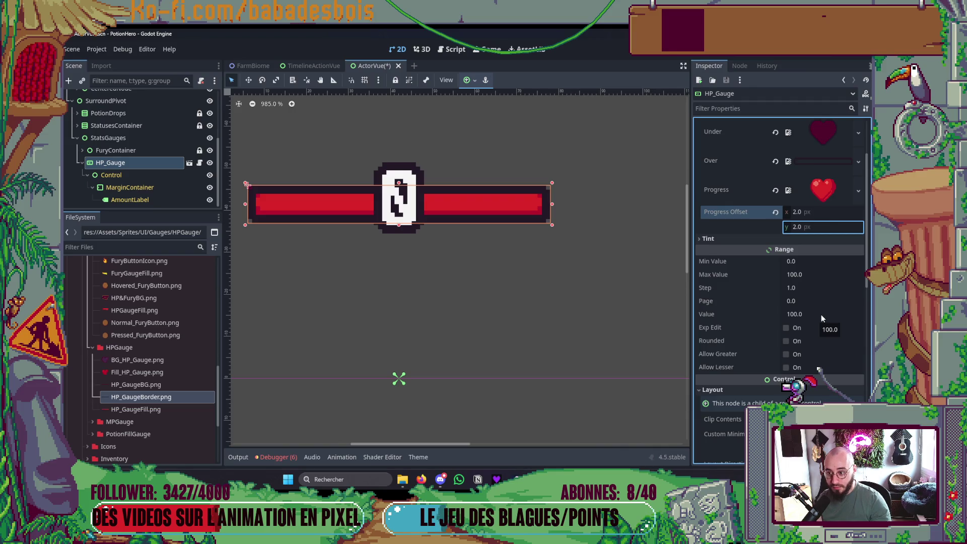
{"action": "mouse_move", "coordinate": [821, 315]}
{"action": "left_mouse_down"}
{"action": "mouse_move", "coordinate": [765, 315]}
{"action": "mouse_move", "coordinate": [820, 313]}
{"action": "left_mouse_up"}
{"action": "key", "text": "alt+Tab"}
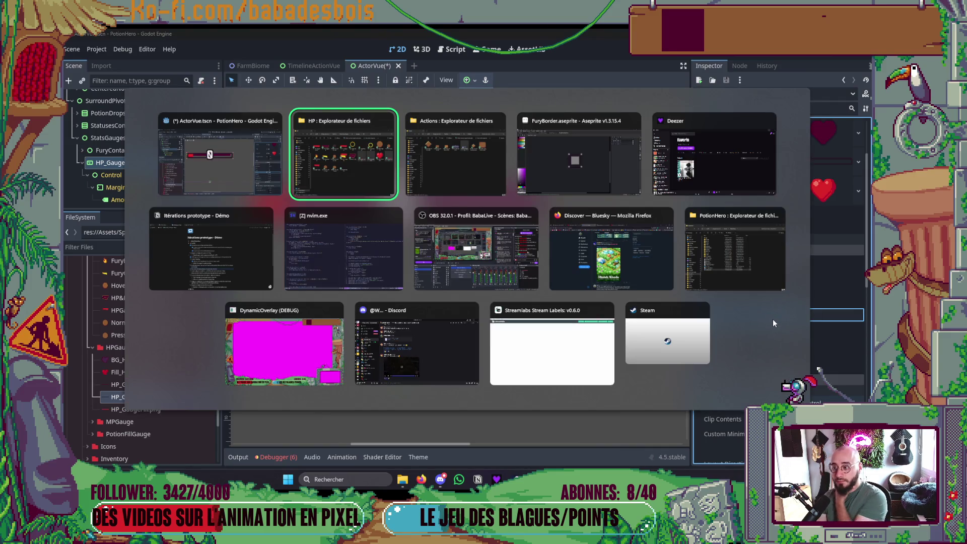
Step: Switch to Aseprite, open SmallHpBar.ase and leave only Layer 1 visible by hiding Layer 3
{"action": "key", "text": "Tab"}
{"action": "key", "text": "Tab"}
{"action": "left_click", "coordinate": [304, 56]}
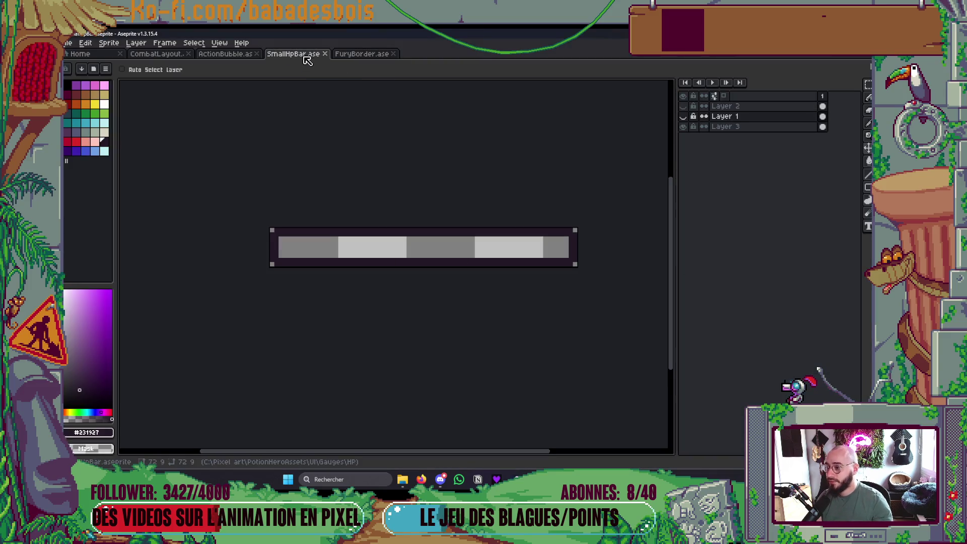
{"action": "left_click", "coordinate": [684, 116]}
{"action": "left_click", "coordinate": [684, 126]}
Step: Open Export Sprite Sheet and enable Trim Sprite under Borders
{"action": "key", "text": "ctrl+alt+shift+s"}
{"action": "key", "text": "Escape"}
{"action": "key", "text": "ctrl+e"}
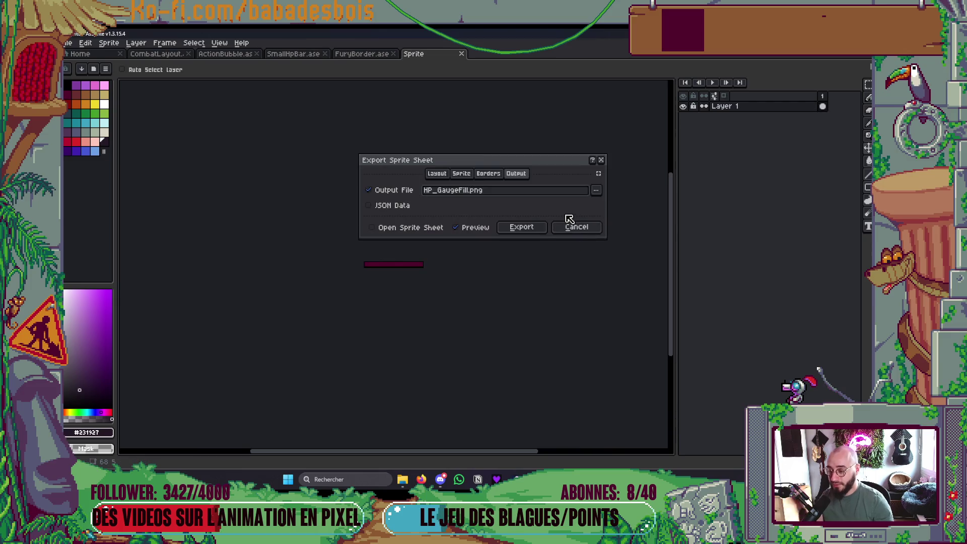
{"action": "left_click", "coordinate": [487, 174]}
{"action": "left_click", "coordinate": [494, 188]}
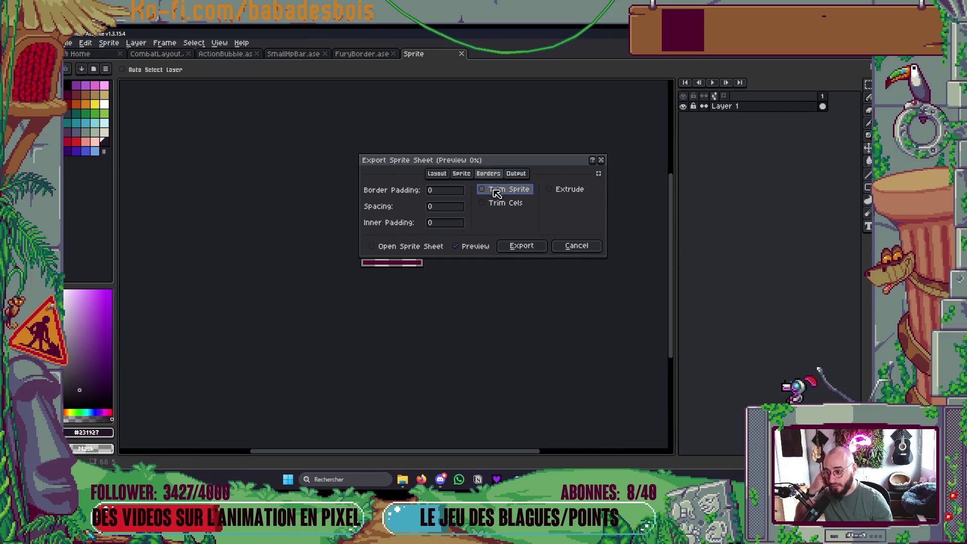
{"action": "left_click", "coordinate": [516, 174]}
Step: Set the output to overwrite HP_GaugeBG.png in the HP folder and run the export
{"action": "left_click", "coordinate": [596, 191]}
{"action": "left_click", "coordinate": [544, 234]}
{"action": "left_click", "coordinate": [634, 392]}
{"action": "left_click", "coordinate": [488, 254]}
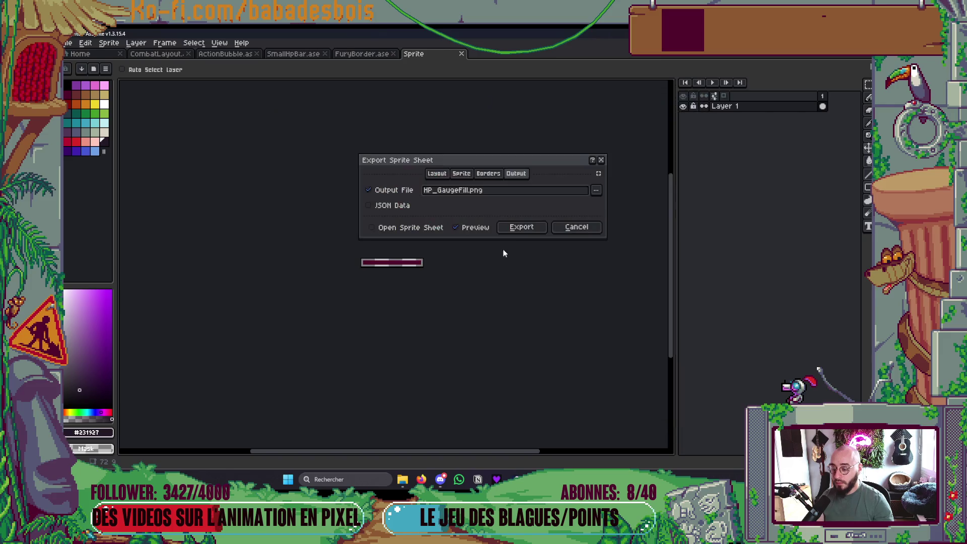
{"action": "left_click", "coordinate": [518, 226]}
{"action": "mouse_move", "coordinate": [401, 482]}
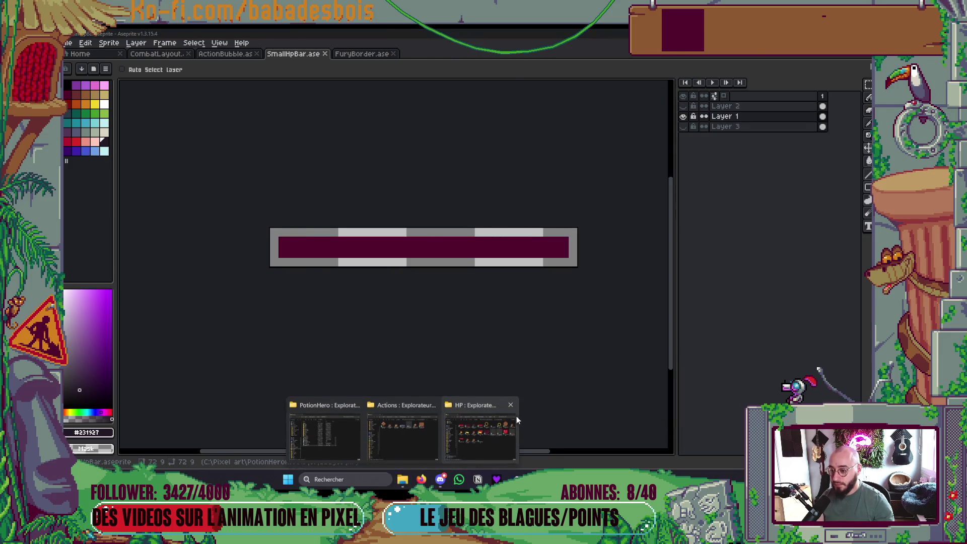
{"action": "left_click", "coordinate": [485, 436]}
Step: Drag the re-exported HP_GaugeBG.png from Explorer into Godot's HPGauge folder to reimport it
{"action": "mouse_move", "coordinate": [712, 177]}
{"action": "left_mouse_down"}
{"action": "mouse_move", "coordinate": [670, 255]}
{"action": "mouse_move", "coordinate": [670, 295]}
{"action": "mouse_move", "coordinate": [170, 394]}
{"action": "left_mouse_up"}
{"action": "key", "text": "alt+Tab"}
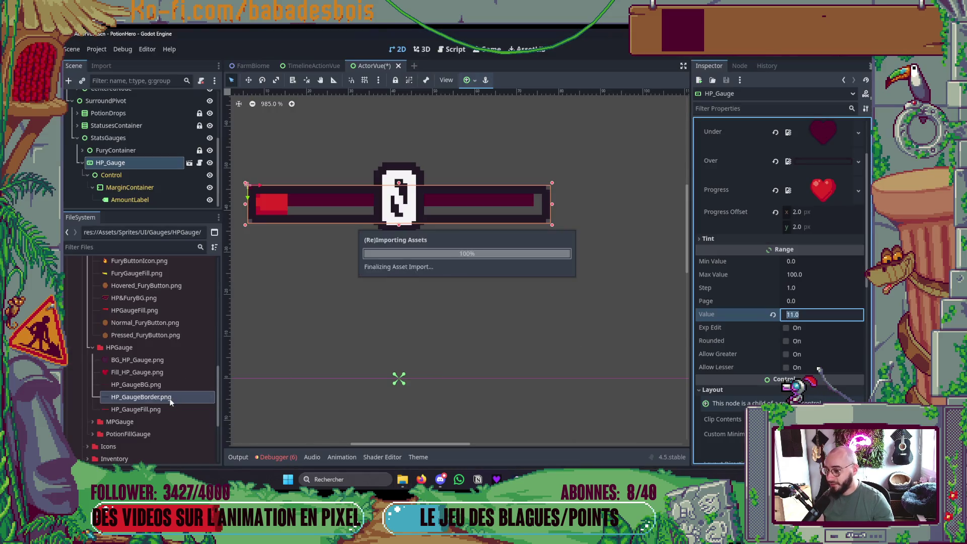
{"action": "scroll", "coordinate": [633, 306], "scroll_direction": "left", "scroll_amount": 3}
{"action": "scroll", "coordinate": [629, 306], "scroll_direction": "down", "scroll_amount": 2}
{"action": "scroll", "coordinate": [620, 323], "scroll_direction": "down", "scroll_amount": 5}
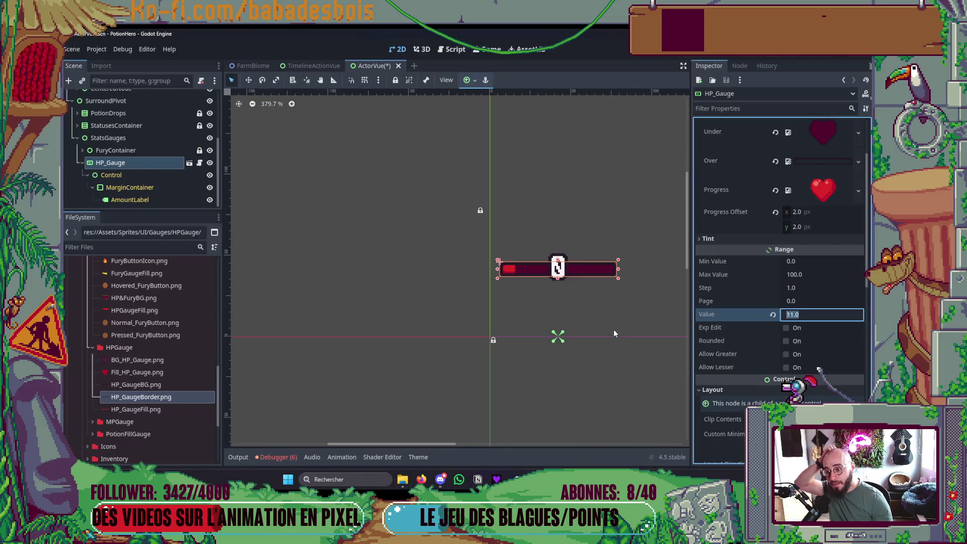
{"action": "scroll", "coordinate": [609, 279], "scroll_direction": "up", "scroll_amount": 6}
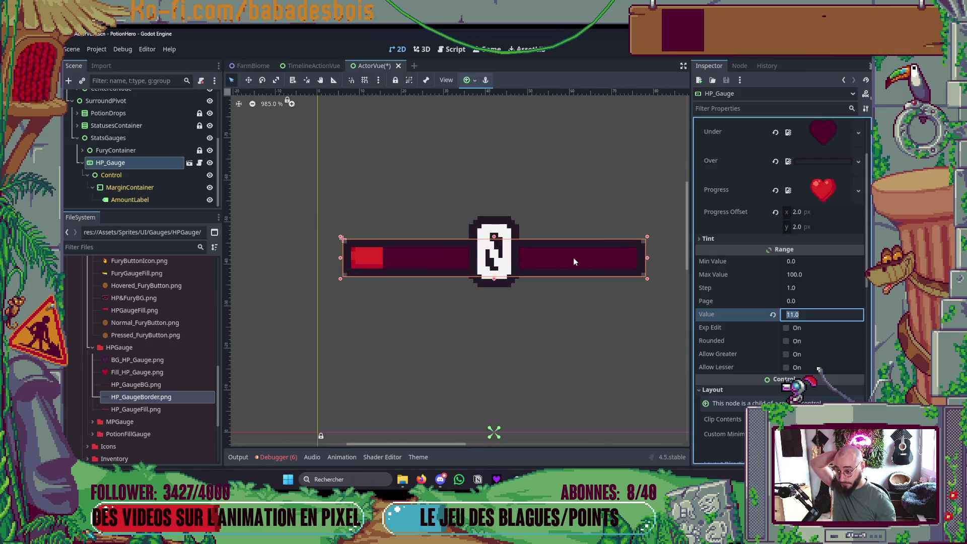
{"action": "left_click", "coordinate": [619, 276]}
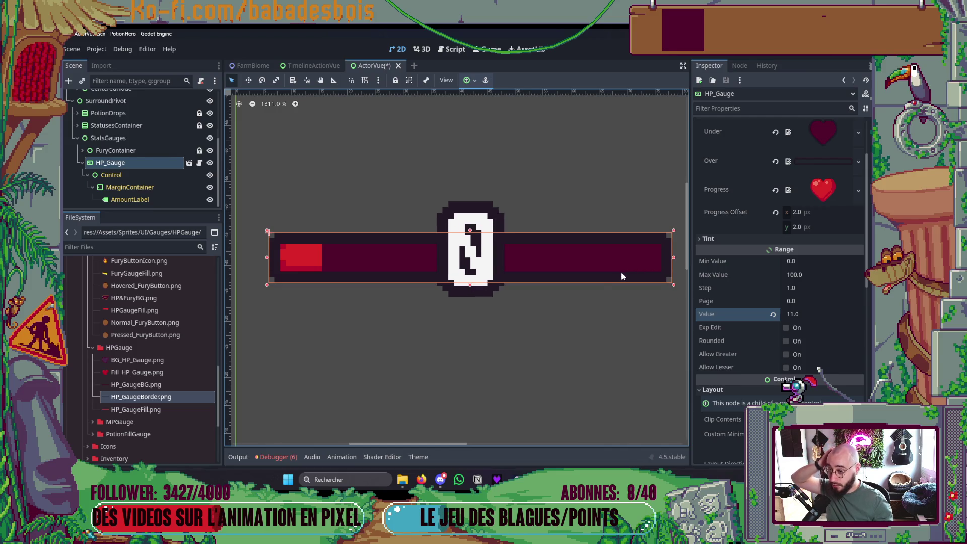
Step: Select the AmountLabel node and begin editing its Text field
{"action": "left_click", "coordinate": [130, 200]}
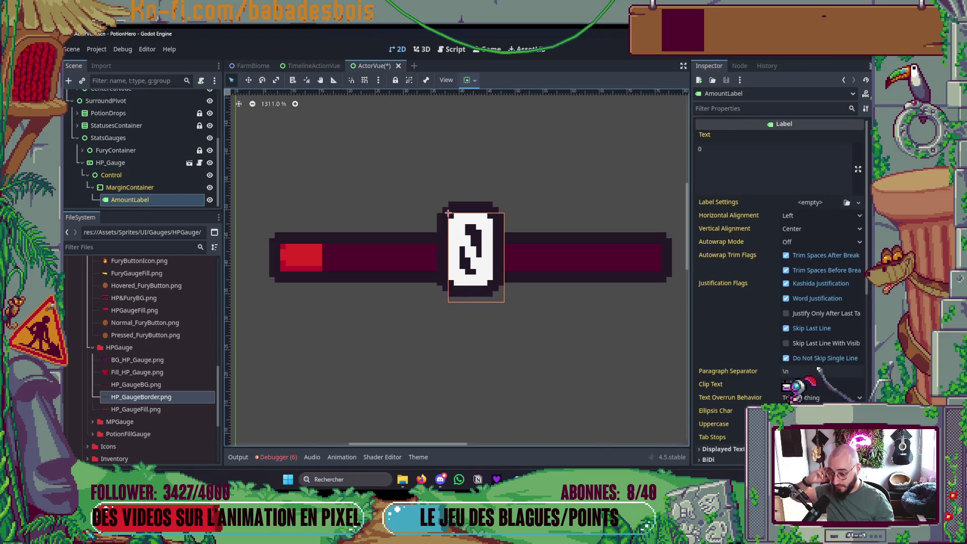
{"action": "scroll", "coordinate": [411, 220], "scroll_direction": "down", "scroll_amount": 4}
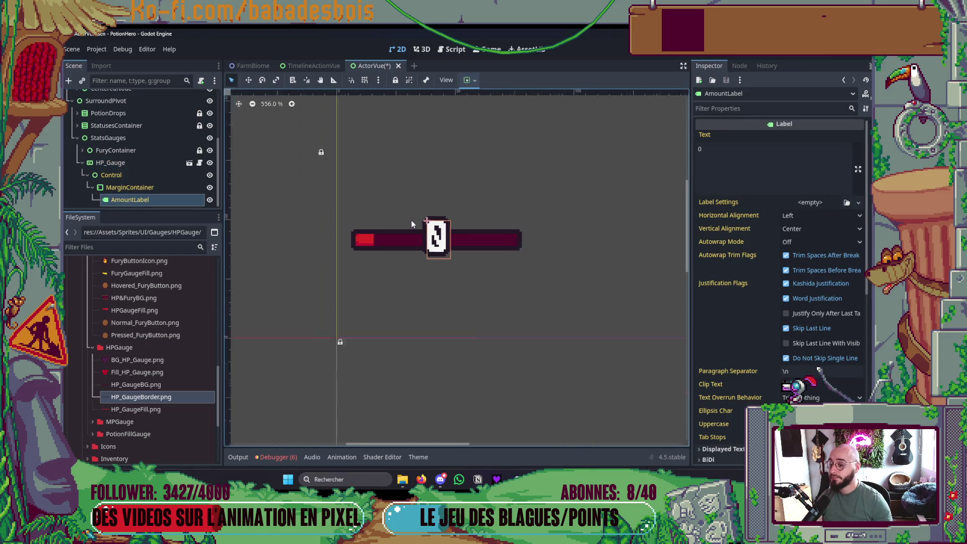
{"action": "scroll", "coordinate": [413, 220], "scroll_direction": "down", "scroll_amount": 2}
{"action": "left_click", "coordinate": [755, 147]}
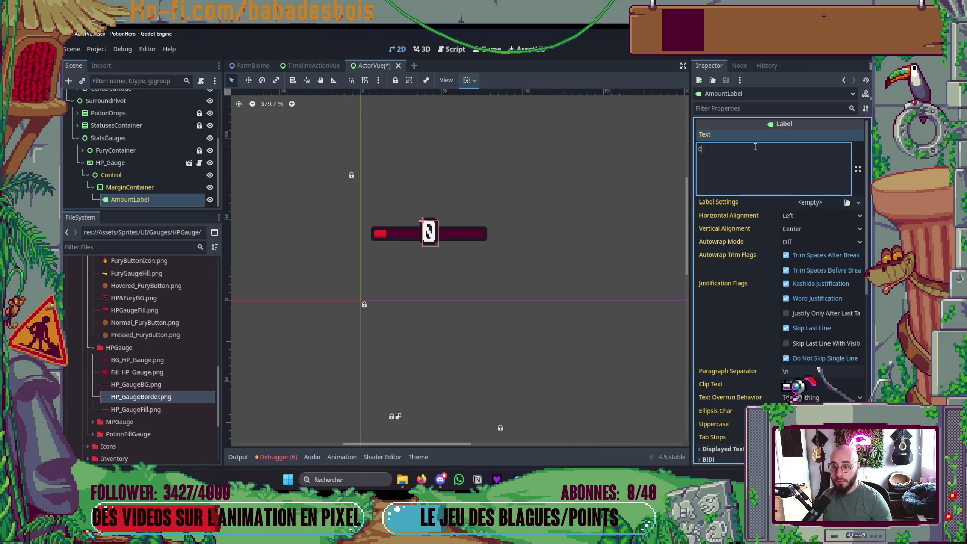
Step: Replace AmountLabel's text 0 with 99/99
{"action": "key", "text": "BackSpace"}
{"action": "type", "text": "99"}
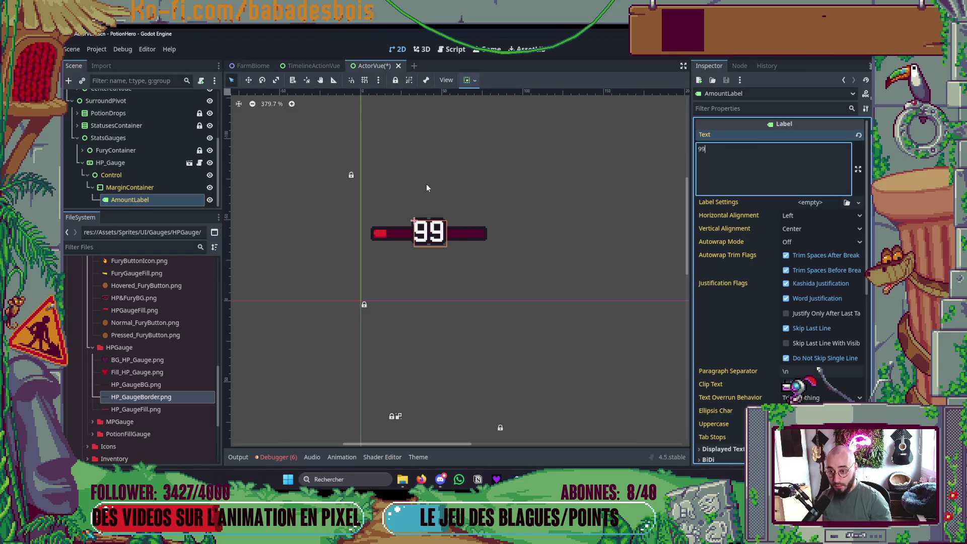
{"action": "type", "text": "/99"}
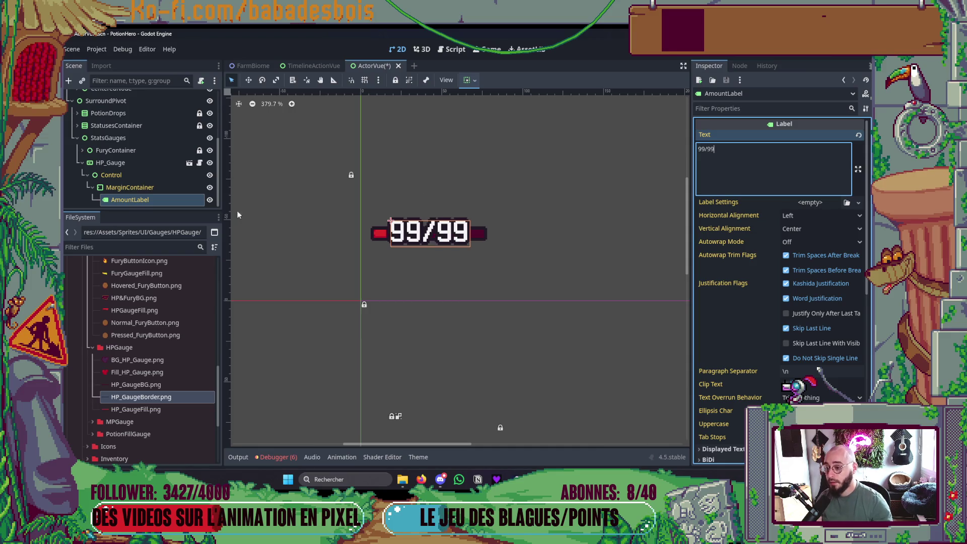
{"action": "scroll", "coordinate": [346, 229], "scroll_direction": "up", "scroll_amount": 3}
Step: Filter FileSystem for 'Small' and set SmallPixelBold.ttf as the label's theme override font
{"action": "left_click", "coordinate": [119, 248]}
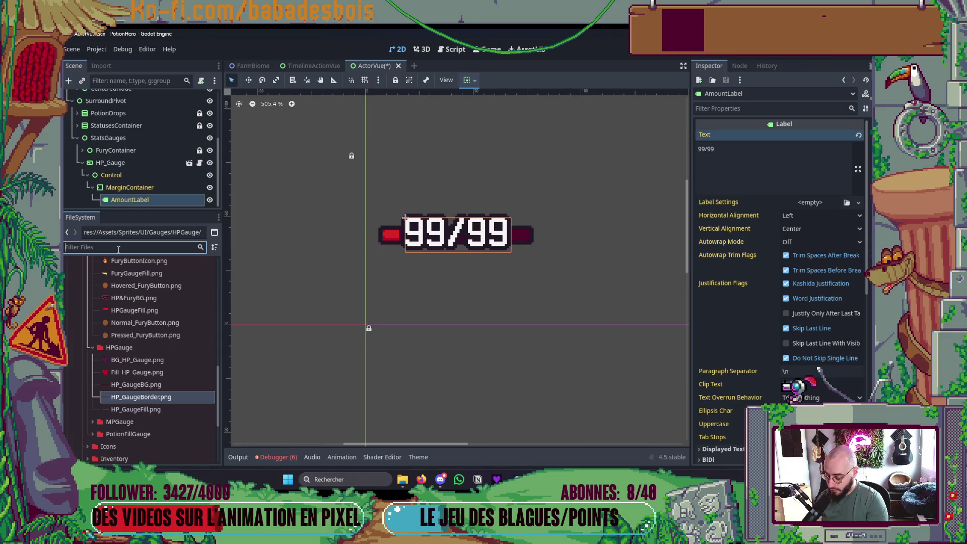
{"action": "type", "text": "Small"}
{"action": "scroll", "coordinate": [760, 311], "scroll_direction": "down", "scroll_amount": 6}
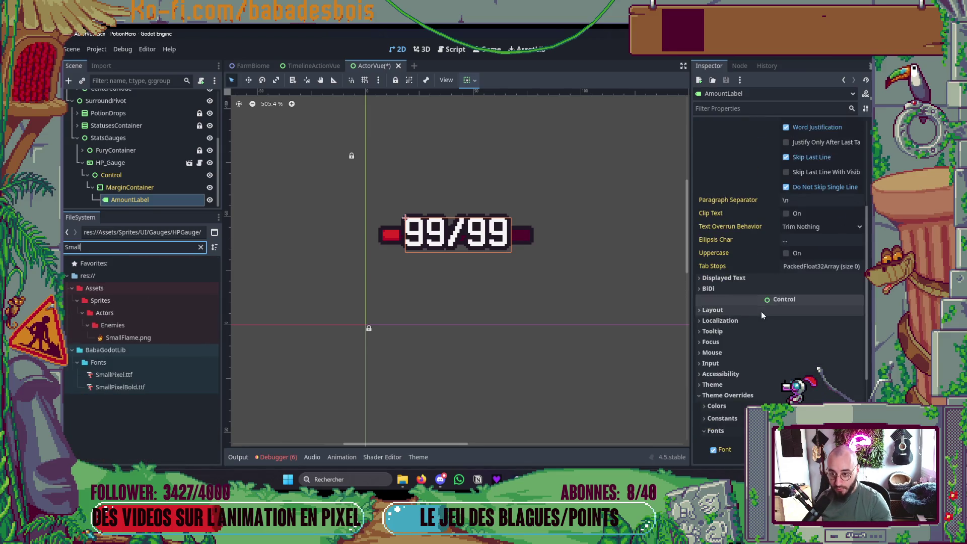
{"action": "mouse_move", "coordinate": [120, 387]}
{"action": "left_mouse_down"}
{"action": "mouse_move", "coordinate": [751, 360]}
{"action": "mouse_move", "coordinate": [812, 302]}
{"action": "left_mouse_up"}
Step: Review the label's font, constant and colour theme overrides
{"action": "scroll", "coordinate": [428, 291], "scroll_direction": "up", "scroll_amount": 4}
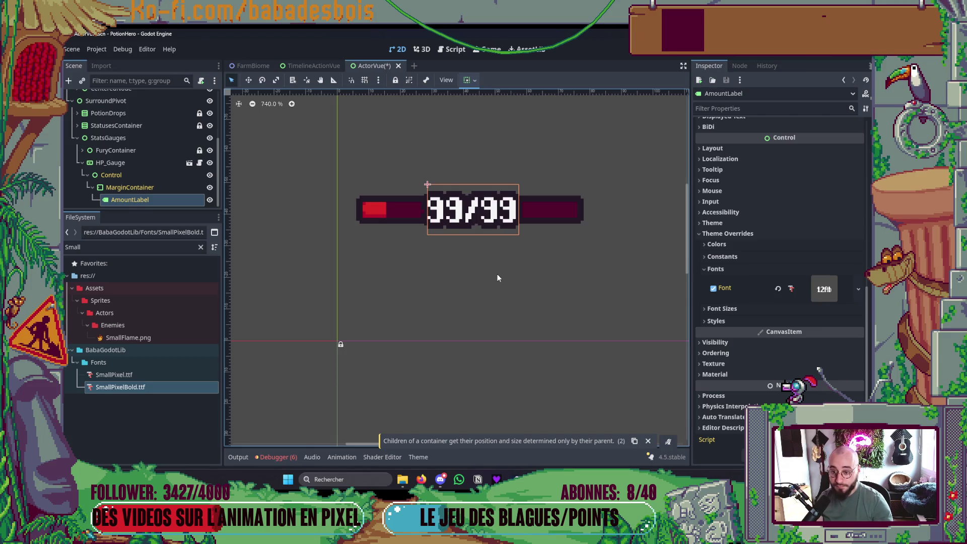
{"action": "left_click", "coordinate": [766, 270]}
{"action": "left_click", "coordinate": [726, 283]}
{"action": "left_click", "coordinate": [726, 281]}
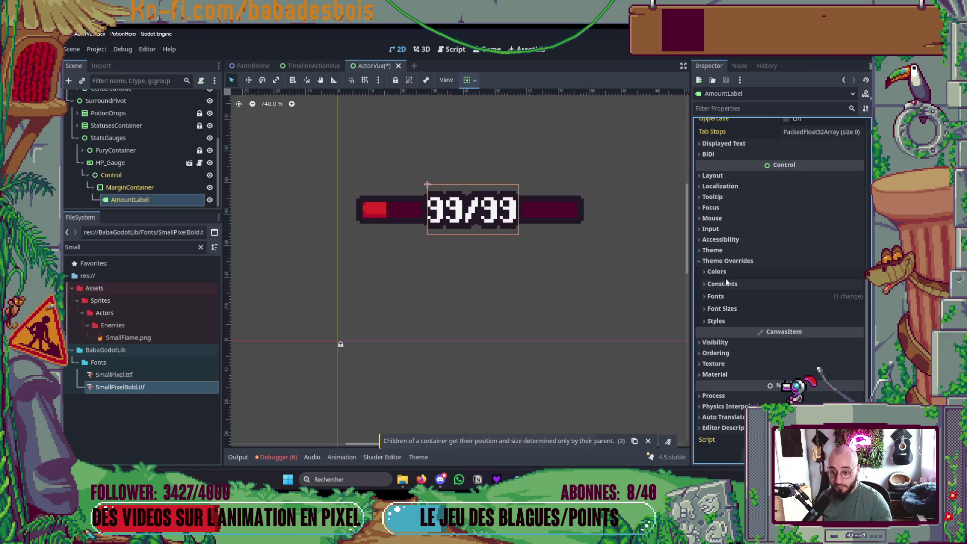
{"action": "left_click", "coordinate": [727, 272]}
{"action": "scroll", "coordinate": [449, 203], "scroll_direction": "up", "scroll_amount": 7}
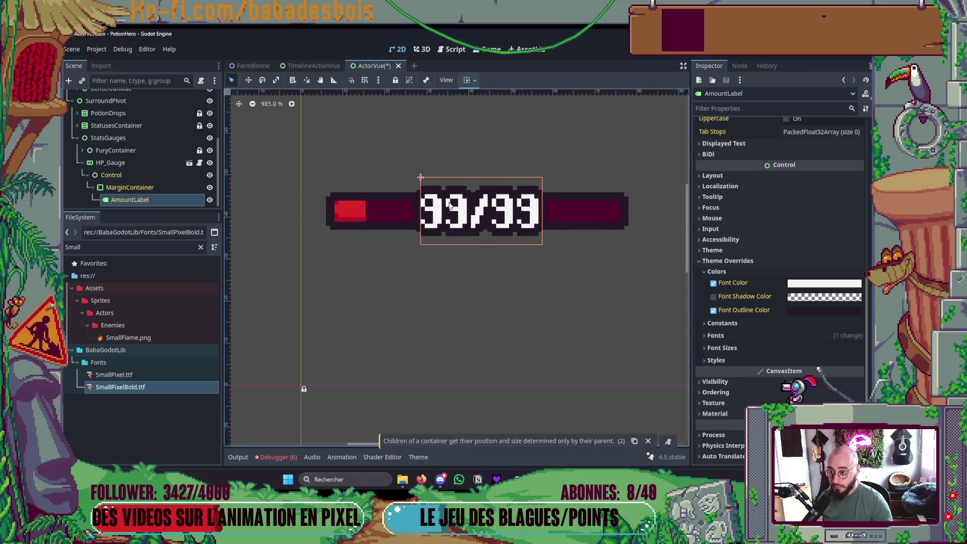
{"action": "scroll", "coordinate": [334, 189], "scroll_direction": "up", "scroll_amount": 2}
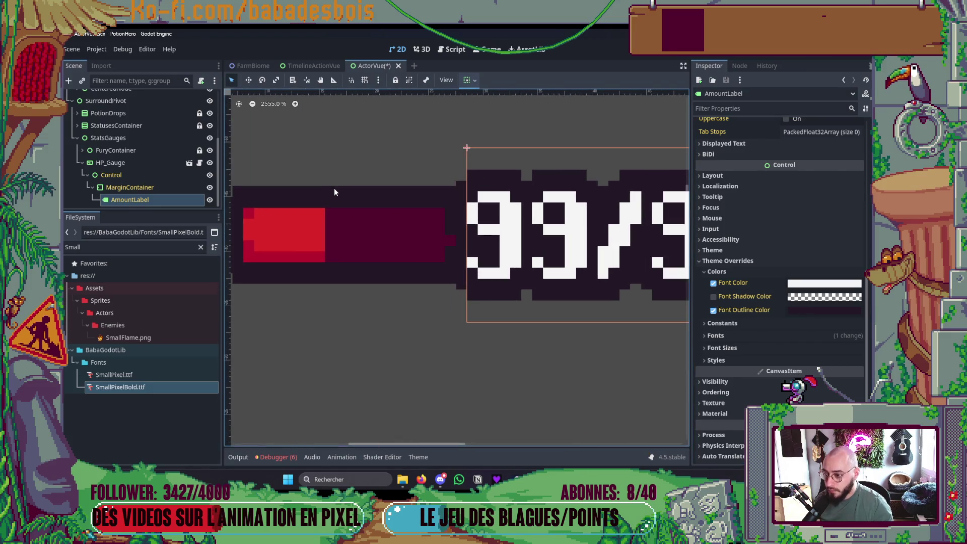
{"action": "scroll", "coordinate": [343, 189], "scroll_direction": "down", "scroll_amount": 2}
{"action": "scroll", "coordinate": [343, 190], "scroll_direction": "down", "scroll_amount": 3}
{"action": "scroll", "coordinate": [595, 169], "scroll_direction": "up", "scroll_amount": 2}
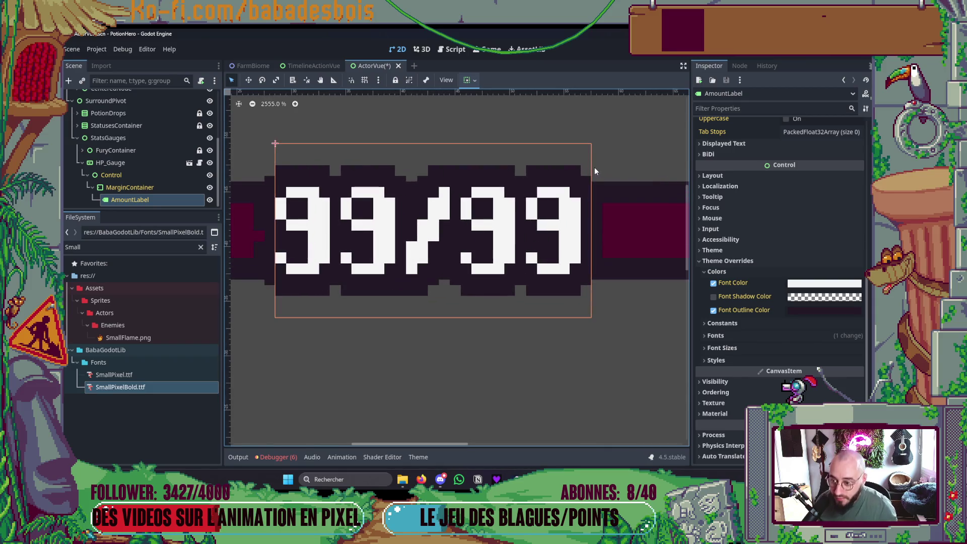
{"action": "scroll", "coordinate": [594, 163], "scroll_direction": "down", "scroll_amount": 5}
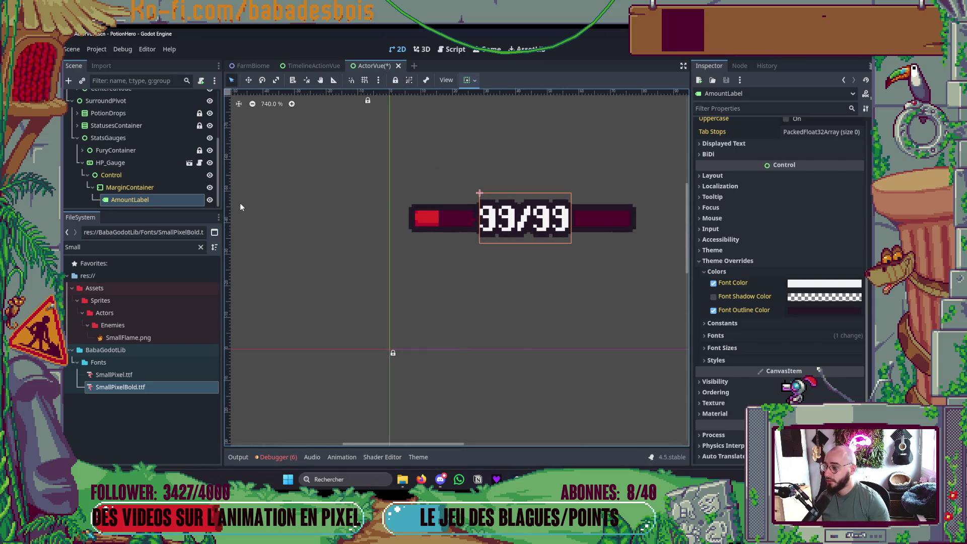
{"action": "left_click", "coordinate": [118, 189]}
Step: Nudge the 99/99 label up once and left twice, then check the AmountLabel node
{"action": "key", "text": "Up"}
{"action": "key", "text": "Up"}
{"action": "key", "text": "Up"}
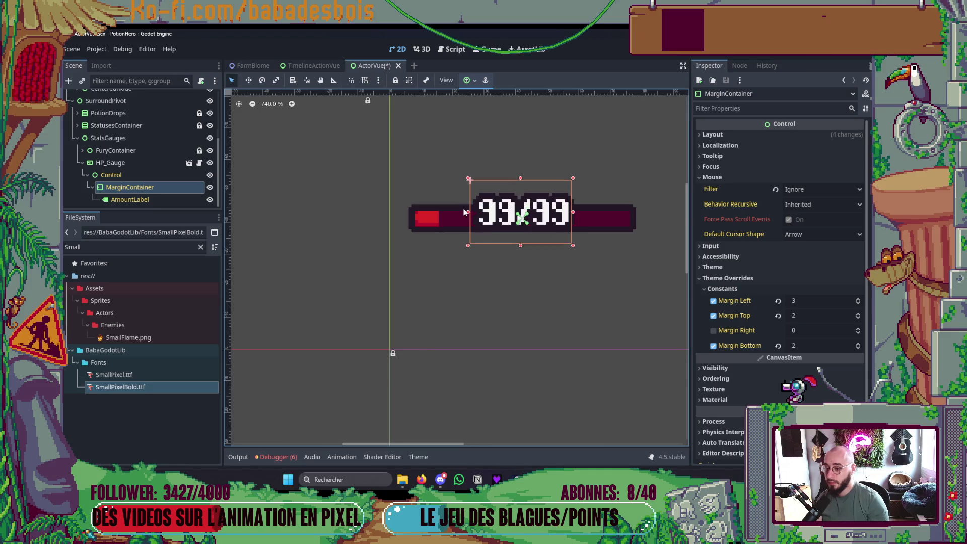
{"action": "key", "text": "Left"}
{"action": "key", "text": "Left"}
{"action": "key", "text": "Left"}
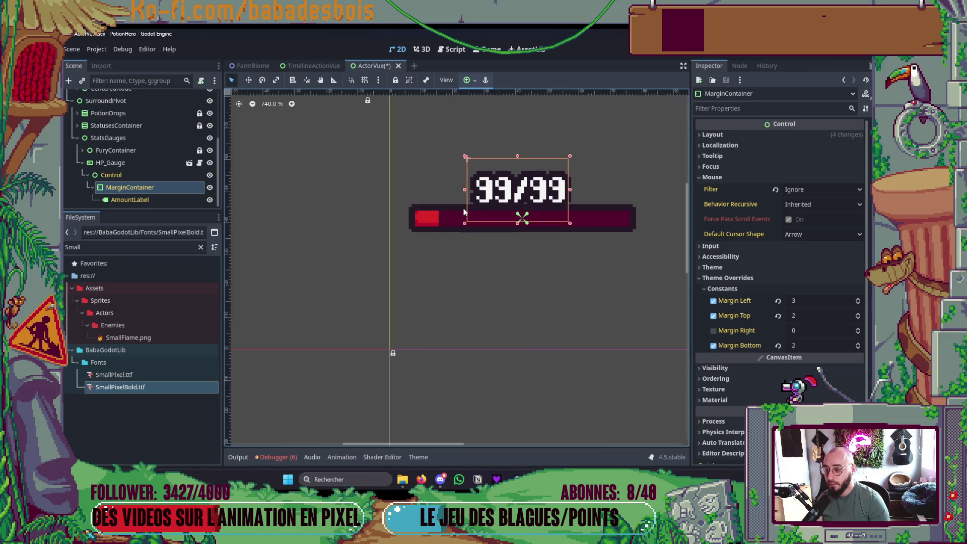
{"action": "key", "text": "Left"}
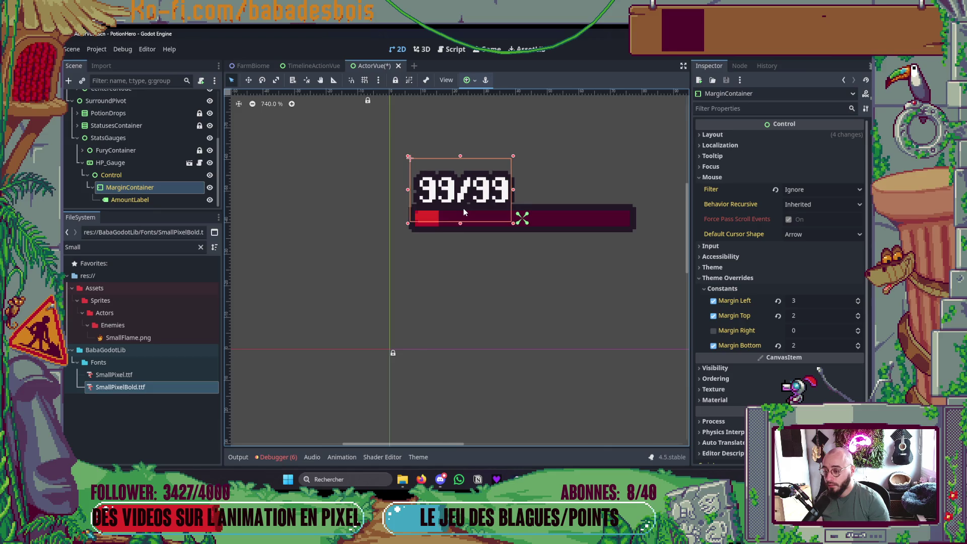
{"action": "left_click", "coordinate": [125, 199]}
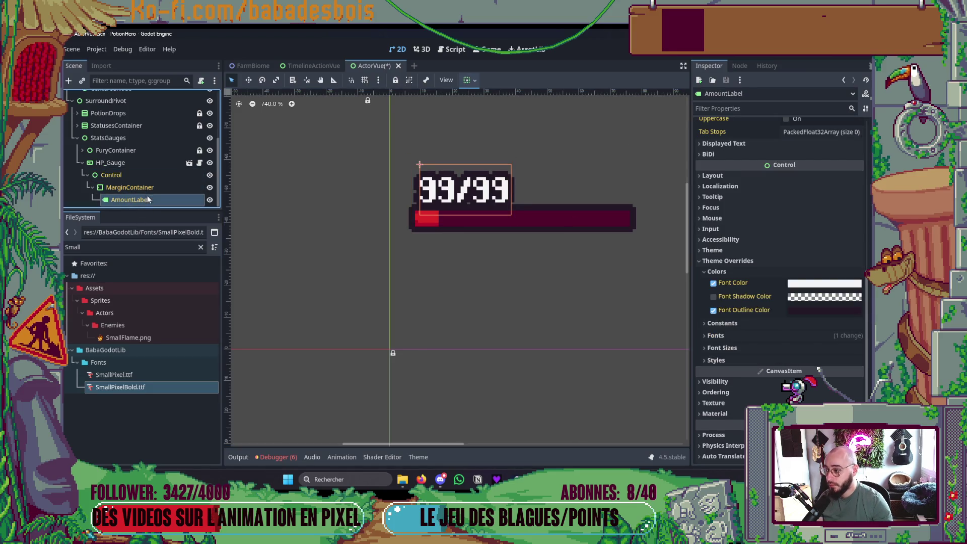
{"action": "scroll", "coordinate": [522, 197], "scroll_direction": "up", "scroll_amount": 1}
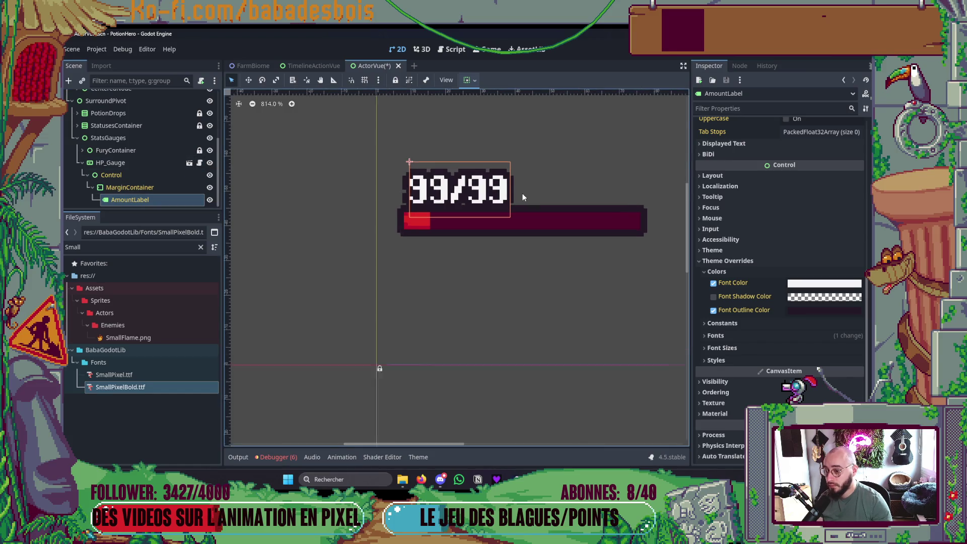
{"action": "scroll", "coordinate": [522, 197], "scroll_direction": "up", "scroll_amount": 2}
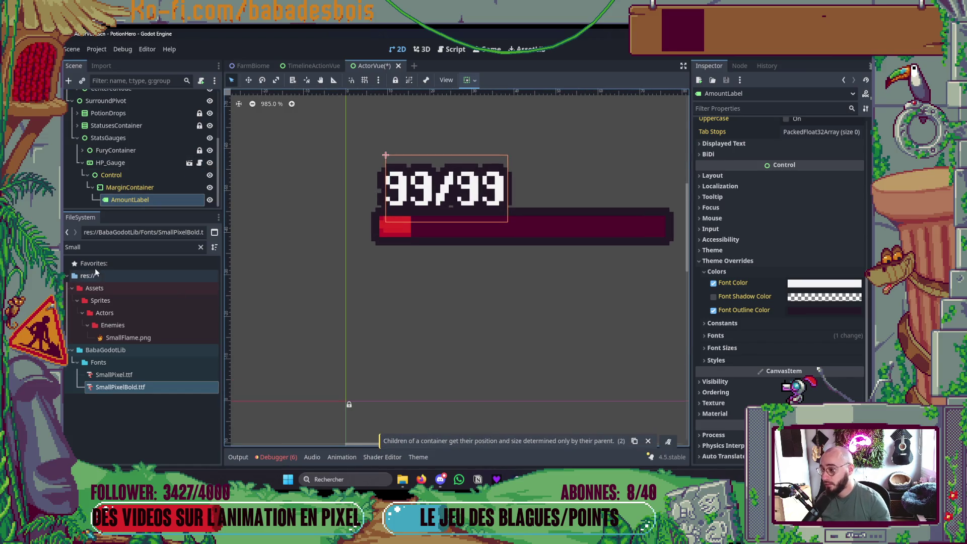
Step: Set the MarginContainer's Transform Position x to -35
{"action": "left_click", "coordinate": [151, 187]}
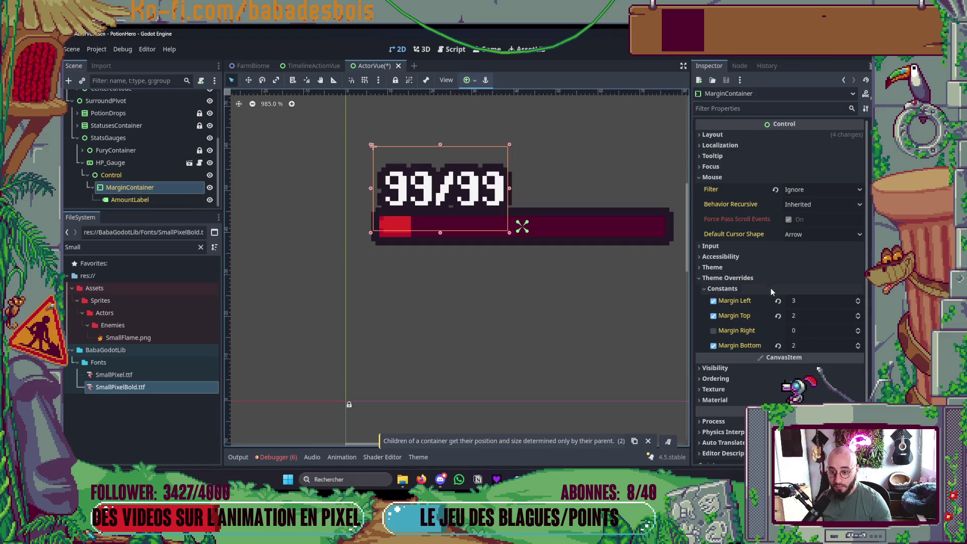
{"action": "left_click", "coordinate": [756, 277]}
{"action": "left_click", "coordinate": [738, 136]}
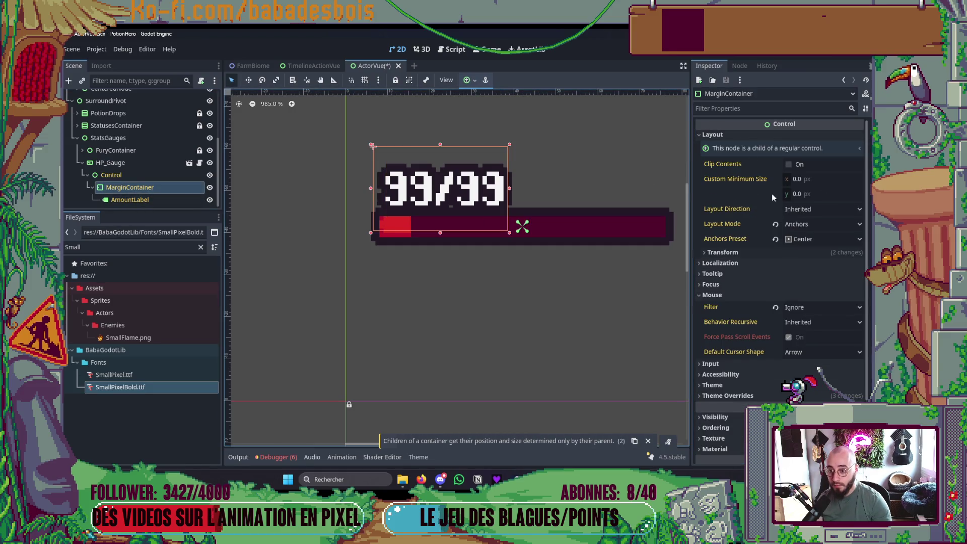
{"action": "left_click", "coordinate": [762, 253]}
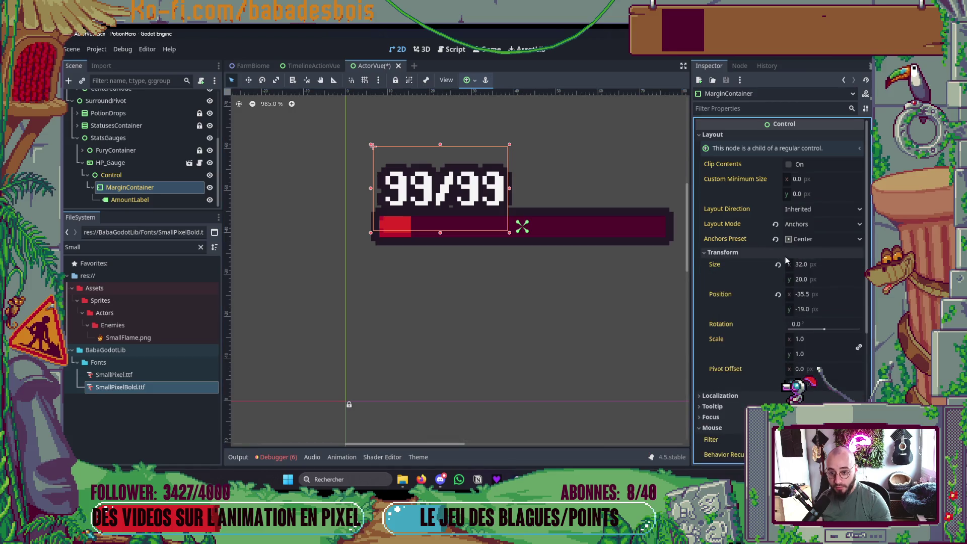
{"action": "left_click", "coordinate": [813, 294]}
{"action": "type", "text": "-35"}
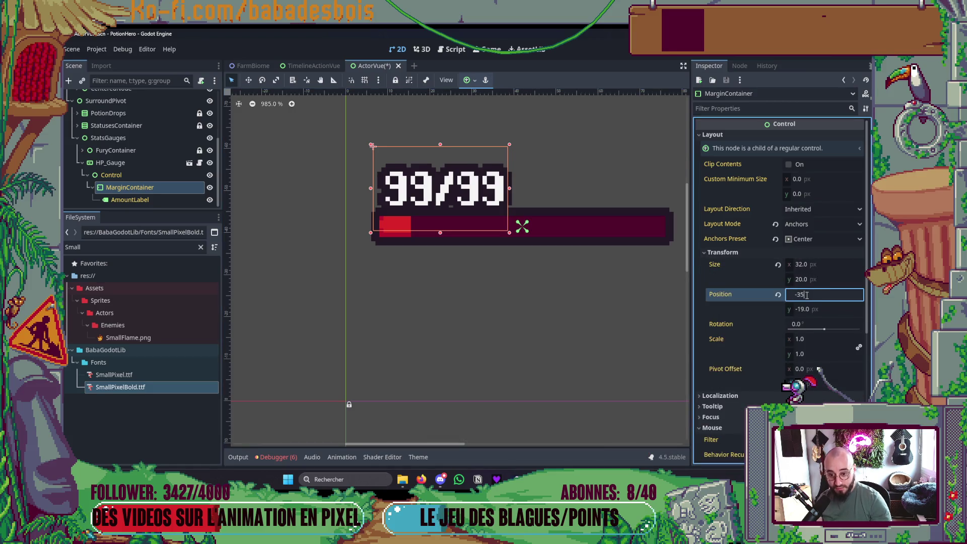
{"action": "key", "text": "Tab"}
Step: Inspect AmountLabel's layout and transform properties, then select the parent Control node
{"action": "scroll", "coordinate": [424, 266], "scroll_direction": "up", "scroll_amount": 4}
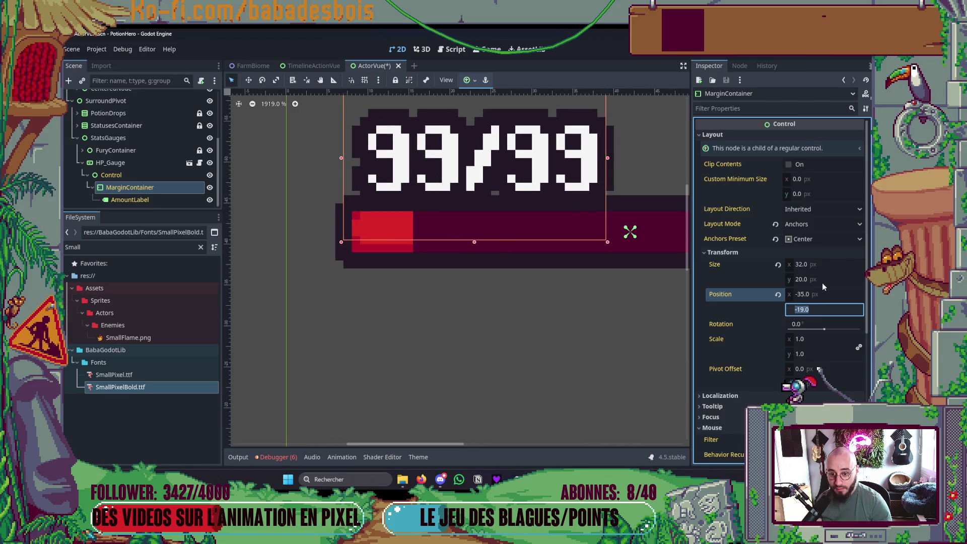
{"action": "left_click", "coordinate": [156, 202]}
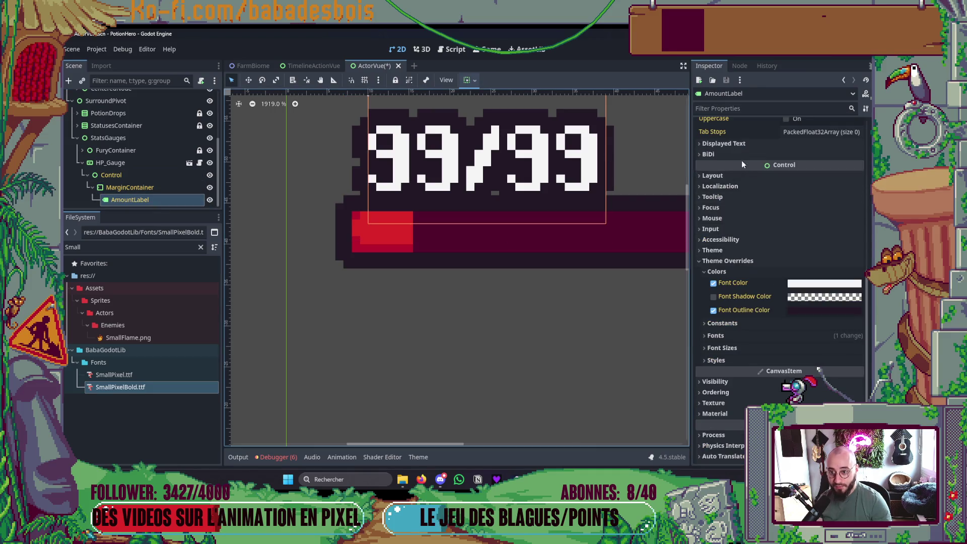
{"action": "scroll", "coordinate": [769, 300], "scroll_direction": "up", "scroll_amount": 6}
{"action": "scroll", "coordinate": [776, 288], "scroll_direction": "down", "scroll_amount": 2}
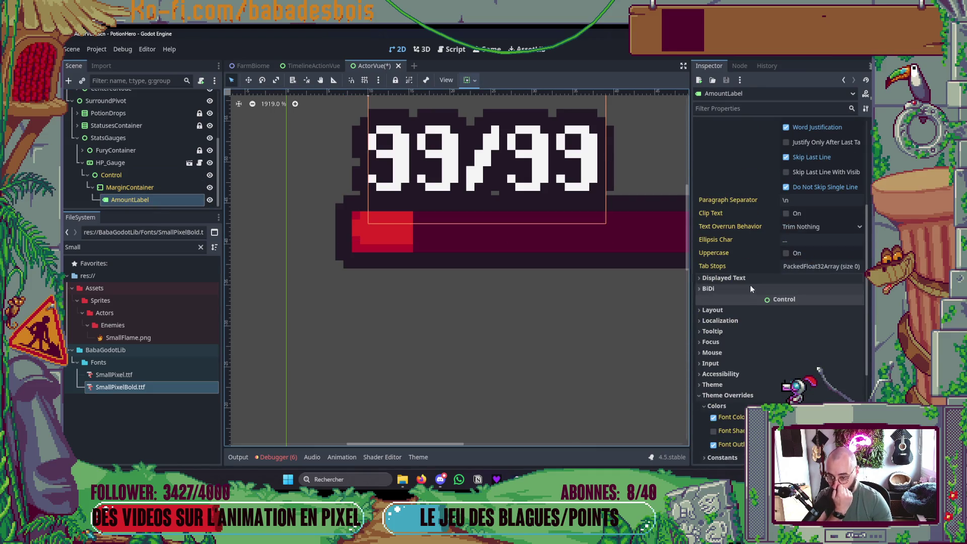
{"action": "left_click", "coordinate": [738, 310]}
{"action": "left_click", "coordinate": [725, 413]}
{"action": "scroll", "coordinate": [805, 398], "scroll_direction": "down", "scroll_amount": 2}
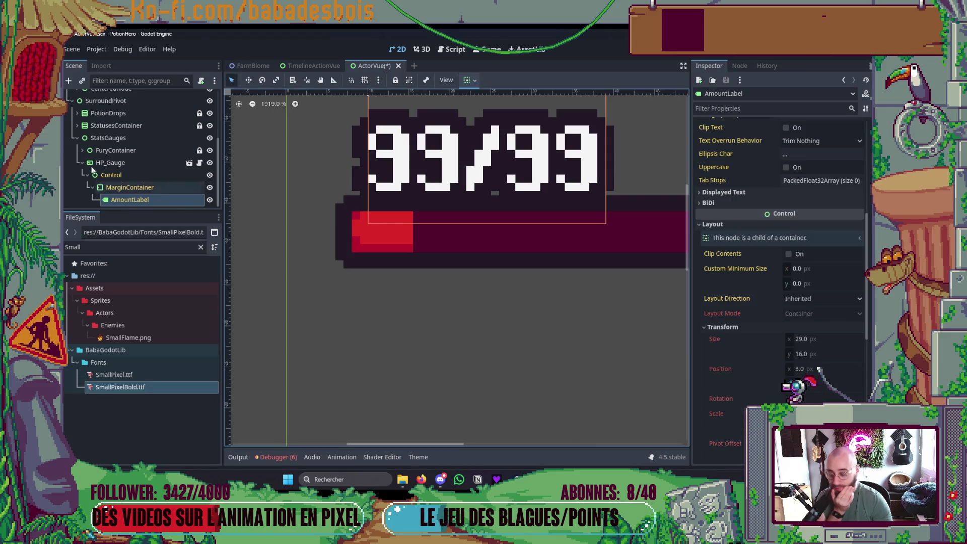
{"action": "left_click", "coordinate": [110, 175]}
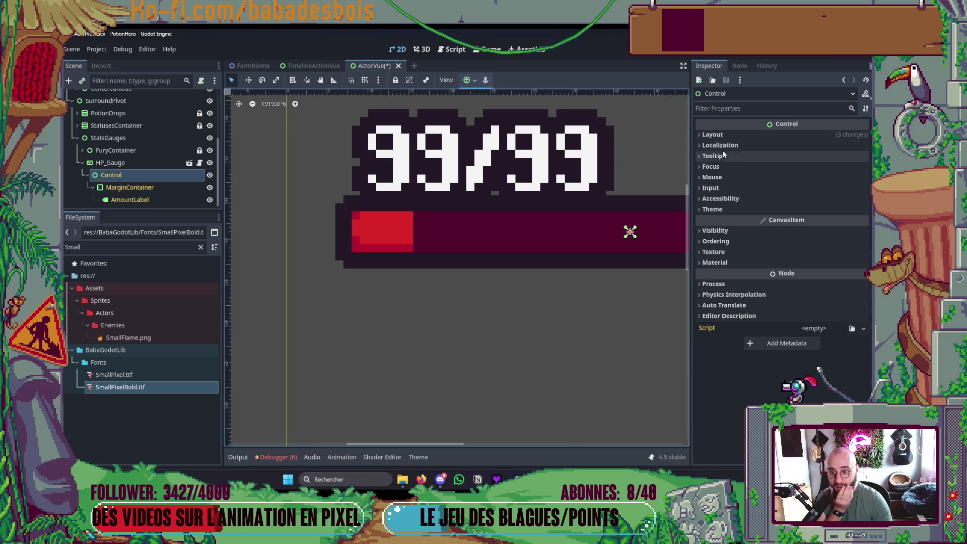
Step: Set the Control's Position y to 4 and save the scene
{"action": "left_click", "coordinate": [725, 135]}
{"action": "left_click", "coordinate": [745, 252]}
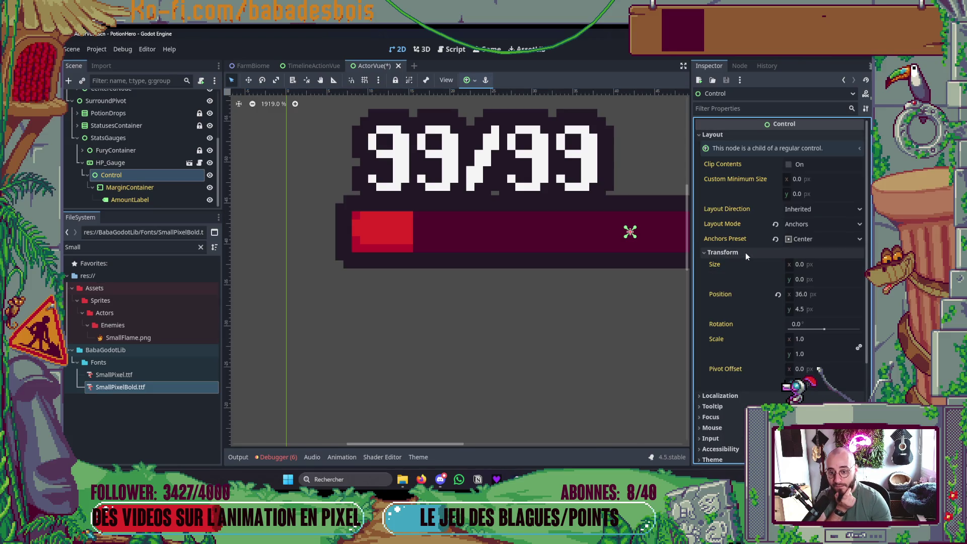
{"action": "left_click", "coordinate": [821, 307]}
{"action": "type", "text": "4"}
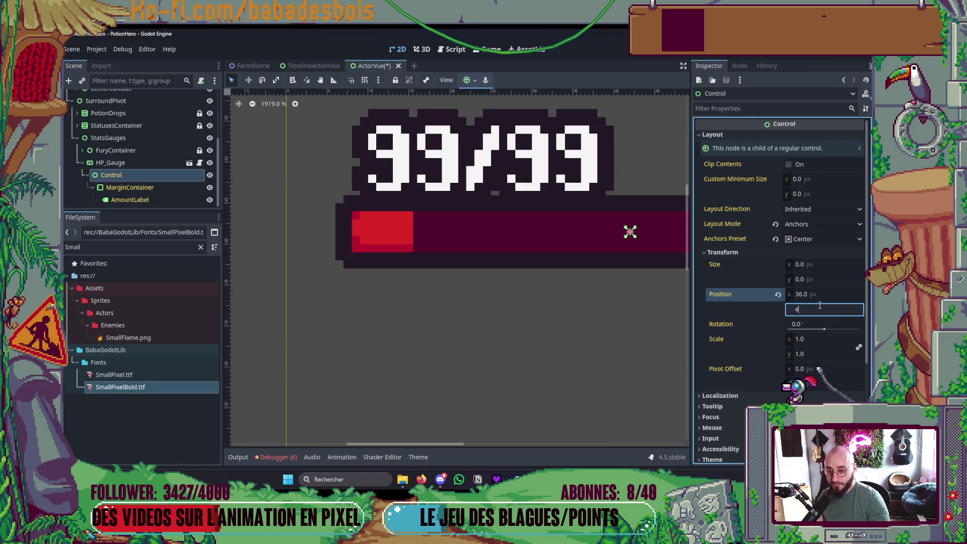
{"action": "key", "text": "Return"}
{"action": "key", "text": "ctrl+s"}
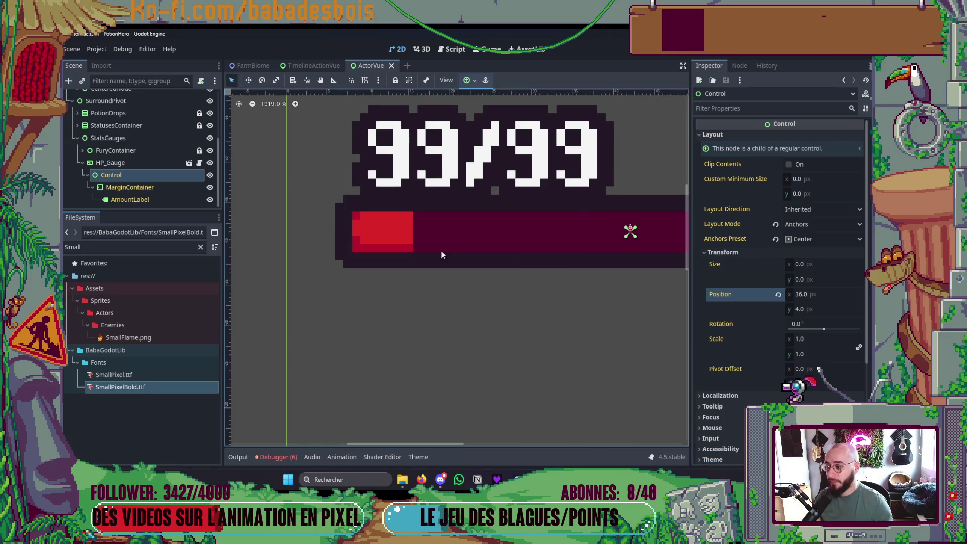
Step: Nudge the 99/99 label to whole-pixel position 35, 5, then switch to Aseprite
{"action": "scroll", "coordinate": [406, 251], "scroll_direction": "down", "scroll_amount": 2}
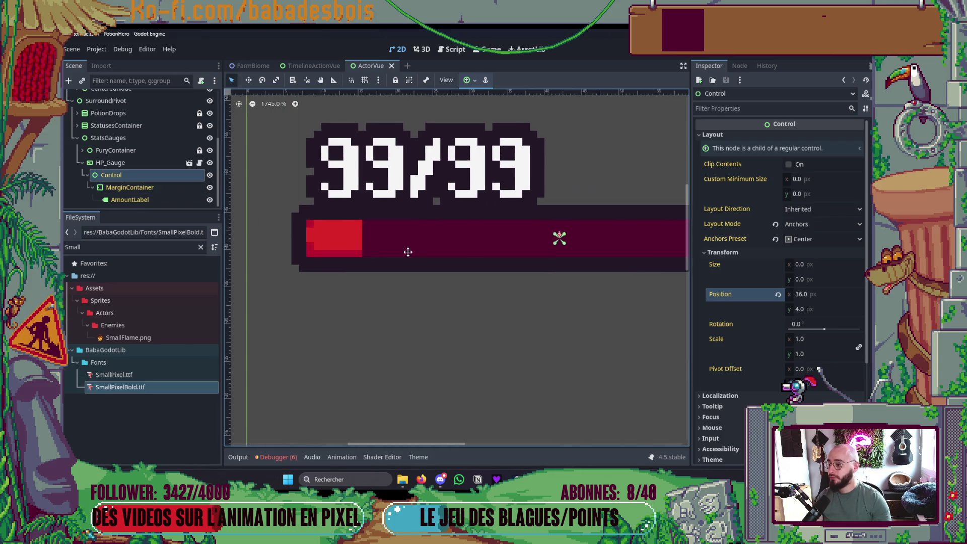
{"action": "key", "text": "Down"}
{"action": "key", "text": "Right"}
{"action": "key", "text": "Right"}
{"action": "key", "text": "Right"}
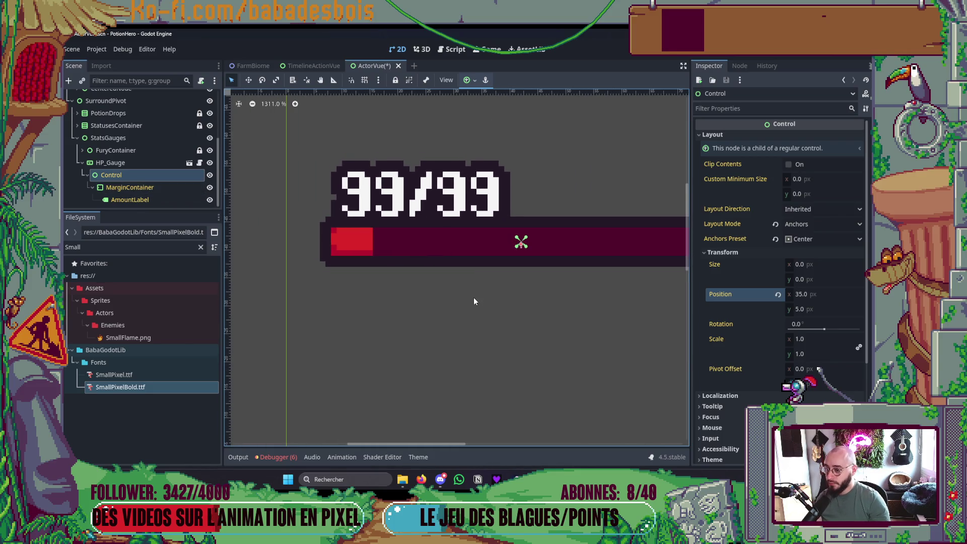
{"action": "key", "text": "alt+Tab"}
{"action": "key", "text": "alt+Tab"}
{"action": "key", "text": "alt+Tab"}
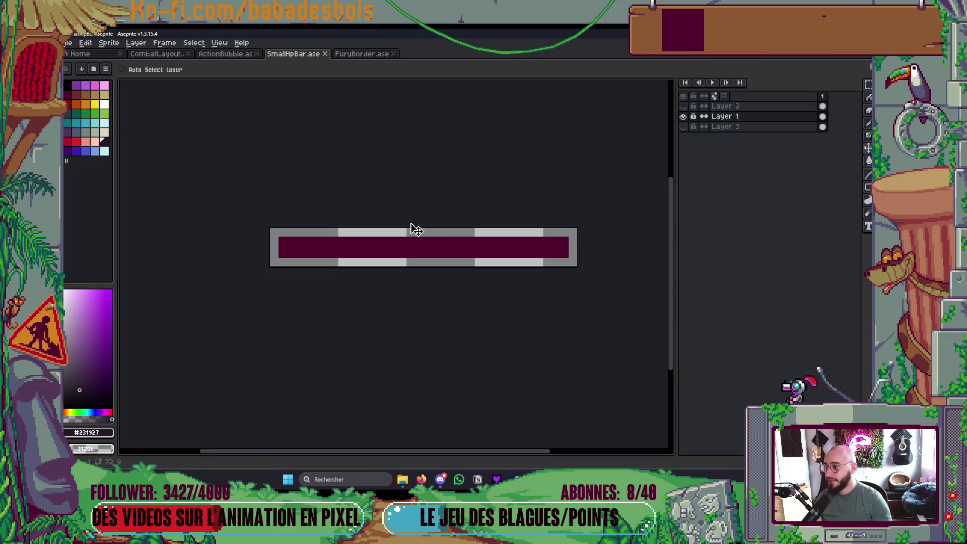
Step: Check the 99/99 placement on the CombatLayout mockup, then return to Godot
{"action": "key", "text": "ctrl+Tab"}
{"action": "scroll", "coordinate": [270, 175], "scroll_direction": "down", "scroll_amount": 5}
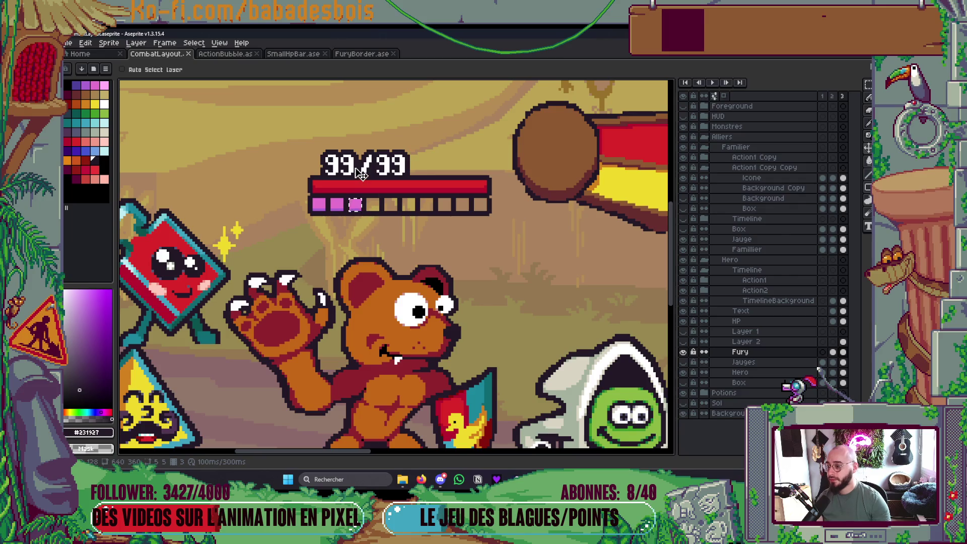
{"action": "key", "text": "alt+Tab"}
{"action": "key", "text": "alt+Tab"}
{"action": "key", "text": "alt+Tab"}
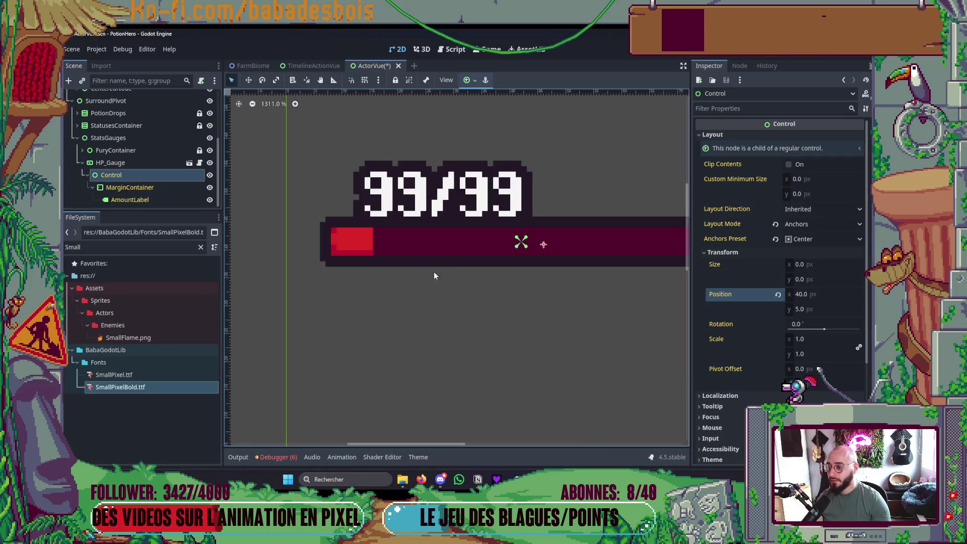
Step: Nudge the 99/99 label to Position x 42 and go back to the Aseprite mockup
{"action": "key", "text": "Right"}
{"action": "key", "text": "Right"}
{"action": "key", "text": "Right"}
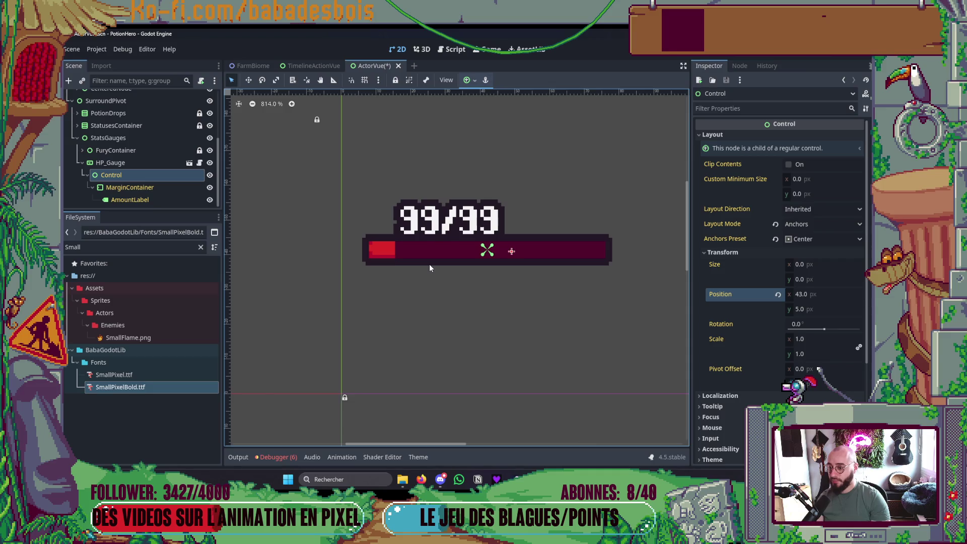
{"action": "key", "text": "Left"}
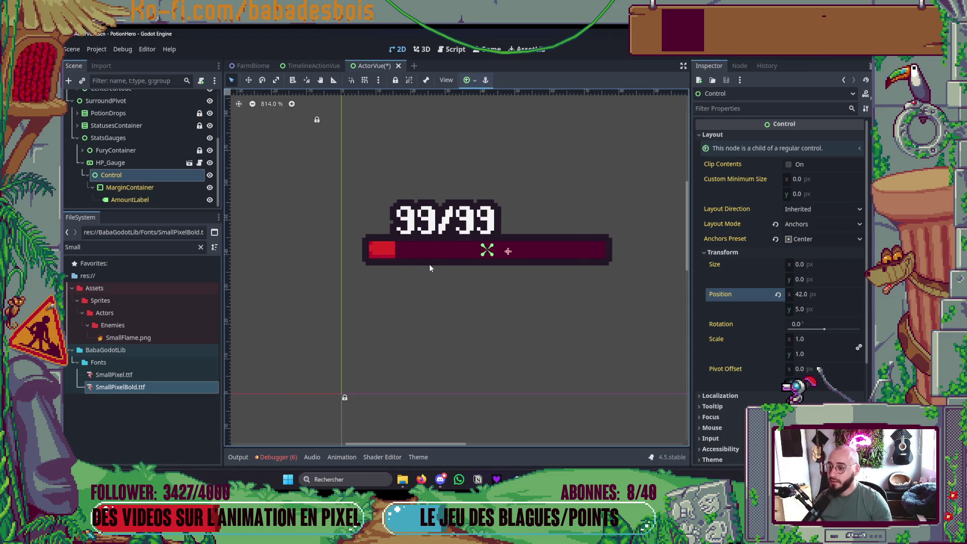
{"action": "key", "text": "alt+Tab"}
{"action": "key", "text": "alt+Tab"}
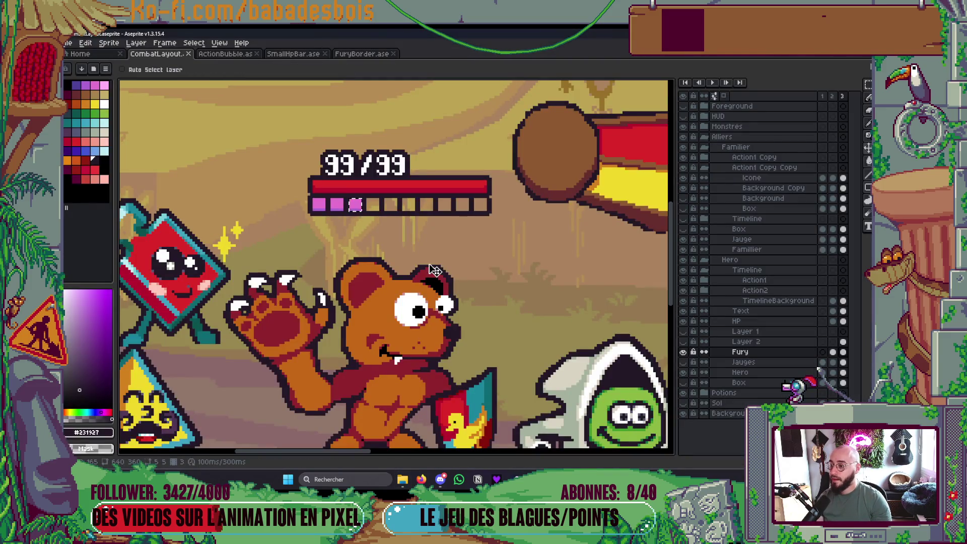
{"action": "key", "text": "alt+Tab"}
{"action": "key", "text": "alt+Tab"}
{"action": "key", "text": "alt+Tab"}
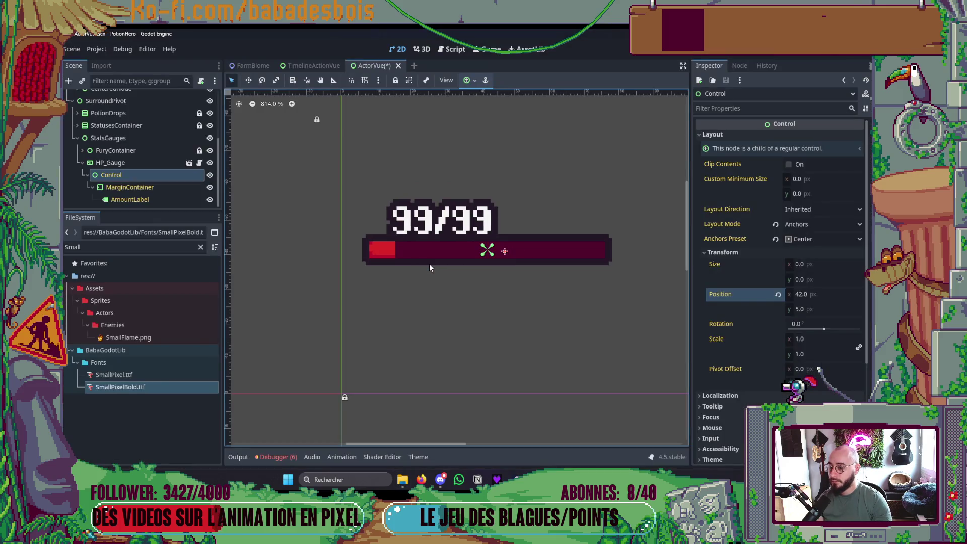
Step: Save, then set HP_Gauge's Range Value to 100 so the bar fills completely
{"action": "key", "text": "ctrl+s"}
{"action": "scroll", "coordinate": [429, 264], "scroll_direction": "down", "scroll_amount": 5}
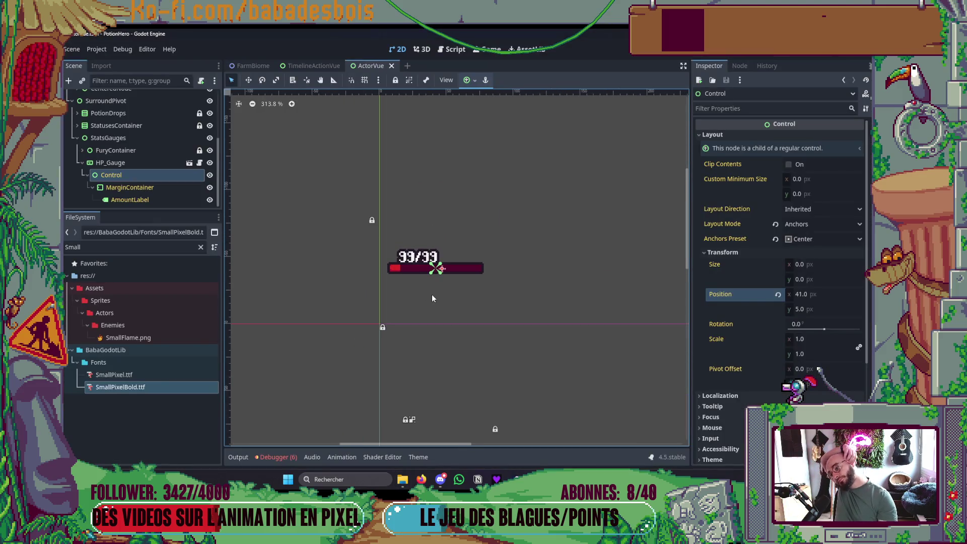
{"action": "scroll", "coordinate": [428, 284], "scroll_direction": "up", "scroll_amount": 5}
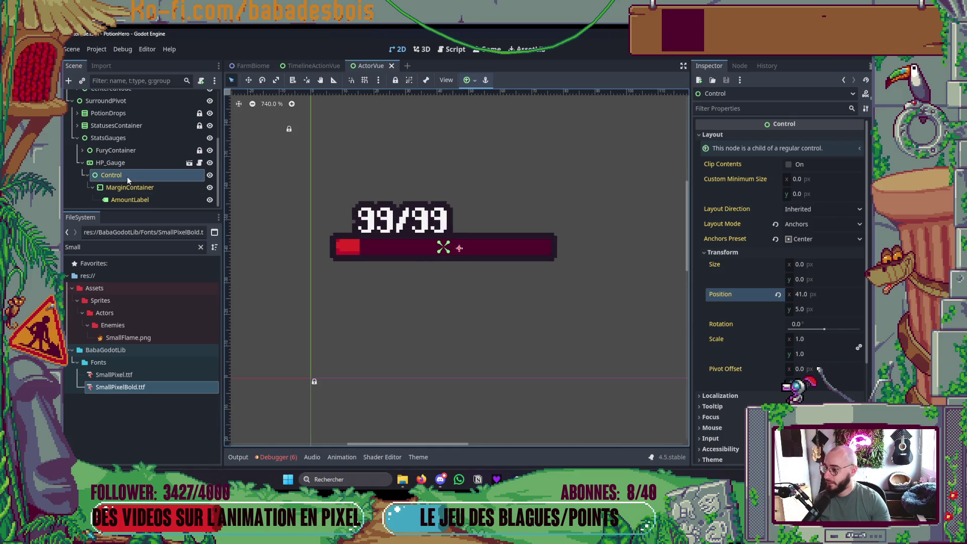
{"action": "left_click", "coordinate": [126, 163]}
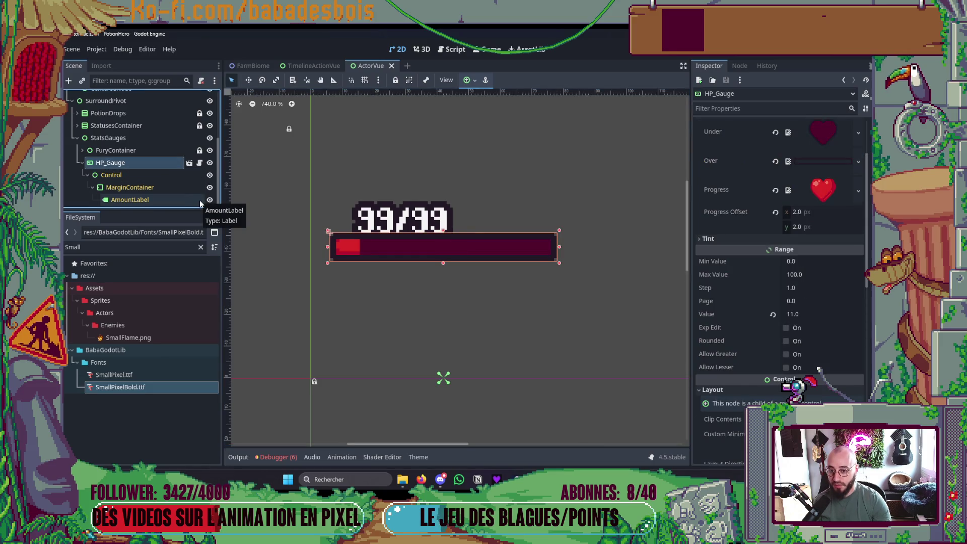
{"action": "left_click", "coordinate": [793, 318]}
{"action": "type", "text": "100"}
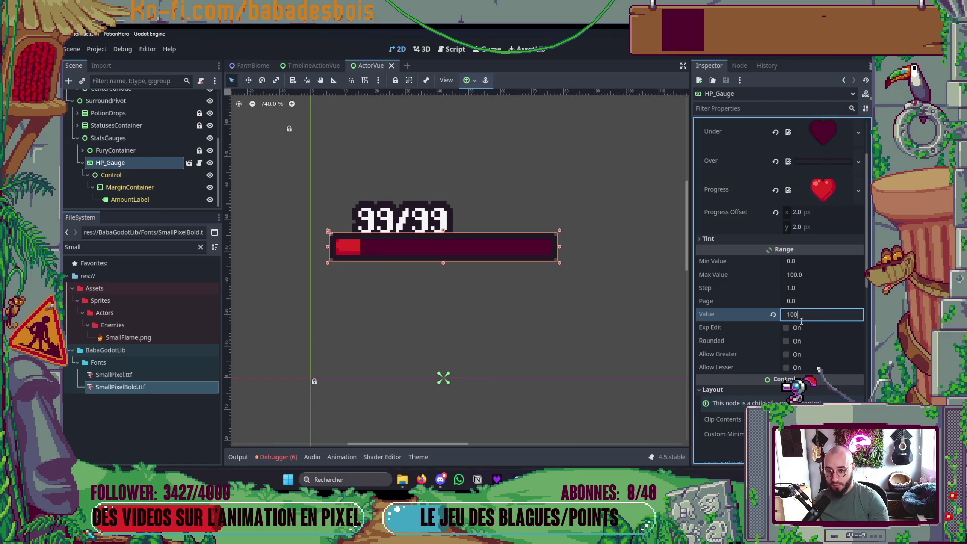
{"action": "key", "text": "Return"}
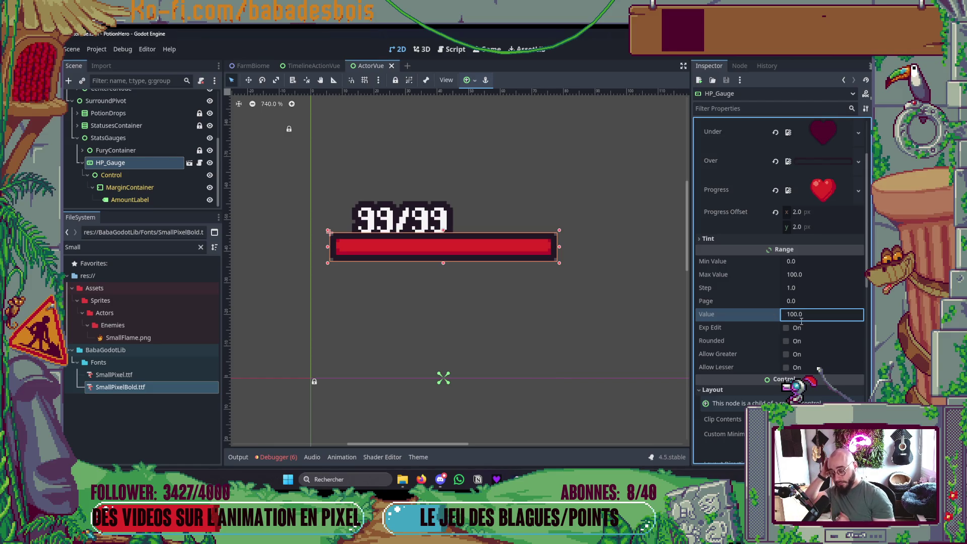
Step: Collapse HP_Gauge and expand FuryContainer to show its child nodes
{"action": "left_click", "coordinate": [82, 163]}
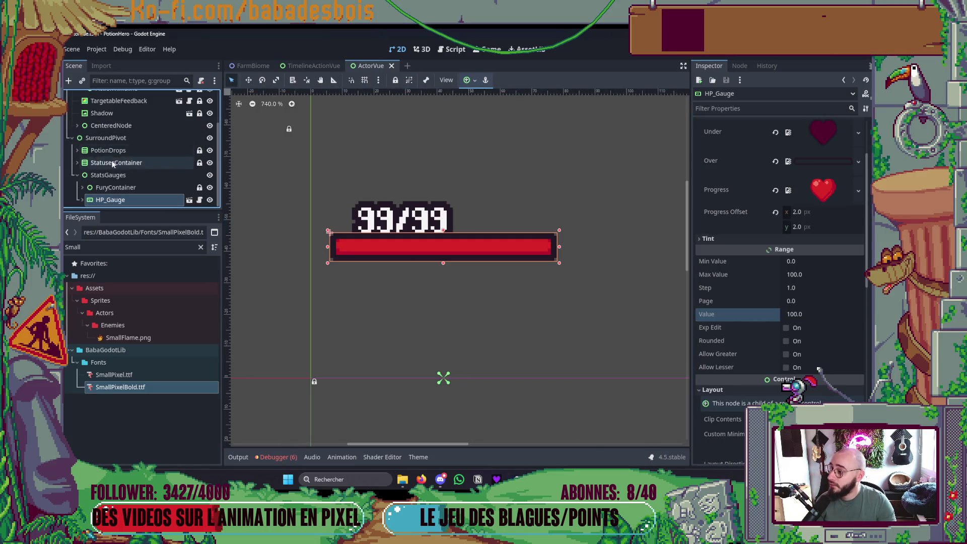
{"action": "left_click", "coordinate": [117, 187]}
{"action": "left_click", "coordinate": [82, 187]}
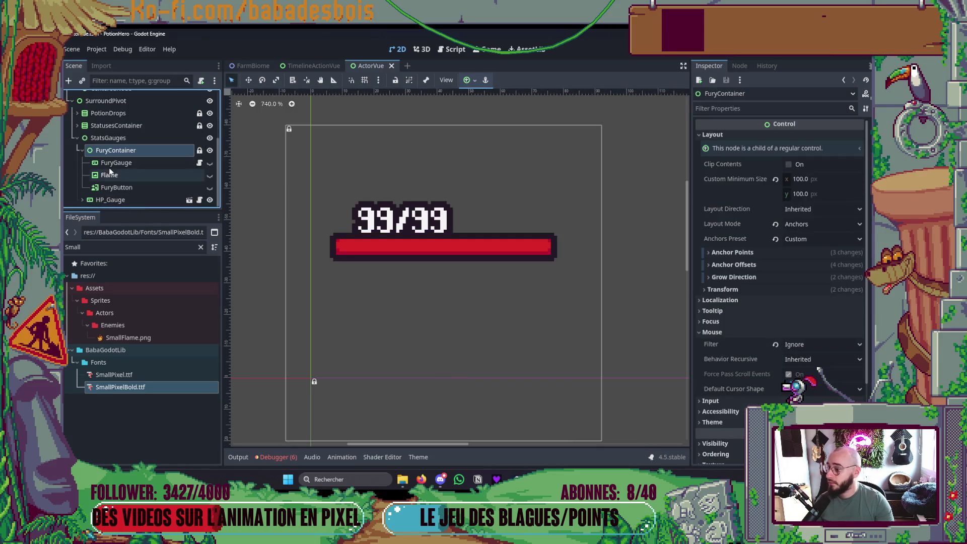
Step: Select the FuryGauge node and close the shader editing panel
{"action": "left_click", "coordinate": [115, 165]}
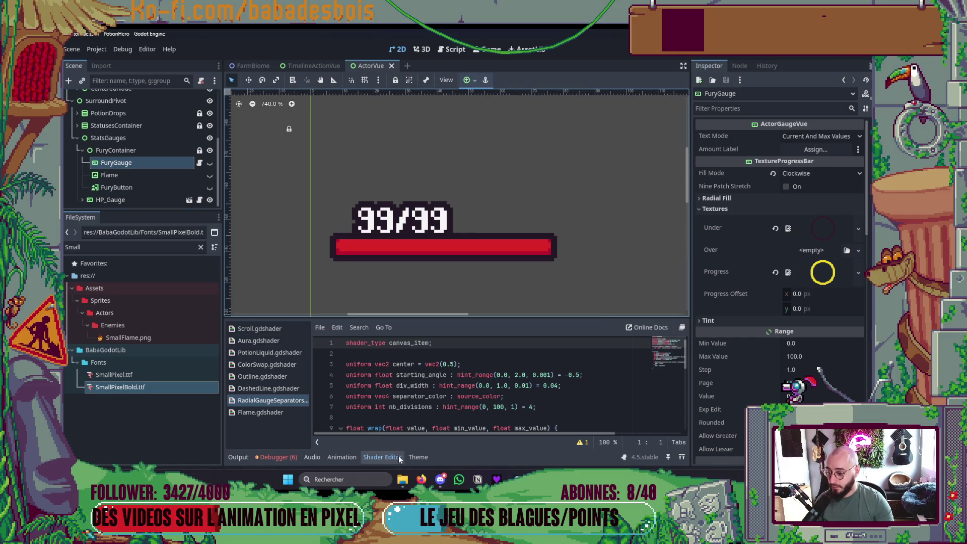
{"action": "left_click", "coordinate": [391, 457]}
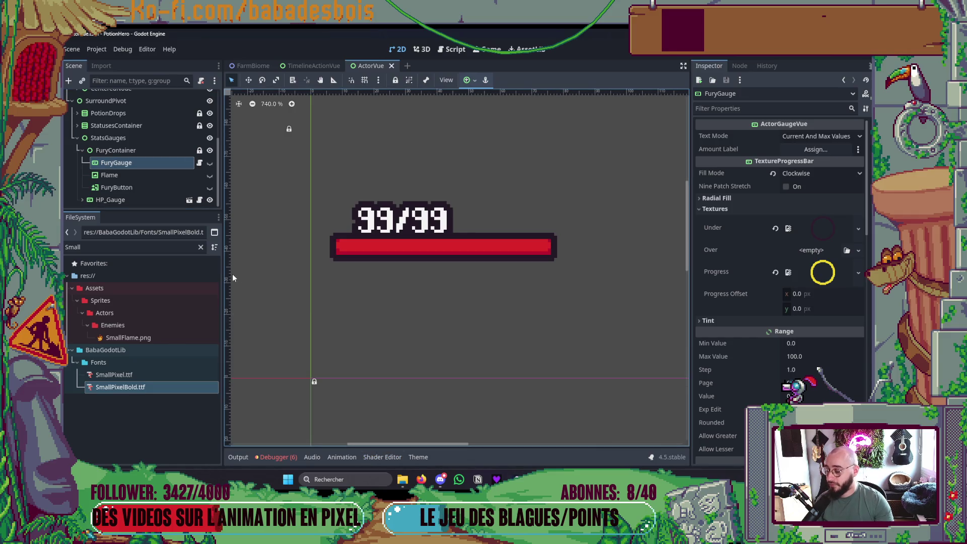
{"action": "scroll", "coordinate": [571, 276], "scroll_direction": "down", "scroll_amount": 1}
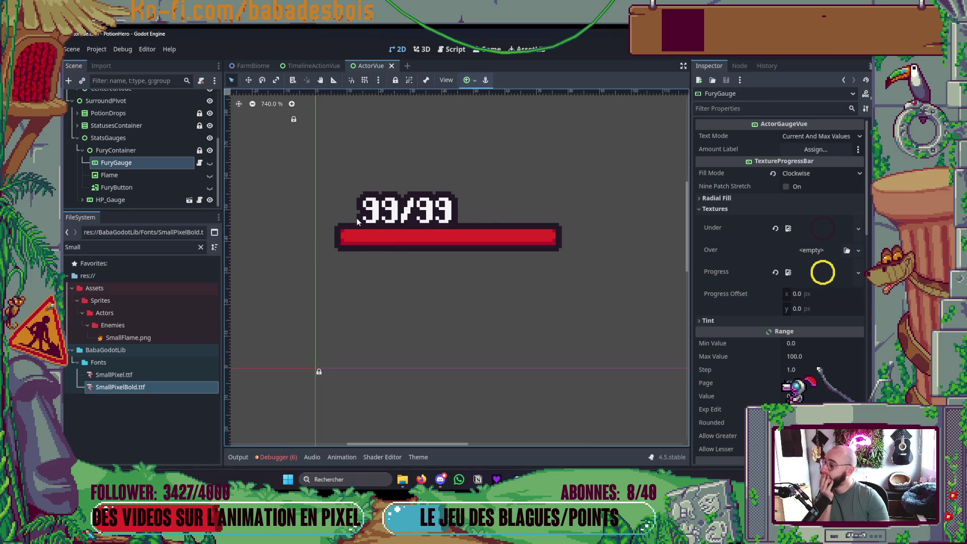
Step: Look over the ActorGauge script's class name line, then return to the 2D view
{"action": "left_click", "coordinate": [199, 164]}
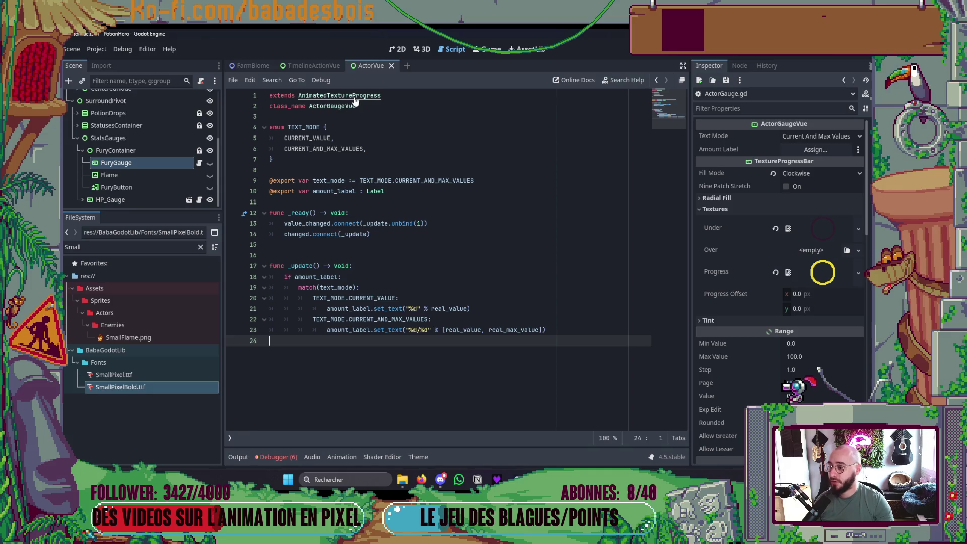
{"action": "left_click", "coordinate": [345, 112], "text": "ctrl"}
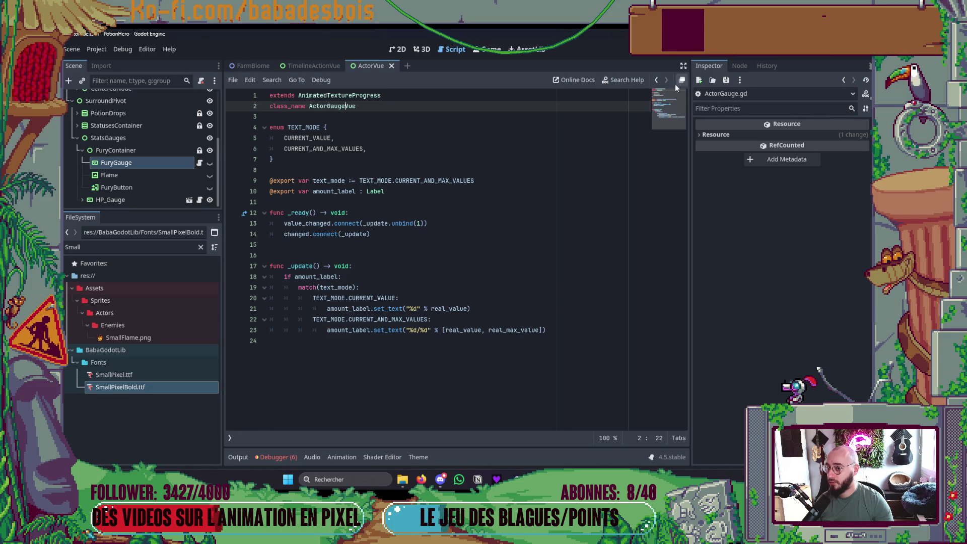
{"action": "left_click", "coordinate": [655, 81]}
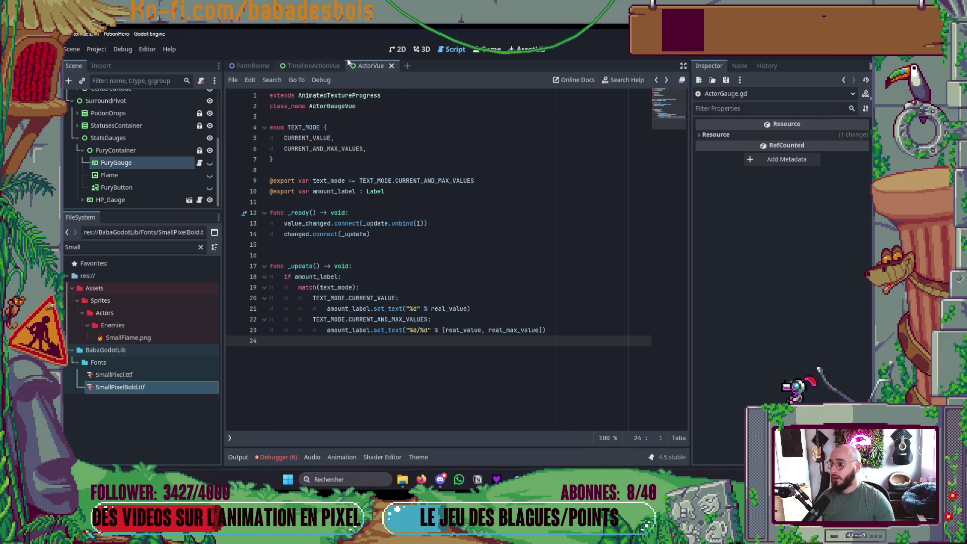
{"action": "left_click", "coordinate": [395, 49]}
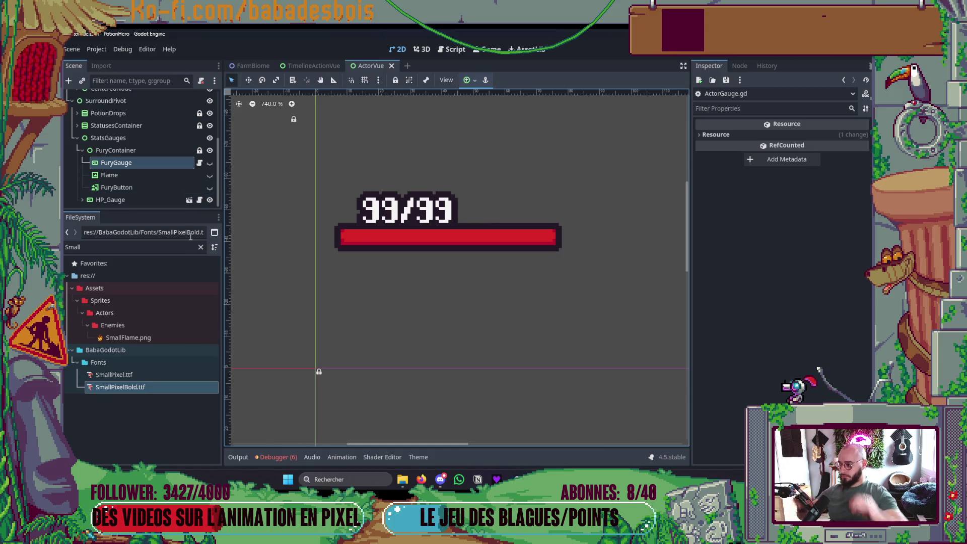
Step: Add a GridContainer under FuryContainer and drag it above FuryGauge as the first child
{"action": "left_click", "coordinate": [133, 174]}
{"action": "left_click", "coordinate": [142, 150]}
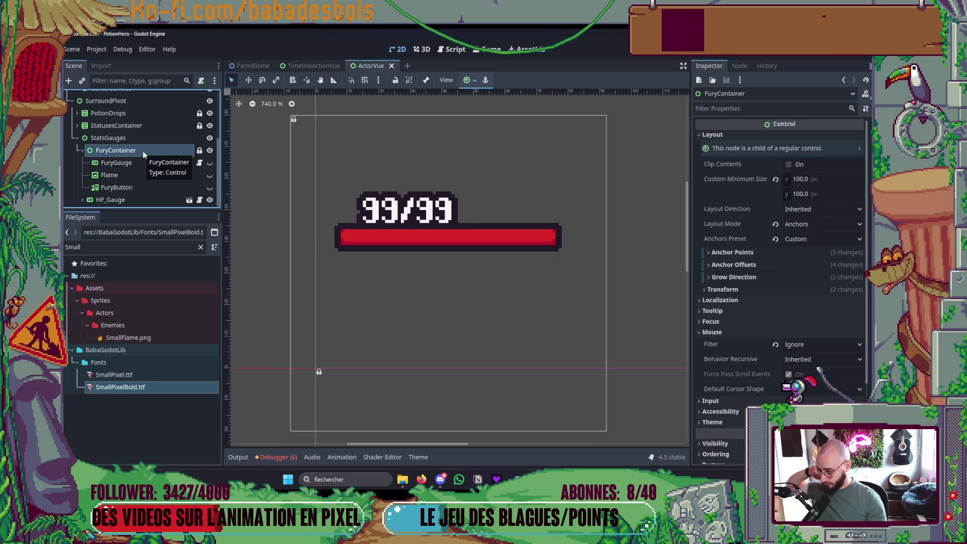
{"action": "right_click", "coordinate": [143, 150]}
{"action": "left_click", "coordinate": [176, 158]}
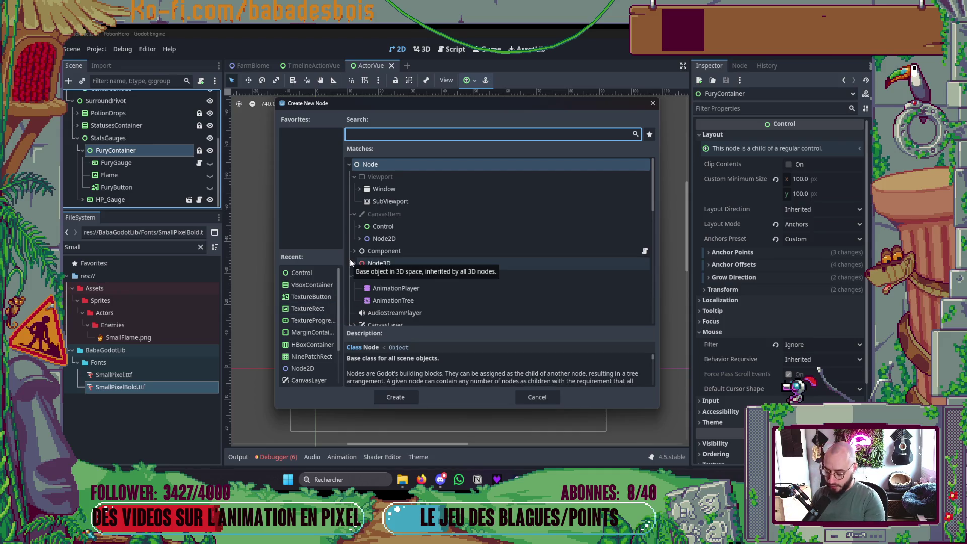
{"action": "type", "text": "Grid"}
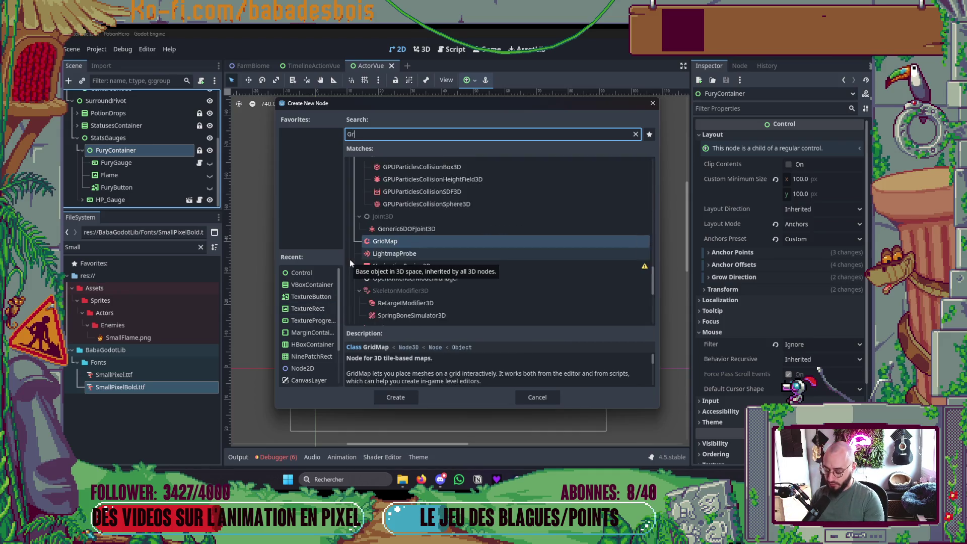
{"action": "scroll", "coordinate": [428, 272], "scroll_direction": "up", "scroll_amount": 3}
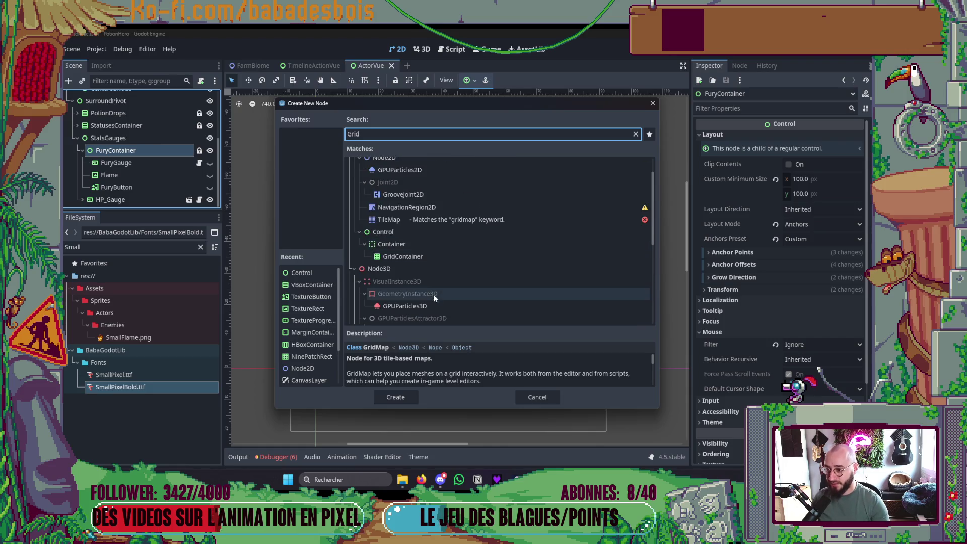
{"action": "double_click", "coordinate": [401, 255]}
{"action": "mouse_move", "coordinate": [121, 199]}
{"action": "left_mouse_down"}
{"action": "mouse_move", "coordinate": [126, 157]}
{"action": "mouse_move", "coordinate": [114, 160]}
{"action": "left_mouse_up"}
{"action": "left_click", "coordinate": [114, 165]}
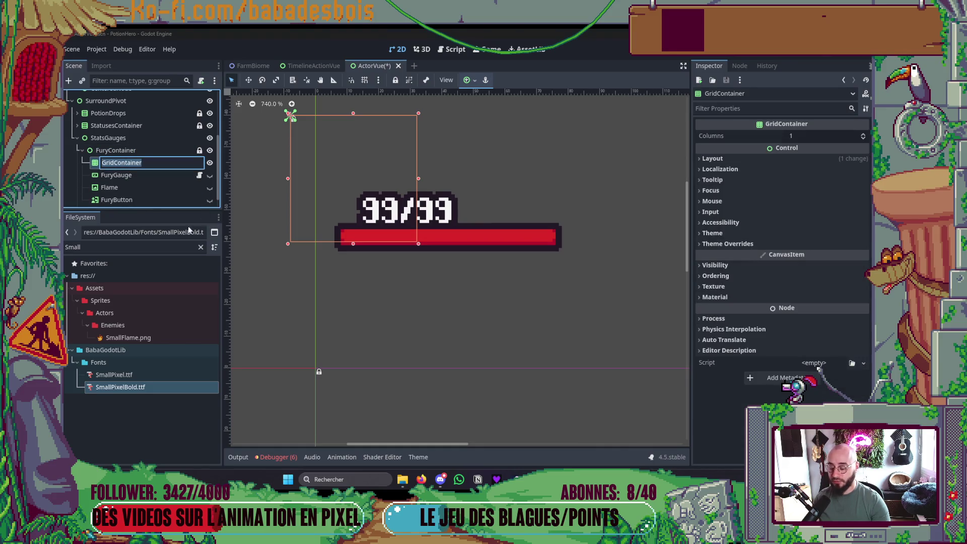
{"action": "key", "text": "Return"}
Step: Re-centre the gauge in the viewport and start a new empty scene from the Scene menu
{"action": "scroll", "coordinate": [152, 170], "scroll_direction": "down", "scroll_amount": 1}
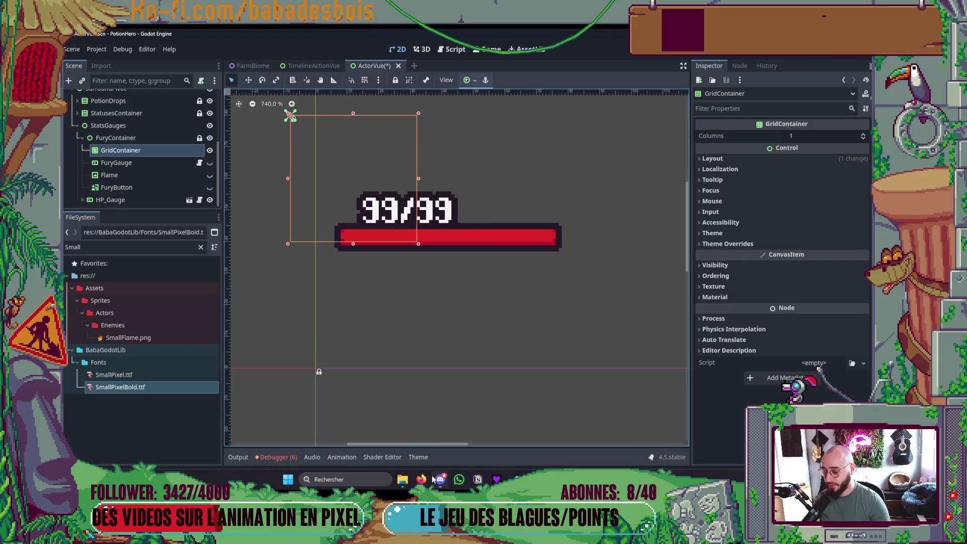
{"action": "mouse_move", "coordinate": [629, 479]}
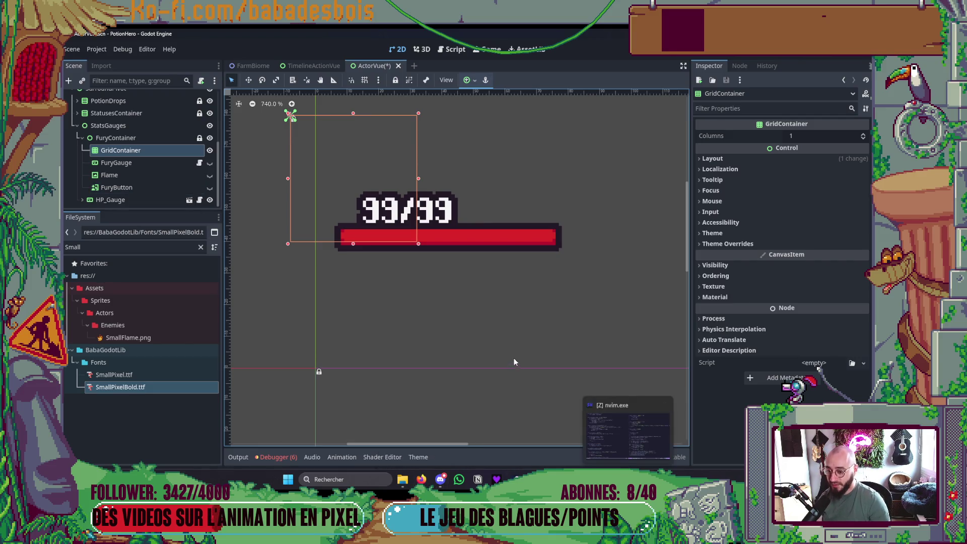
{"action": "scroll", "coordinate": [509, 343], "scroll_direction": "down", "scroll_amount": 5}
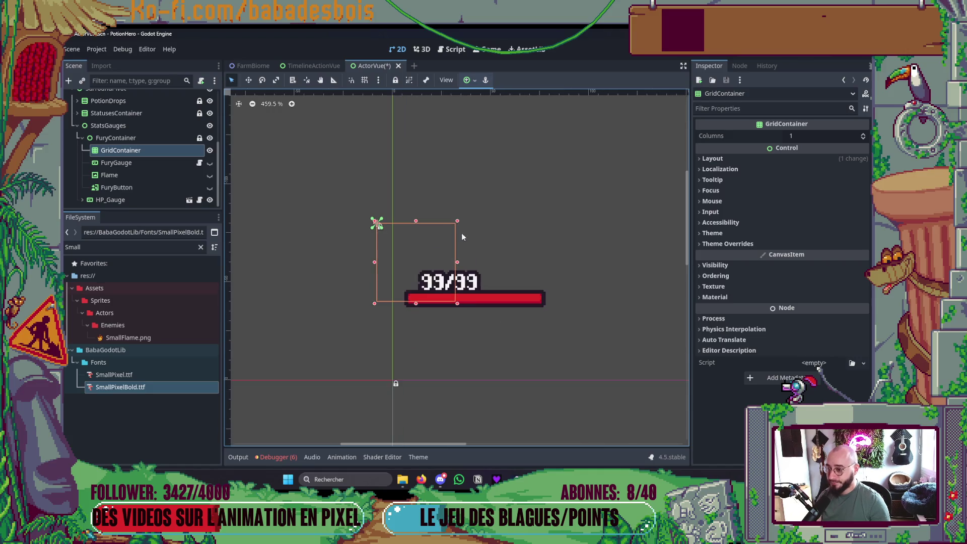
{"action": "scroll", "coordinate": [463, 272], "scroll_direction": "up", "scroll_amount": 4}
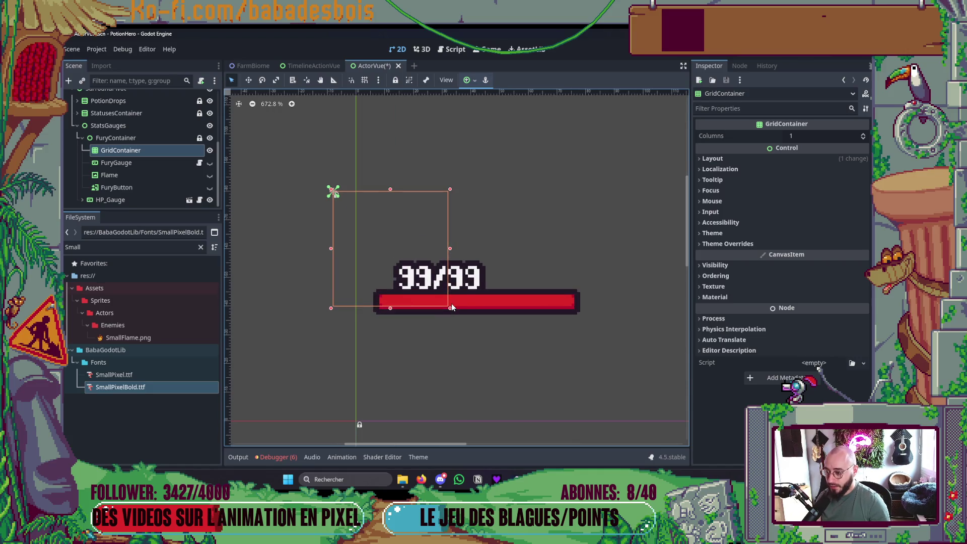
{"action": "left_click_drag", "start_coordinate": [451, 304], "coordinate": [452, 267]}
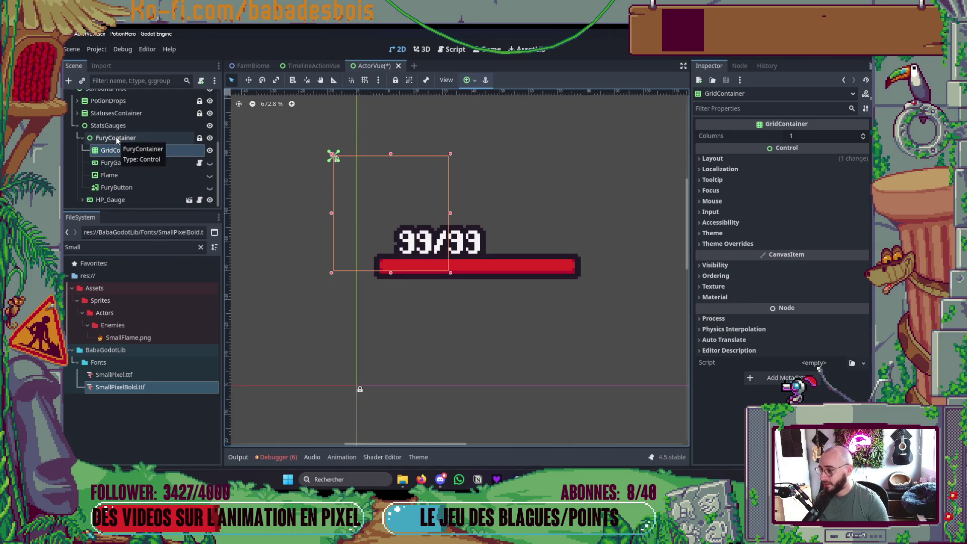
{"action": "right_click", "coordinate": [116, 152]}
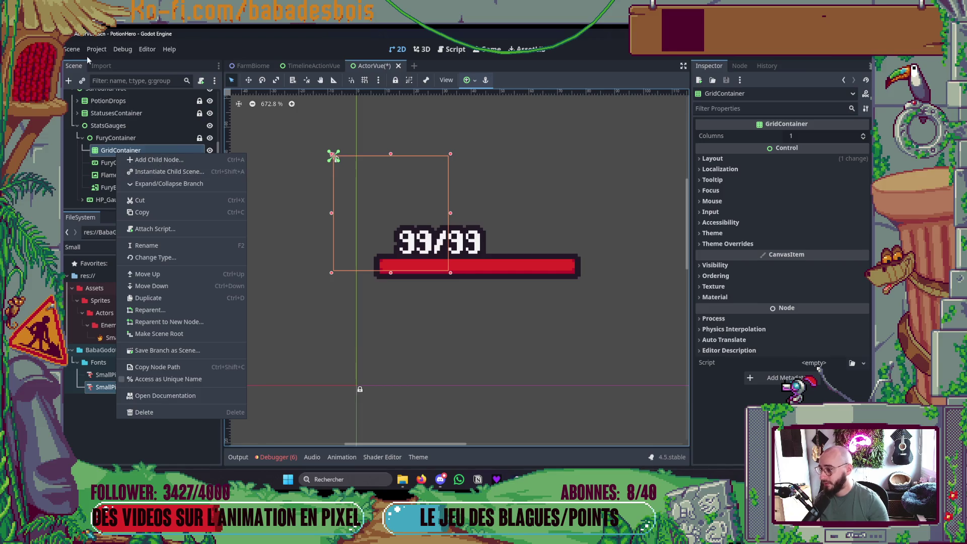
{"action": "left_click", "coordinate": [73, 49]}
{"action": "left_click", "coordinate": [73, 49]}
{"action": "left_click", "coordinate": [100, 62]}
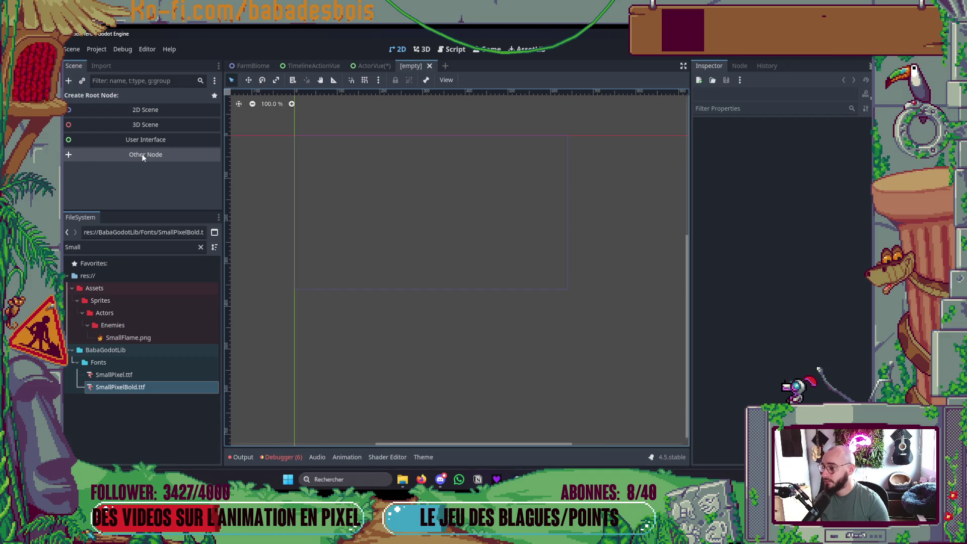
Step: Create a User Interface Control root and rename it FuryGaugeSlot
{"action": "left_click", "coordinate": [144, 141]}
{"action": "double_click", "coordinate": [119, 100]}
{"action": "type", "text": "GaugeSlot"}
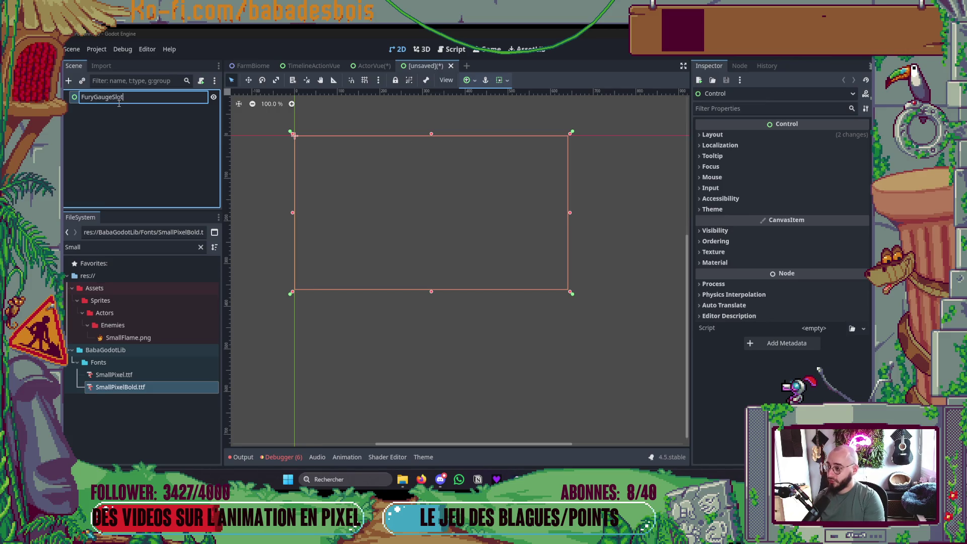
{"action": "key", "text": "Return"}
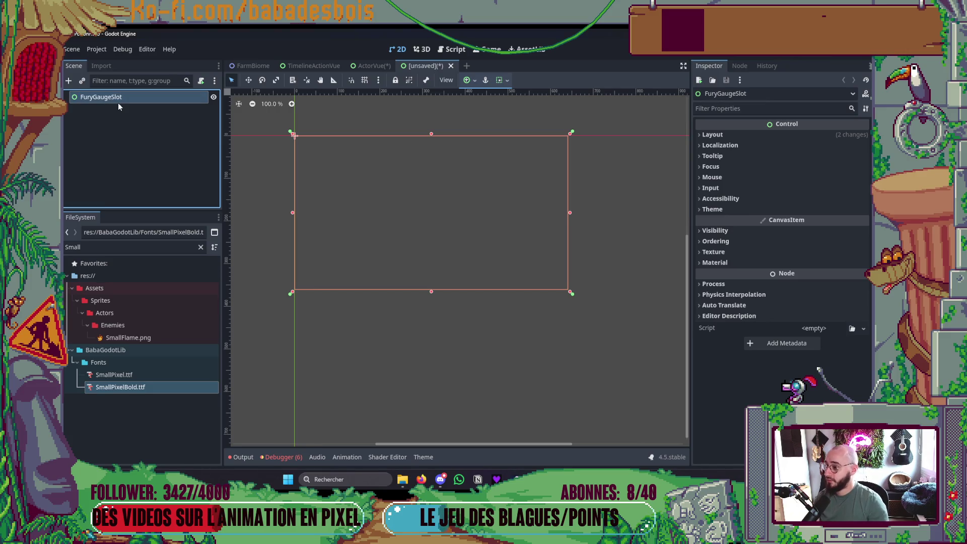
Step: Save the scene, browsing to the Scenes/UI/ActorGauge folder
{"action": "key", "text": "ctrl+s"}
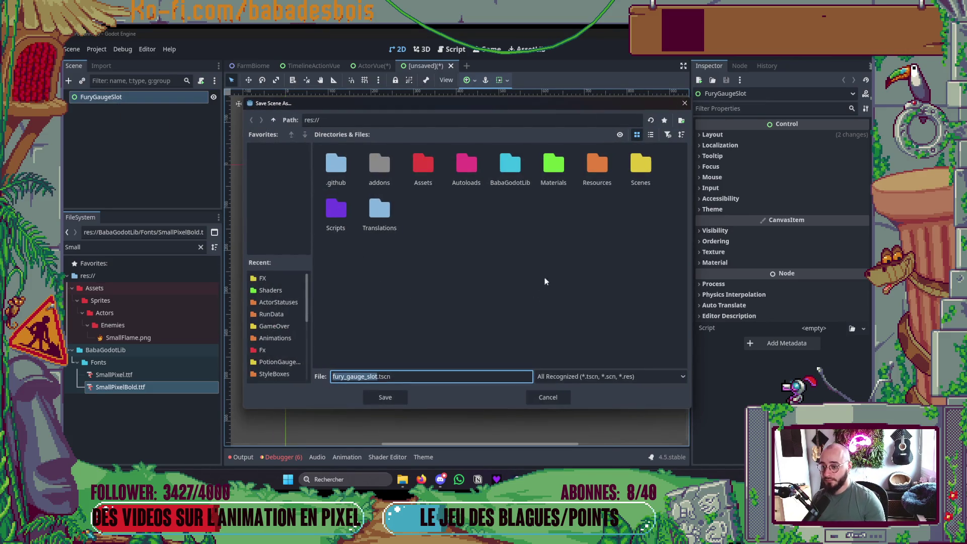
{"action": "double_click", "coordinate": [654, 154]}
{"action": "double_click", "coordinate": [335, 219]}
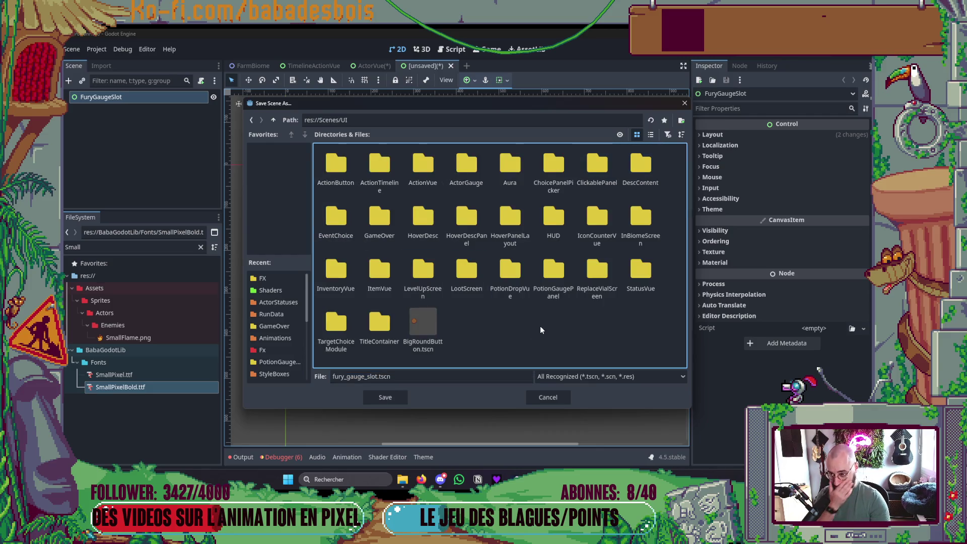
{"action": "double_click", "coordinate": [466, 167]}
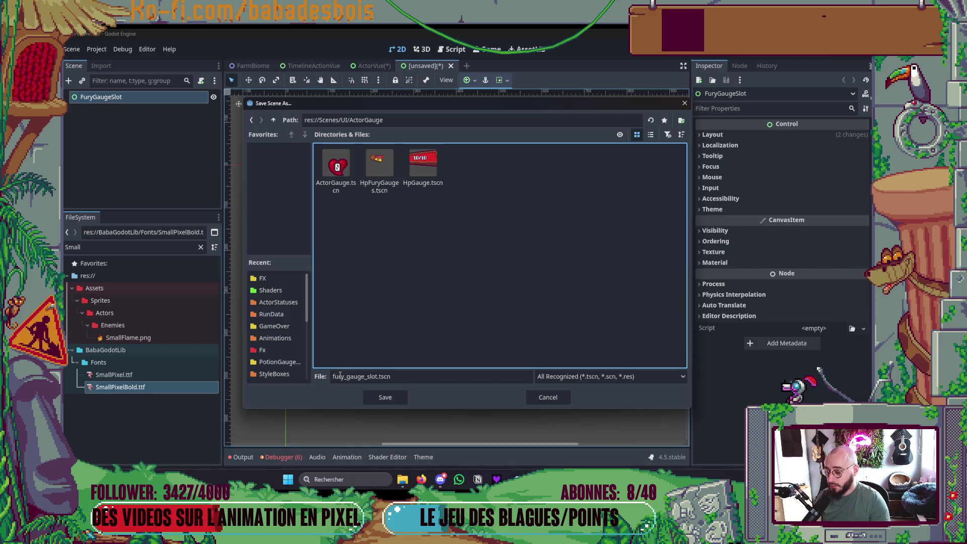
Step: Correct the file name to FuryGaugeSlot.tscn and save it
{"action": "left_click", "coordinate": [333, 376]}
{"action": "key", "text": "Delete"}
{"action": "type", "text": "F"}
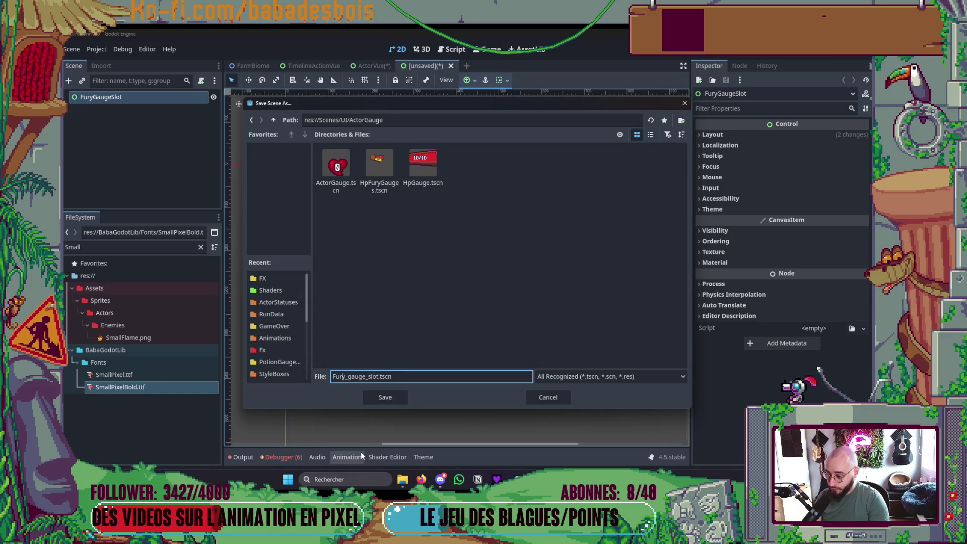
{"action": "key", "text": "BackSpace"}
{"action": "key", "text": "BackSpace"}
{"action": "type", "text": "G"}
{"action": "key", "text": "Right"}
{"action": "key", "text": "Right"}
{"action": "key", "text": "Right"}
{"action": "key", "text": "BackSpace"}
{"action": "key", "text": "Delete"}
{"action": "type", "text": "S"}
{"action": "key", "text": "Return"}
{"action": "left_click_drag", "start_coordinate": [636, 294], "coordinate": [648, 288]}
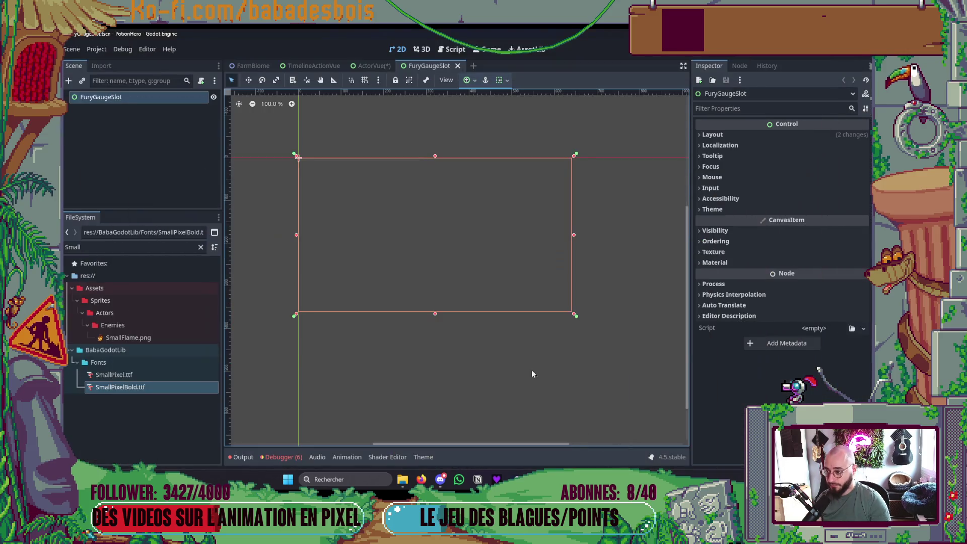
Step: Add a TextureRect child under FuryGaugeSlot and duplicate it twice for three slots
{"action": "left_click_drag", "start_coordinate": [531, 369], "coordinate": [544, 351]}
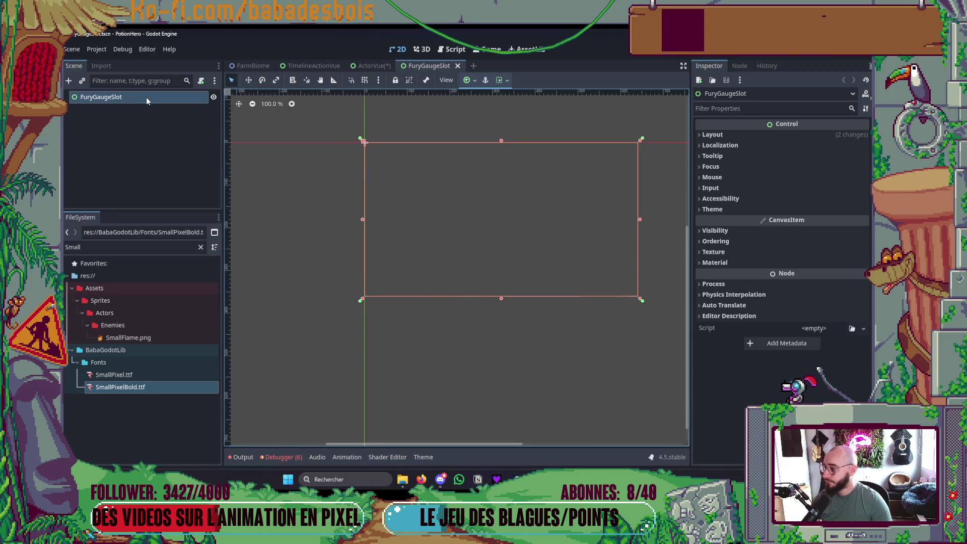
{"action": "right_click", "coordinate": [131, 97]}
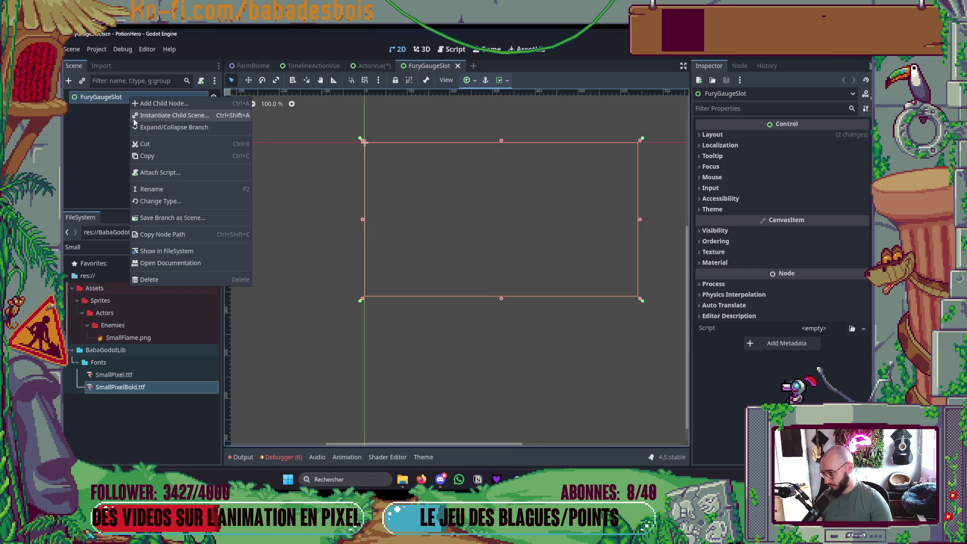
{"action": "left_click", "coordinate": [135, 116]}
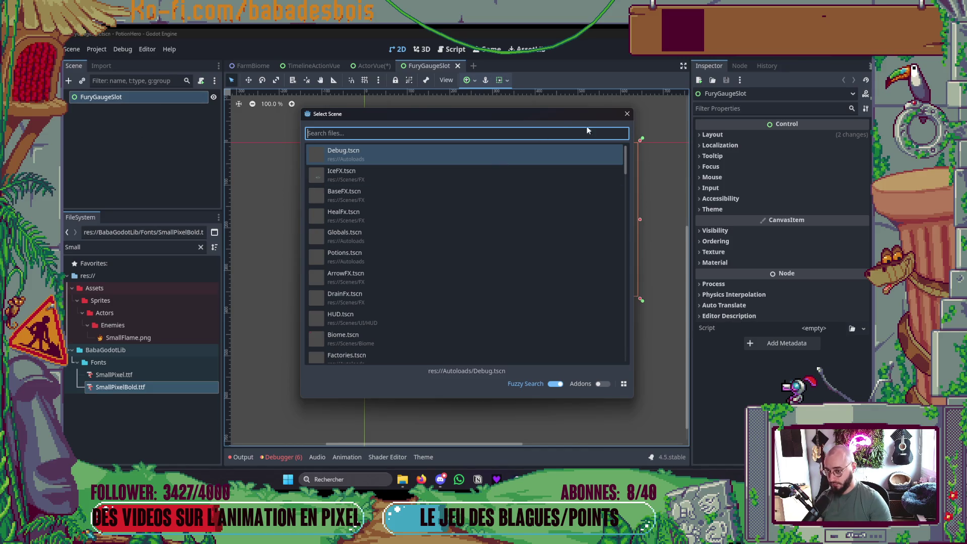
{"action": "left_click", "coordinate": [627, 113]}
{"action": "right_click", "coordinate": [112, 99]}
{"action": "left_click", "coordinate": [131, 107]}
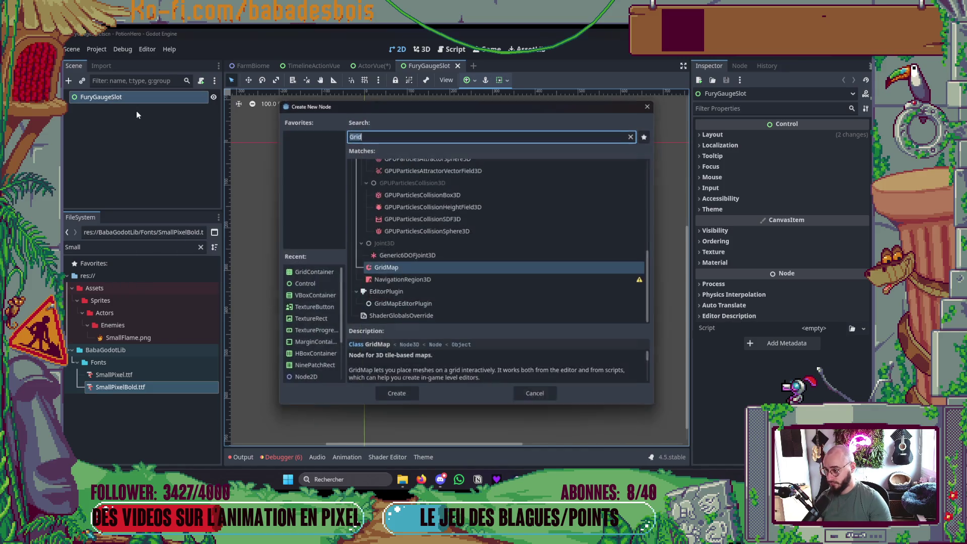
{"action": "double_click", "coordinate": [300, 320]}
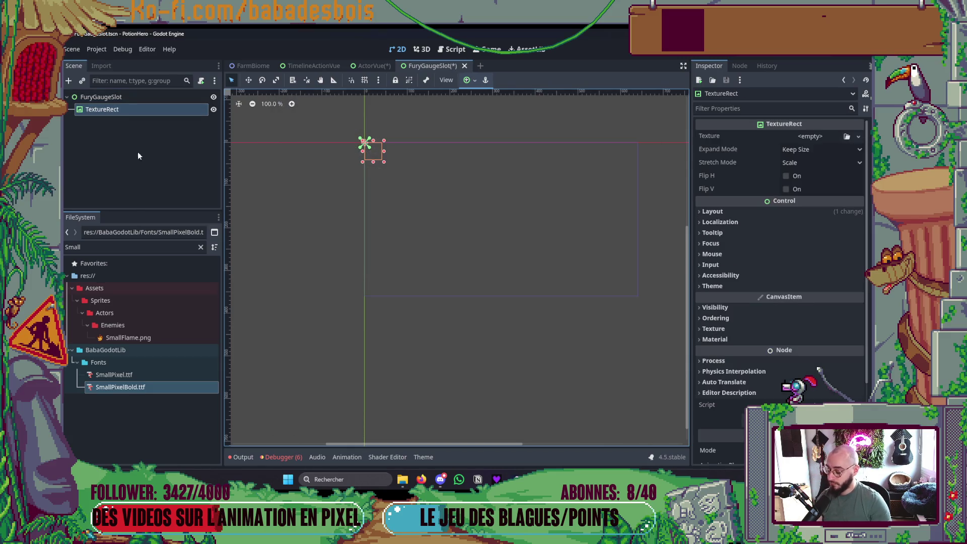
{"action": "key", "text": "ctrl+d"}
{"action": "key", "text": "ctrl+d"}
{"action": "key", "text": "alt+Tab"}
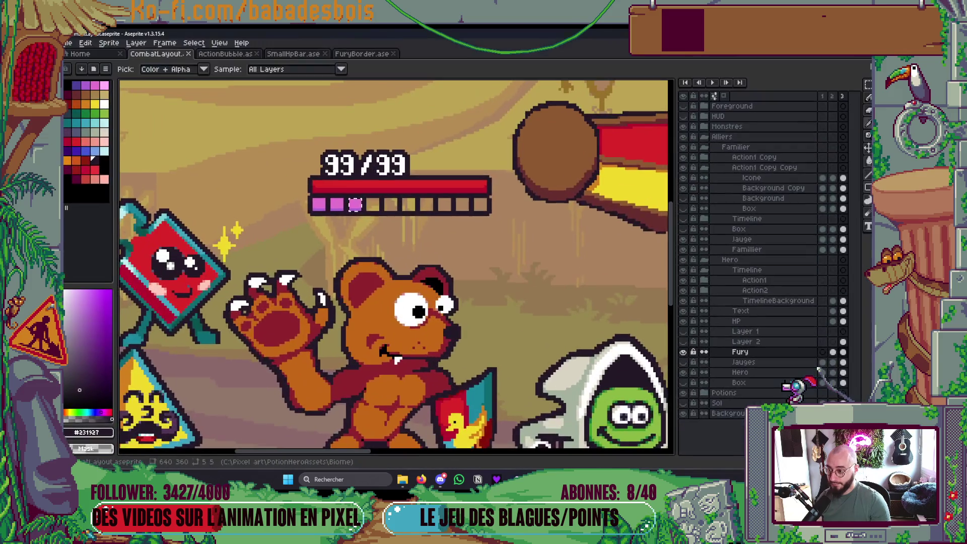
Step: From the FuryBorder.ase tab, open its containing folder to list FuryBG.png and FuryFill.png
{"action": "scroll", "coordinate": [497, 341], "scroll_direction": "down", "scroll_amount": 3}
{"action": "left_click", "coordinate": [353, 54]}
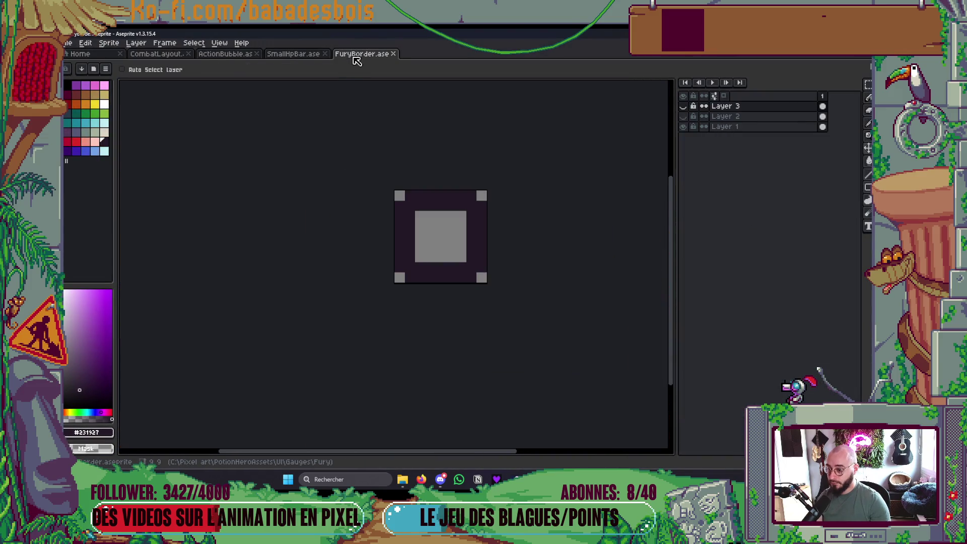
{"action": "left_click", "coordinate": [307, 54]}
{"action": "right_click", "coordinate": [362, 56]}
{"action": "left_click", "coordinate": [402, 96]}
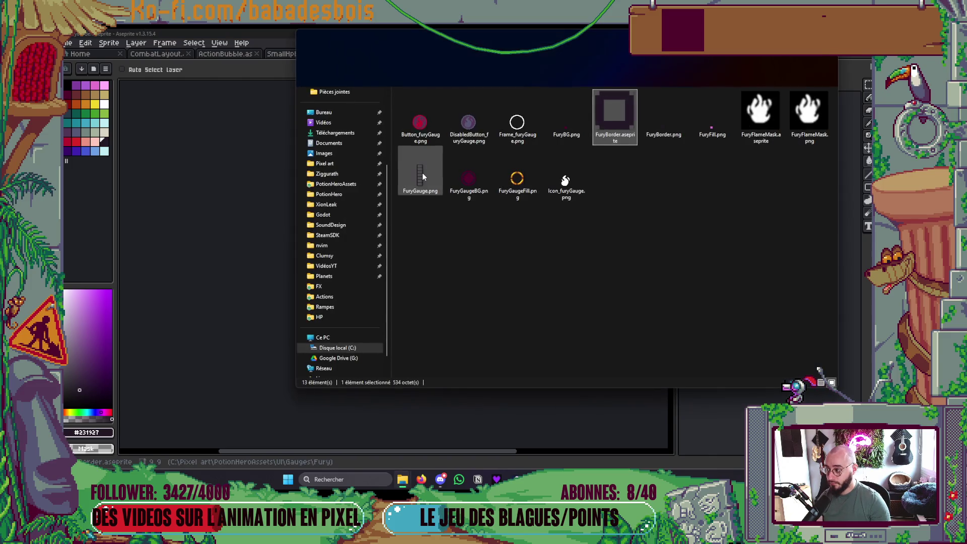
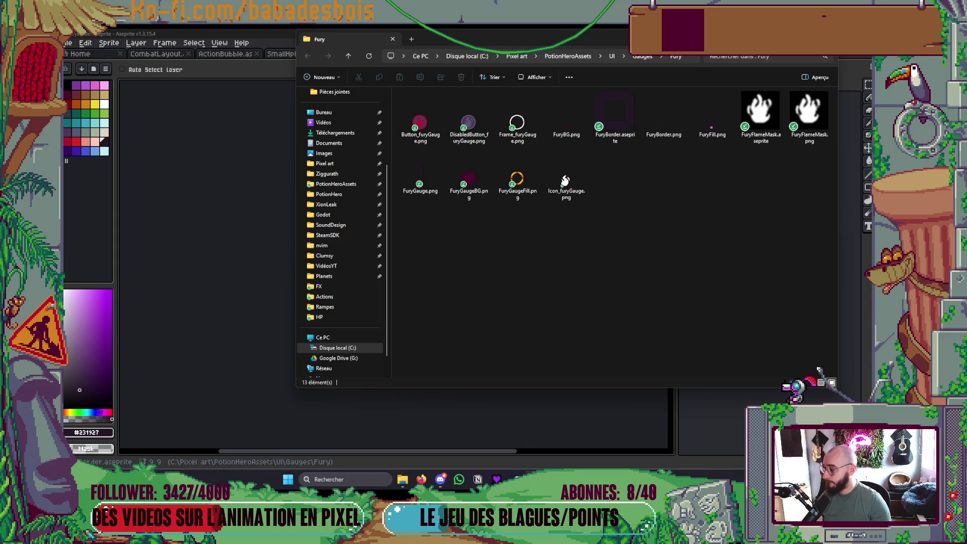
Step: Select FuryFill.png, FuryBorder.png and FuryBG.png in Explorer and drag them over to Godot
{"action": "left_click", "coordinate": [712, 120]}
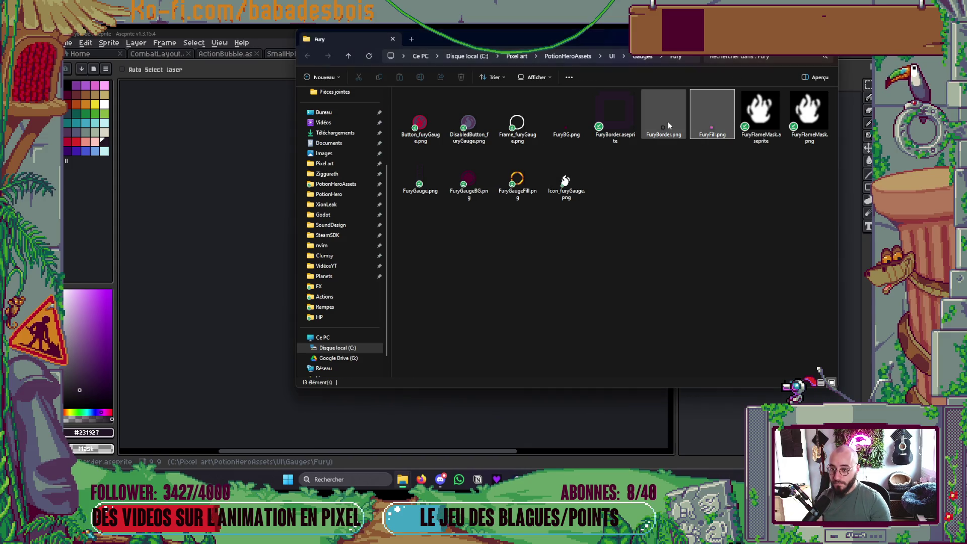
{"action": "left_click", "coordinate": [664, 121], "text": "ctrl"}
{"action": "left_click", "coordinate": [564, 121], "text": "ctrl"}
{"action": "left_click_drag", "start_coordinate": [560, 130], "coordinate": [557, 238]}
{"action": "key", "text": "alt+Tab"}
{"action": "key", "text": "alt+Tab"}
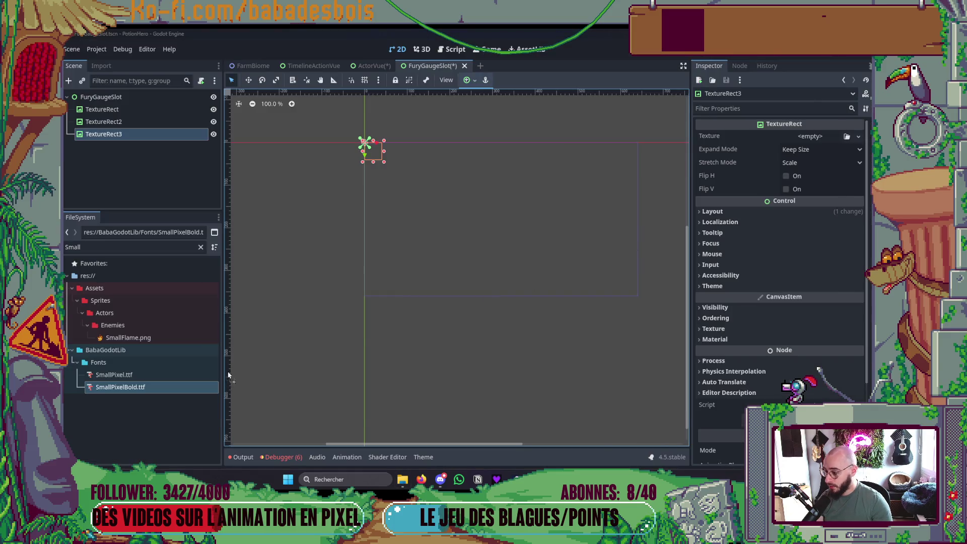
Step: Filter the FileSystem dock by 'Fury' and apply FuryBorder.png as the third TextureRect's texture
{"action": "left_click", "coordinate": [148, 248]}
{"action": "double_click", "coordinate": [94, 247]}
{"action": "key", "text": "BackSpace"}
{"action": "type", "text": "Furty"}
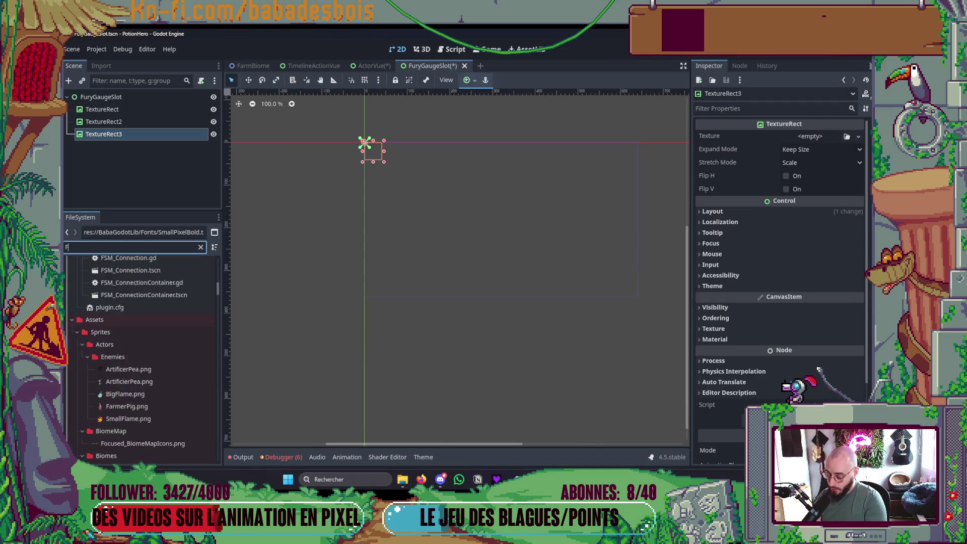
{"action": "key", "text": "BackSpace"}
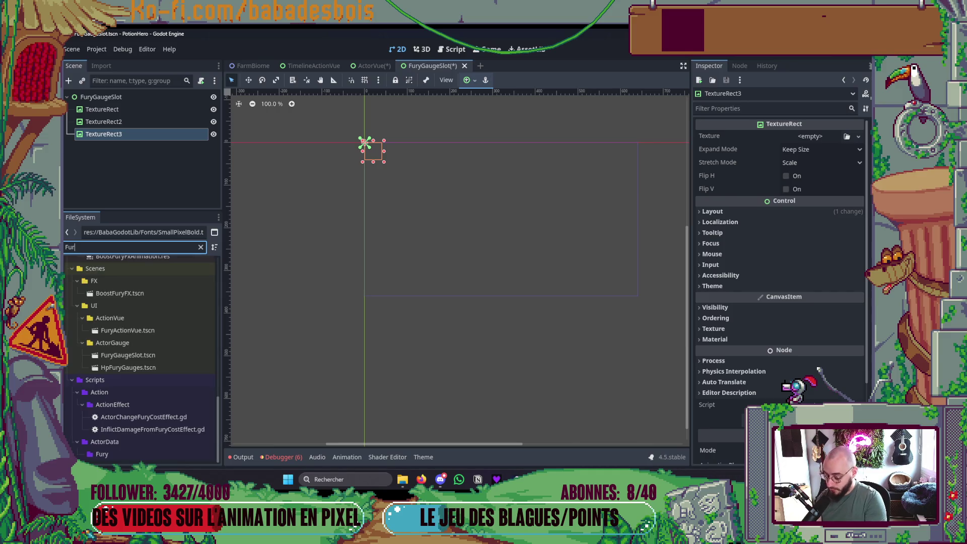
{"action": "scroll", "coordinate": [145, 365], "scroll_direction": "up", "scroll_amount": 8}
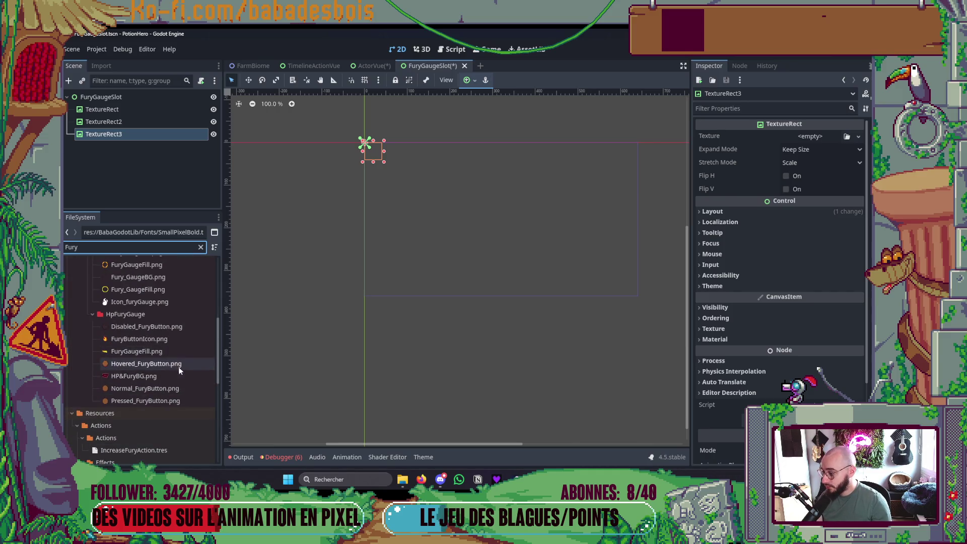
{"action": "scroll", "coordinate": [193, 334], "scroll_direction": "up", "scroll_amount": 3}
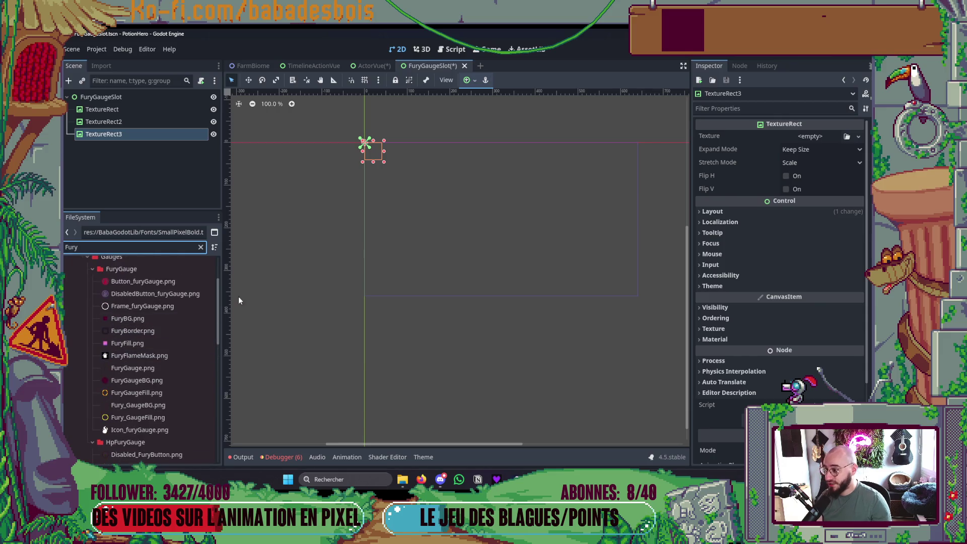
{"action": "left_click", "coordinate": [145, 319]}
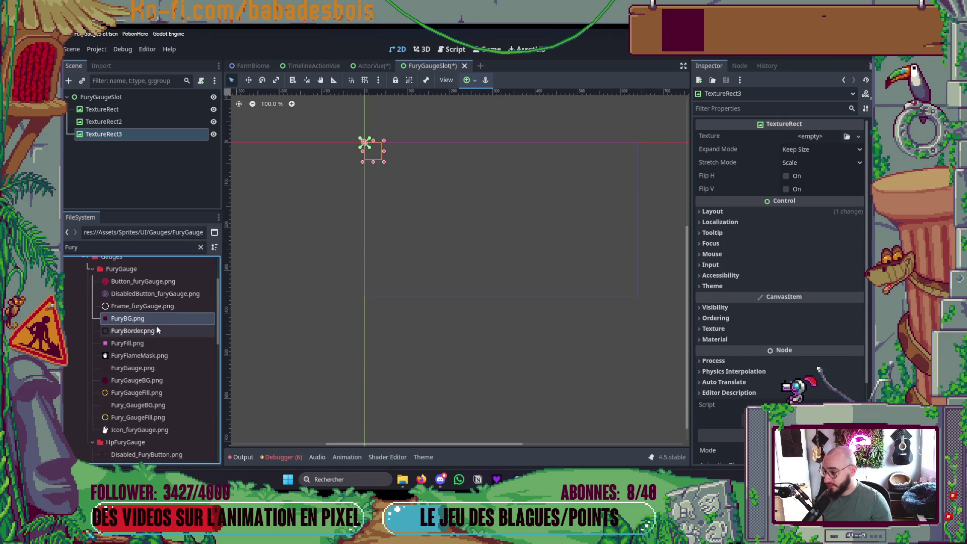
{"action": "left_click", "coordinate": [152, 331]}
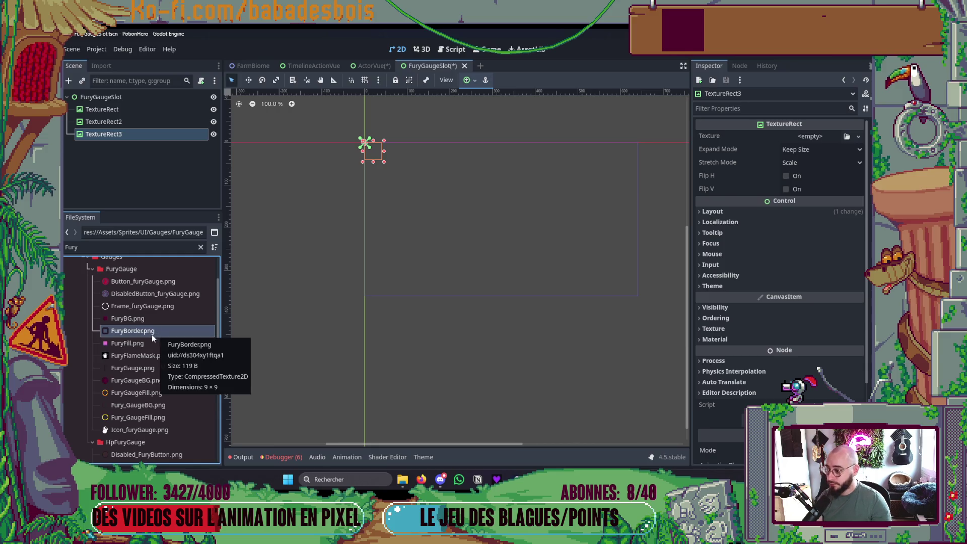
{"action": "mouse_move", "coordinate": [149, 334]}
{"action": "left_mouse_down"}
{"action": "mouse_move", "coordinate": [861, 212]}
{"action": "mouse_move", "coordinate": [817, 137]}
{"action": "left_mouse_up"}
Step: Rename the texture nodes Border, Background and Fill, then give Fill the FuryFill.png texture
{"action": "left_click", "coordinate": [130, 135]}
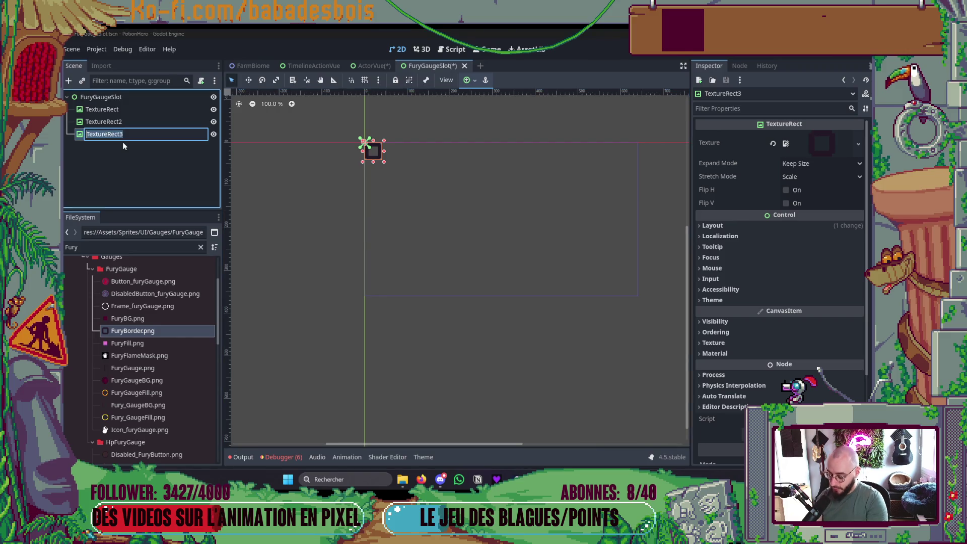
{"action": "type", "text": "Border"}
{"action": "left_click", "coordinate": [124, 121]}
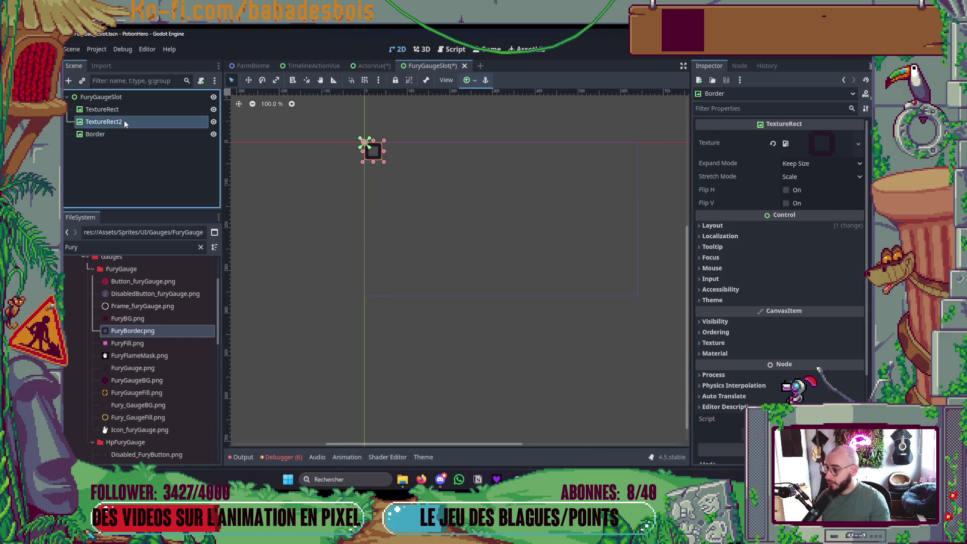
{"action": "left_click", "coordinate": [114, 121]}
{"action": "type", "text": "Bac"}
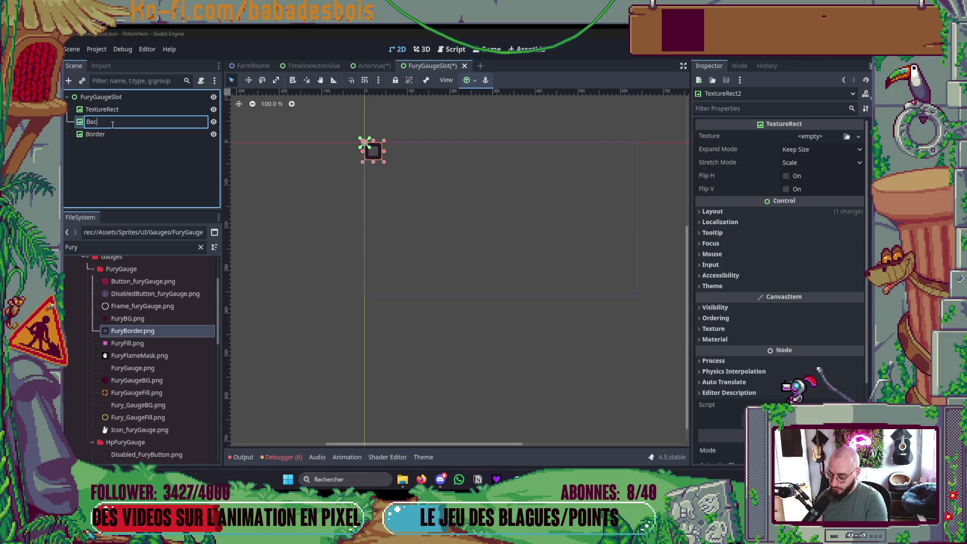
{"action": "type", "text": "d"}
{"action": "key", "text": "Return"}
{"action": "mouse_move", "coordinate": [114, 129]}
{"action": "left_mouse_down"}
{"action": "mouse_move", "coordinate": [127, 118]}
{"action": "mouse_move", "coordinate": [120, 116]}
{"action": "left_mouse_up"}
{"action": "double_click", "coordinate": [119, 108]}
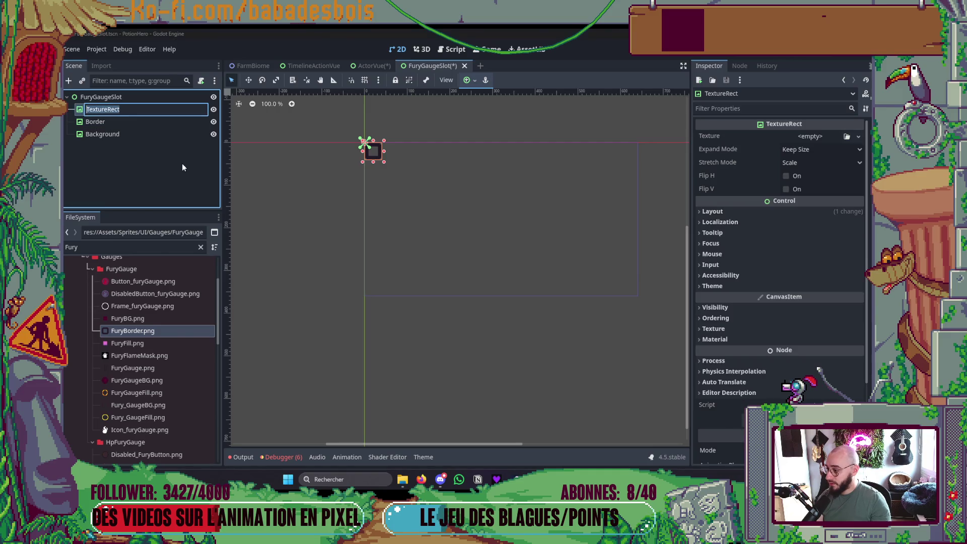
{"action": "type", "text": "Fill"}
{"action": "key", "text": "Return"}
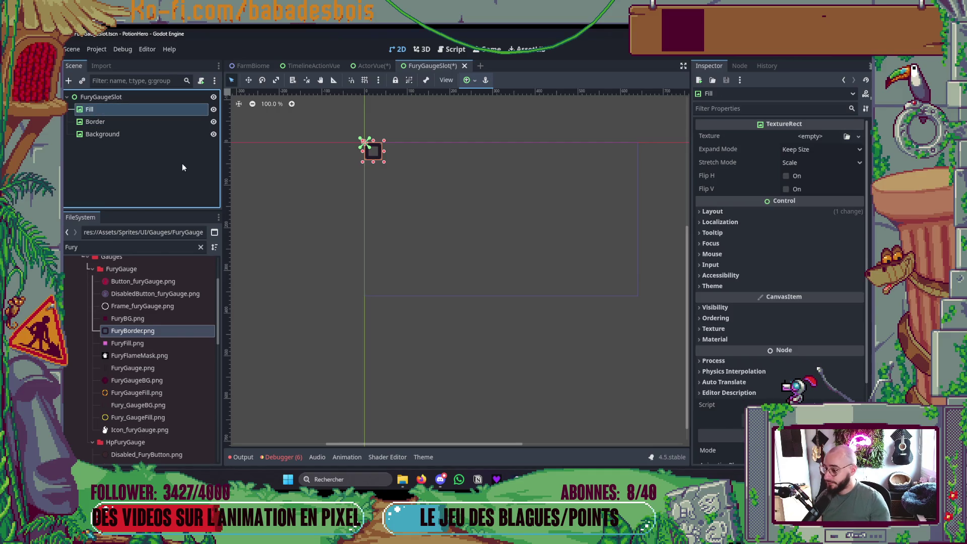
{"action": "mouse_move", "coordinate": [129, 343]}
{"action": "left_mouse_down"}
{"action": "mouse_move", "coordinate": [181, 346]}
{"action": "mouse_move", "coordinate": [810, 136]}
{"action": "left_mouse_up"}
Step: With Fill hidden, apply FuryBG.png as the Background node's texture
{"action": "scroll", "coordinate": [437, 232], "scroll_direction": "up", "scroll_amount": 3}
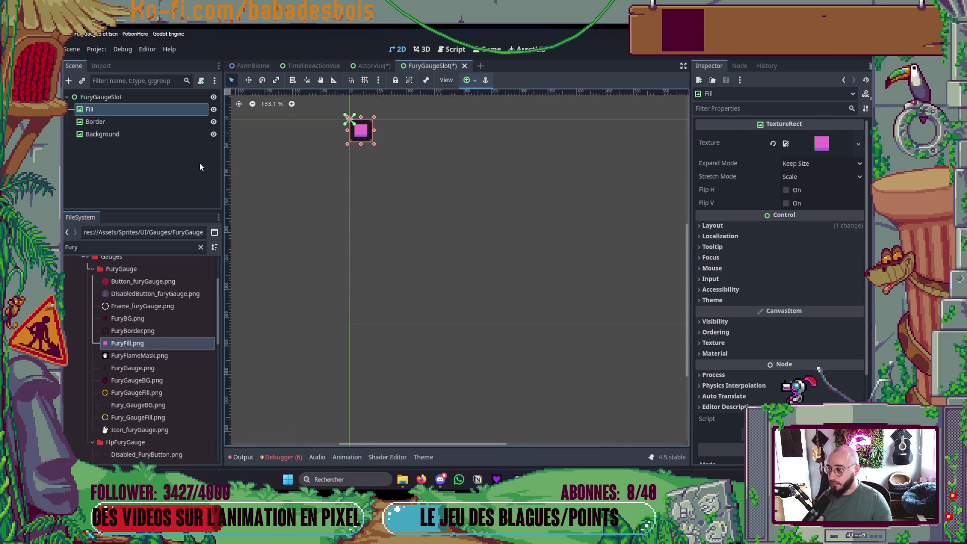
{"action": "left_click", "coordinate": [106, 134]}
{"action": "left_click", "coordinate": [101, 122]}
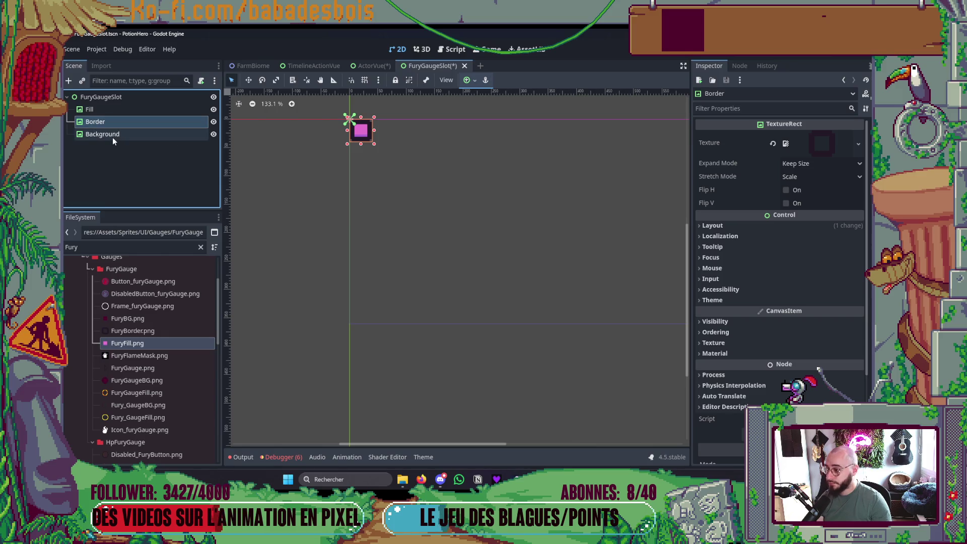
{"action": "left_click", "coordinate": [112, 137]}
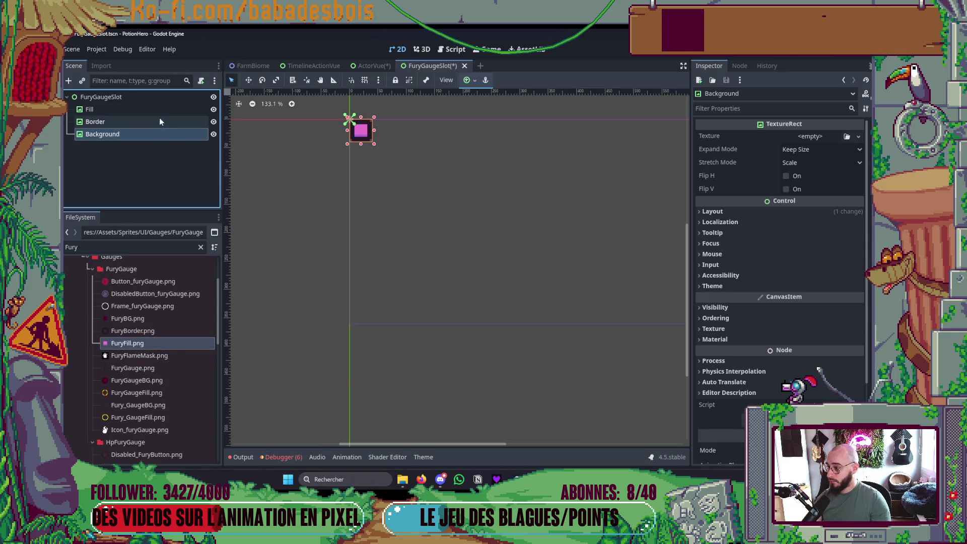
{"action": "left_click", "coordinate": [213, 109]}
{"action": "left_click", "coordinate": [142, 319]}
{"action": "mouse_move", "coordinate": [168, 321]}
{"action": "left_mouse_down"}
{"action": "mouse_move", "coordinate": [843, 136]}
{"action": "mouse_move", "coordinate": [816, 137]}
{"action": "left_mouse_up"}
Step: Show Fill again and move Background to the top of the slot's node list
{"action": "scroll", "coordinate": [421, 252], "scroll_direction": "up", "scroll_amount": 3}
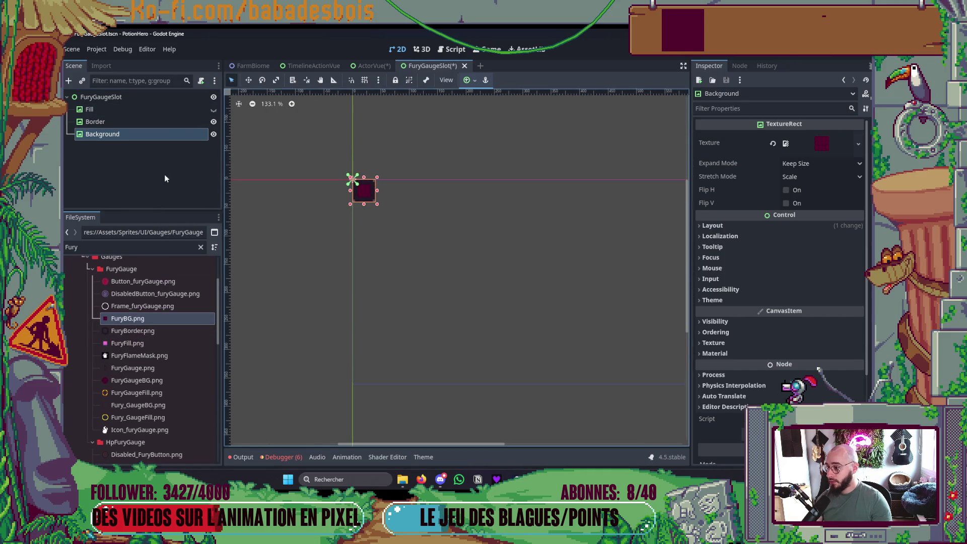
{"action": "left_click", "coordinate": [213, 110]}
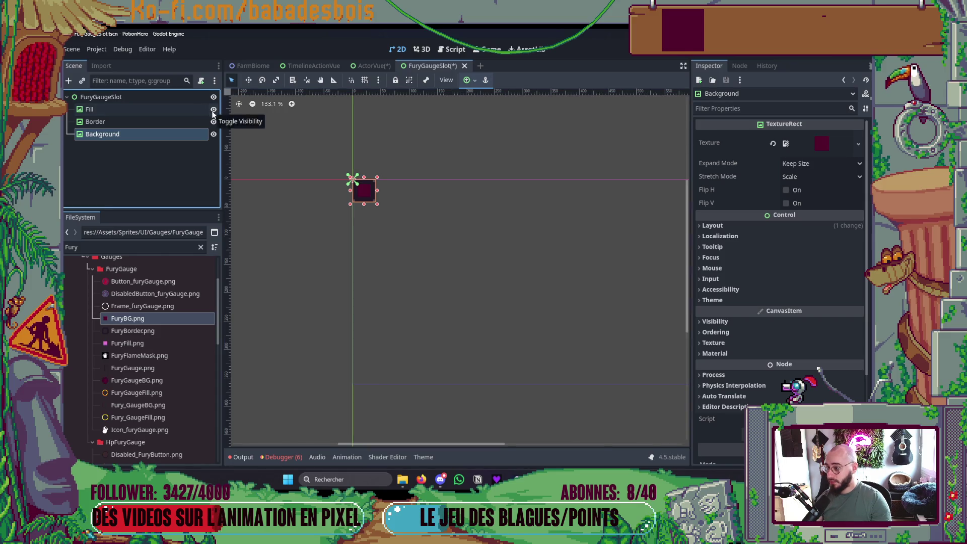
{"action": "left_click", "coordinate": [165, 120]}
{"action": "left_click", "coordinate": [156, 135]}
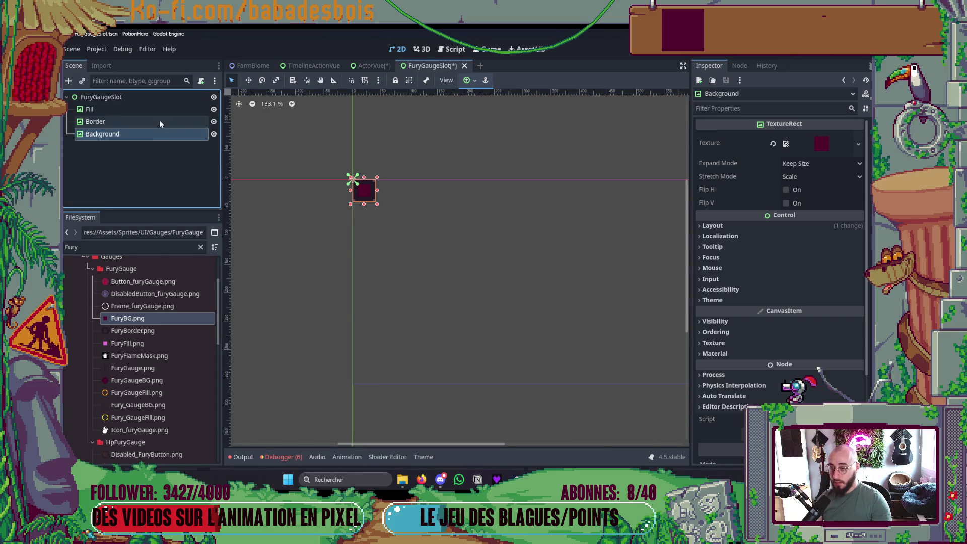
{"action": "left_click", "coordinate": [160, 113]}
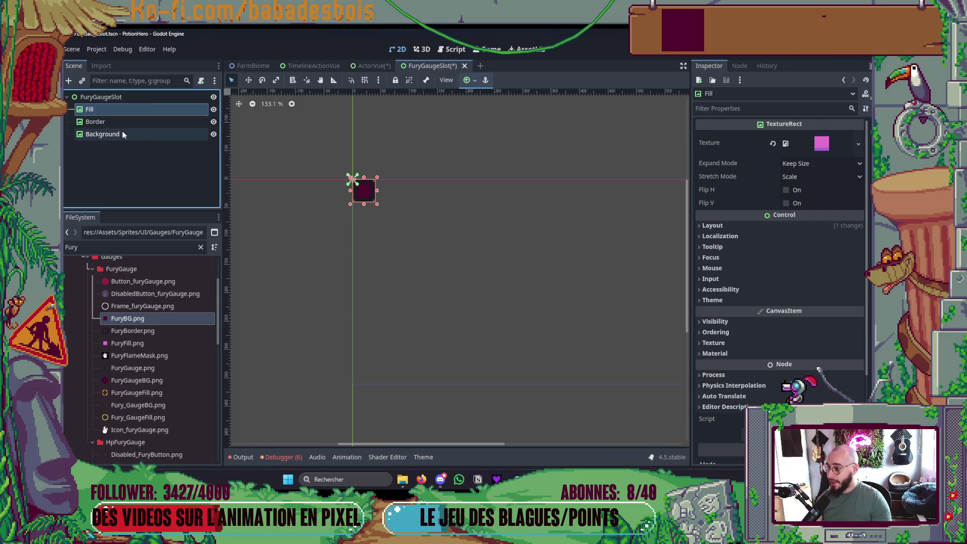
{"action": "left_click", "coordinate": [141, 135]}
{"action": "left_click_drag", "start_coordinate": [140, 139], "coordinate": [149, 104]}
{"action": "left_click", "coordinate": [120, 176]}
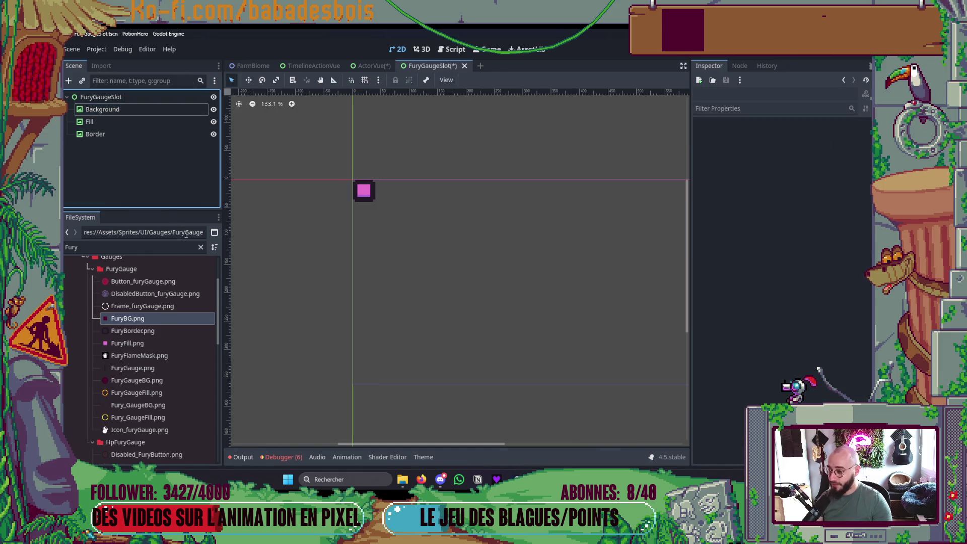
Step: Move Border above Fill so layers read Background, Border, Fill, and save the scene
{"action": "left_click", "coordinate": [134, 135]}
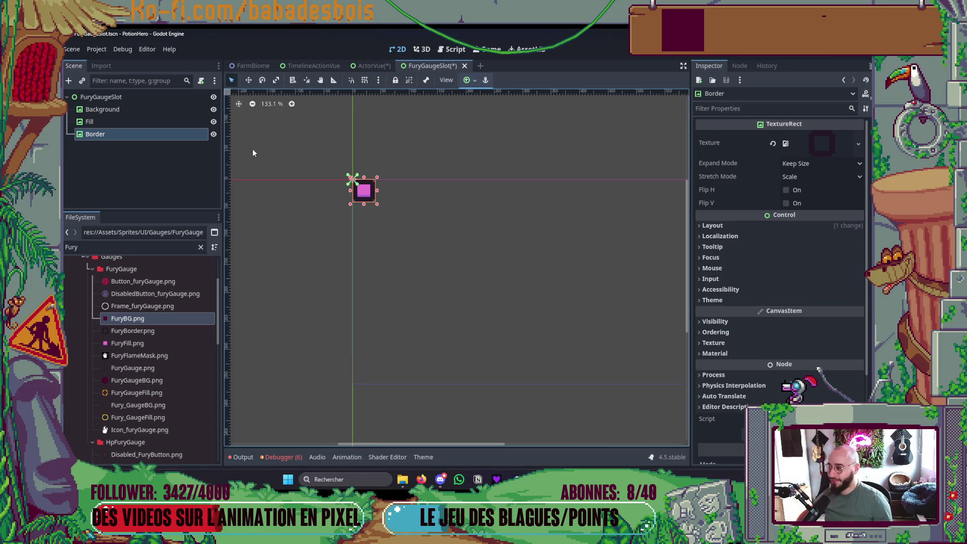
{"action": "left_click", "coordinate": [155, 121]}
{"action": "left_click_drag", "start_coordinate": [143, 133], "coordinate": [159, 114]}
{"action": "left_click", "coordinate": [140, 130]}
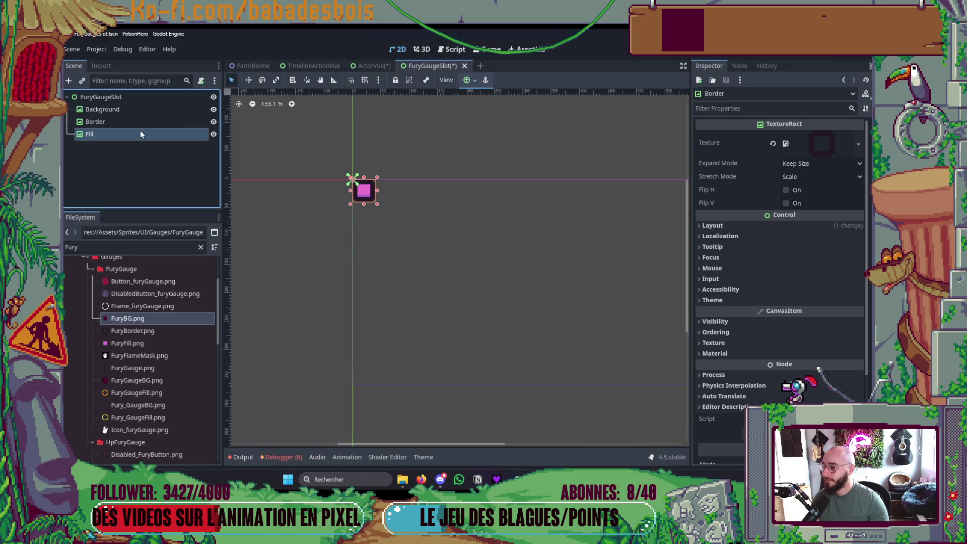
{"action": "left_click", "coordinate": [211, 135]}
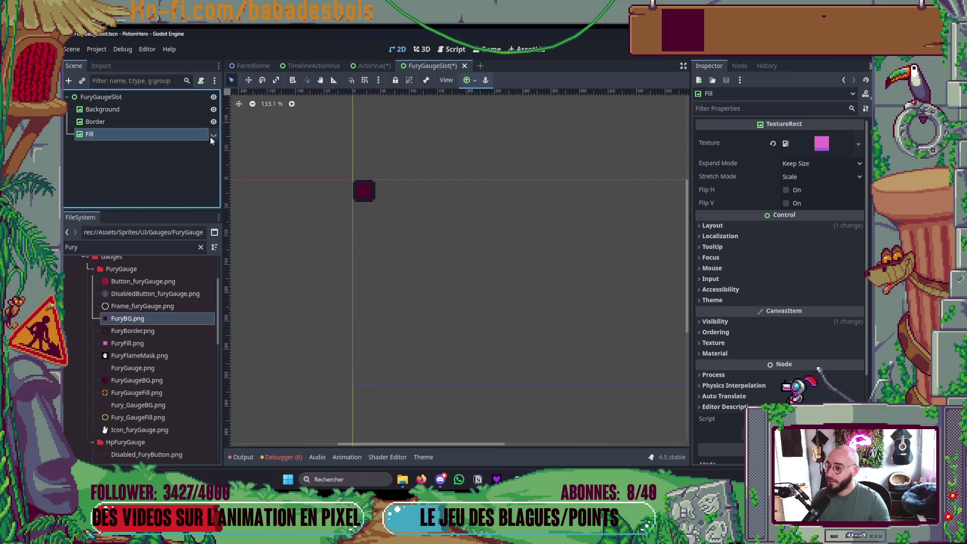
{"action": "left_click", "coordinate": [212, 135]}
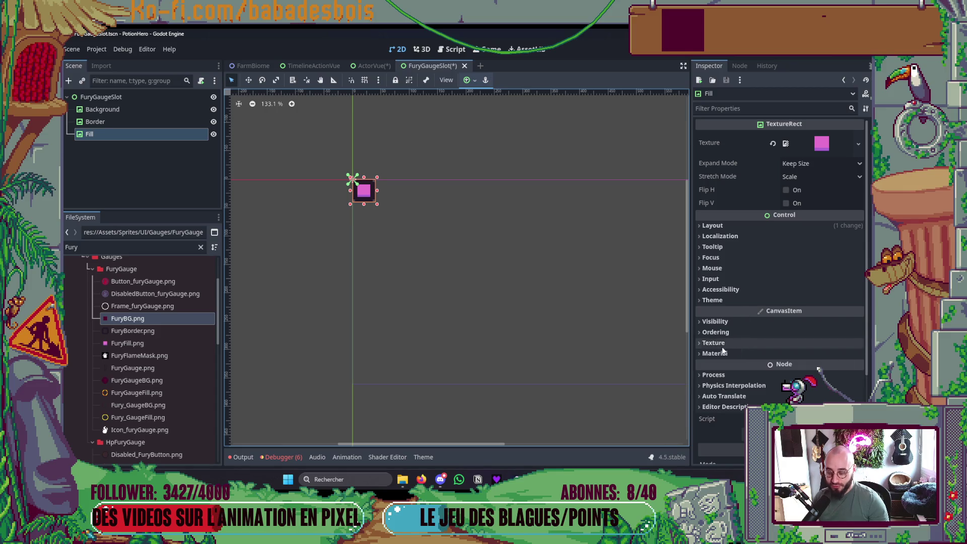
{"action": "scroll", "coordinate": [458, 331], "scroll_direction": "up", "scroll_amount": 2}
{"action": "scroll", "coordinate": [455, 324], "scroll_direction": "down", "scroll_amount": 2}
{"action": "key", "text": "ctrl+s"}
Step: Leave the Fill layer hidden and save the FuryGaugeSlot scene again
{"action": "scroll", "coordinate": [453, 318], "scroll_direction": "up", "scroll_amount": 2}
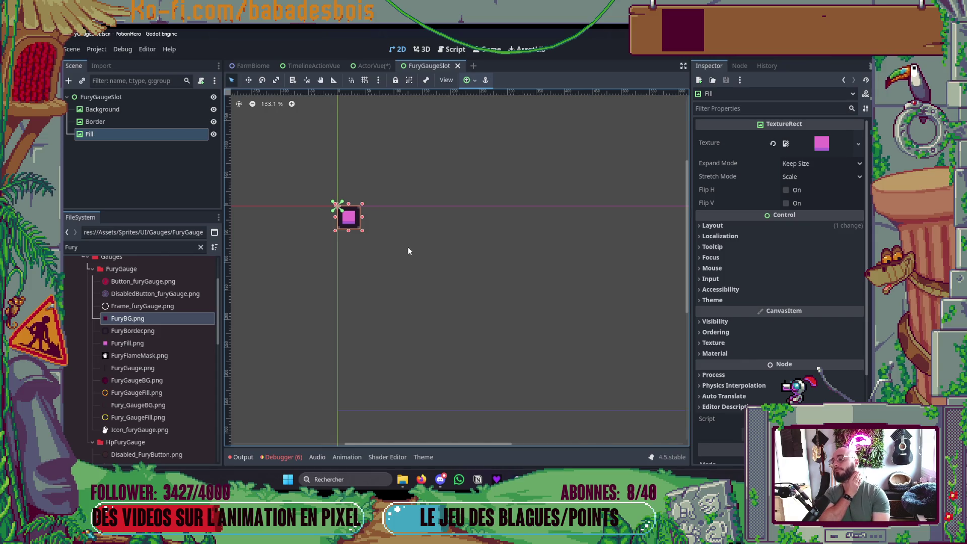
{"action": "left_click", "coordinate": [213, 134]}
{"action": "left_click", "coordinate": [213, 134]}
{"action": "left_click", "coordinate": [213, 135]}
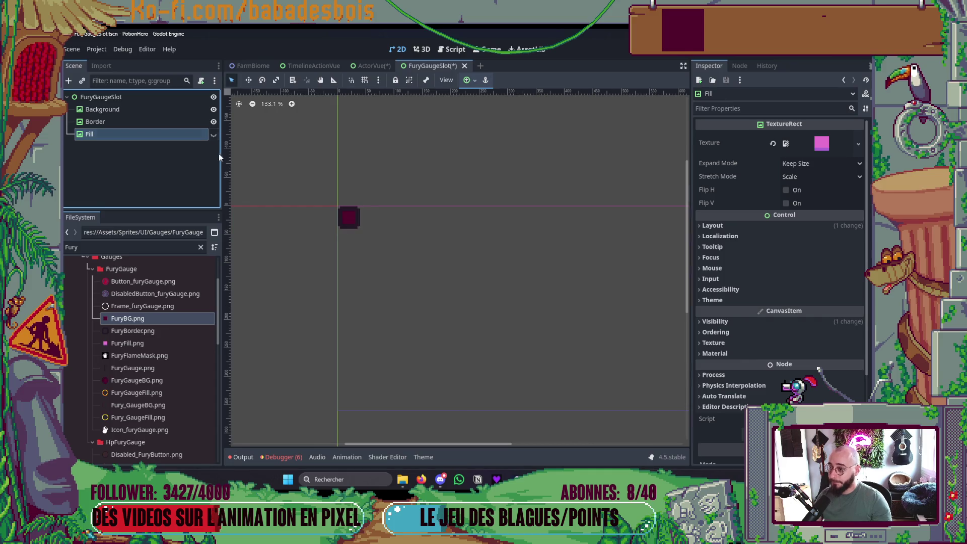
{"action": "key", "text": "ctrl+s"}
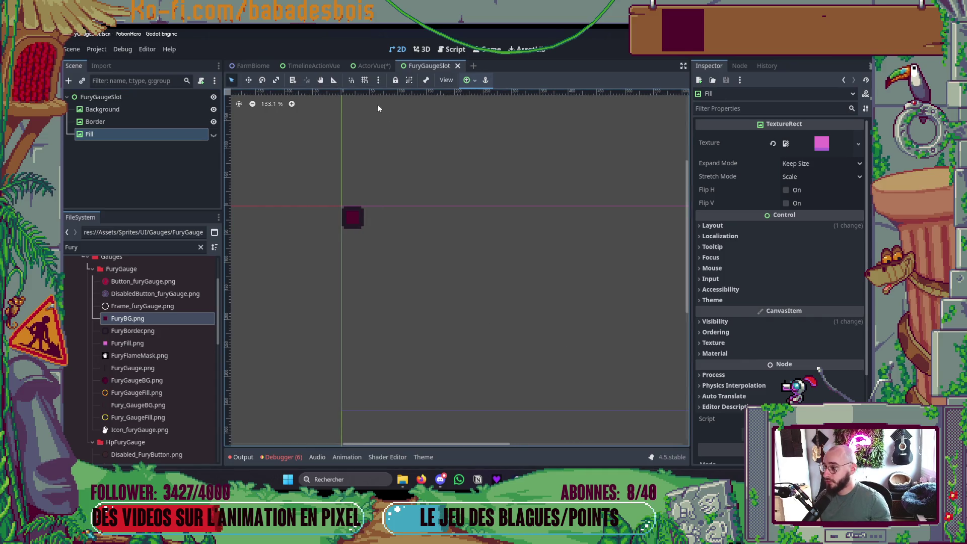
{"action": "left_click", "coordinate": [373, 66]}
{"action": "key", "text": "ctrl+Tab"}
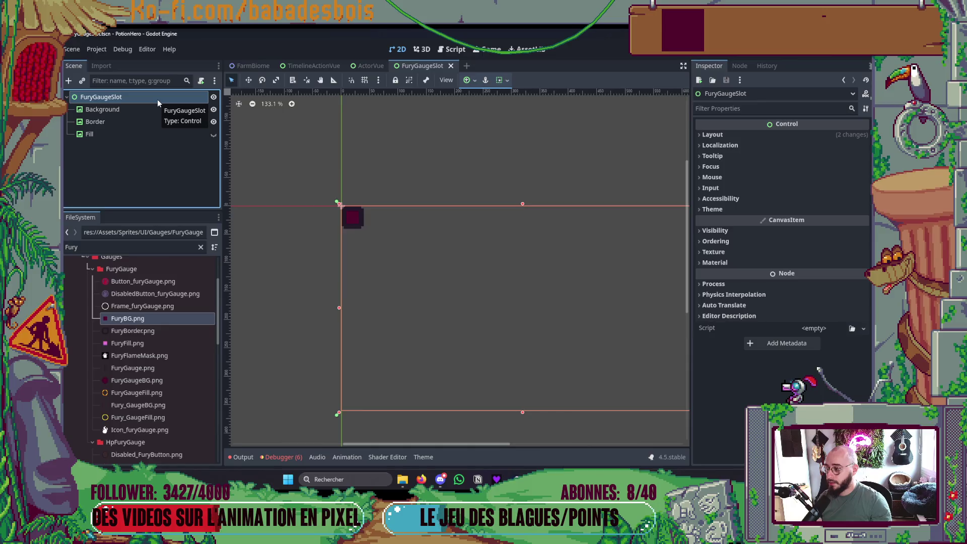
Step: Set all three layers to Keep Size expand mode and Keep stretch mode, then save
{"action": "left_click", "coordinate": [146, 110]}
{"action": "left_click", "coordinate": [137, 134], "text": "shift"}
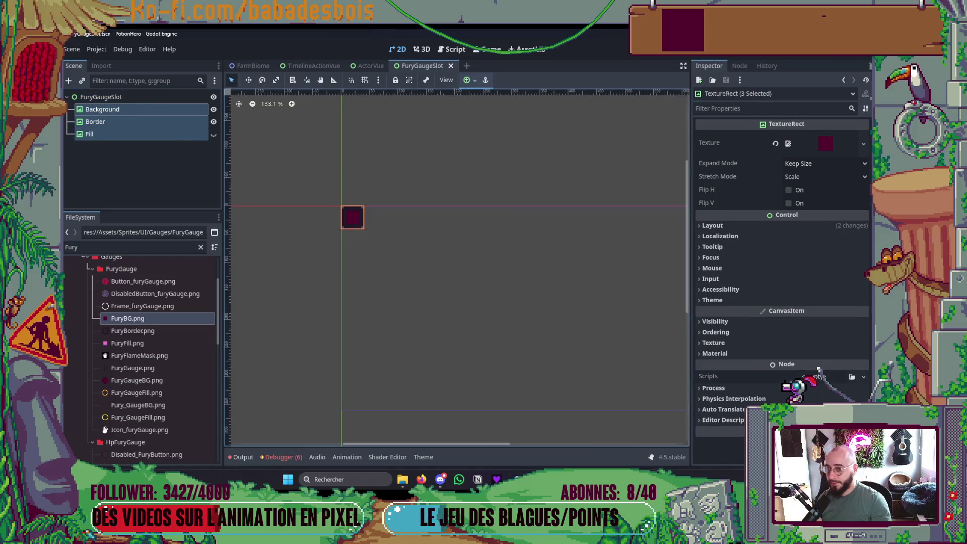
{"action": "left_click", "coordinate": [826, 168]}
{"action": "left_click", "coordinate": [819, 174]}
{"action": "left_click", "coordinate": [808, 176]}
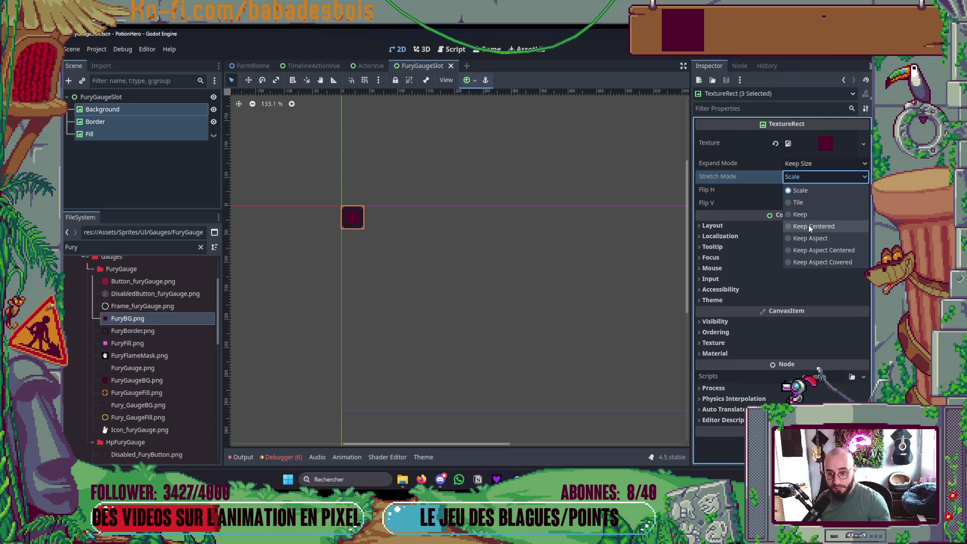
{"action": "left_click", "coordinate": [808, 214]}
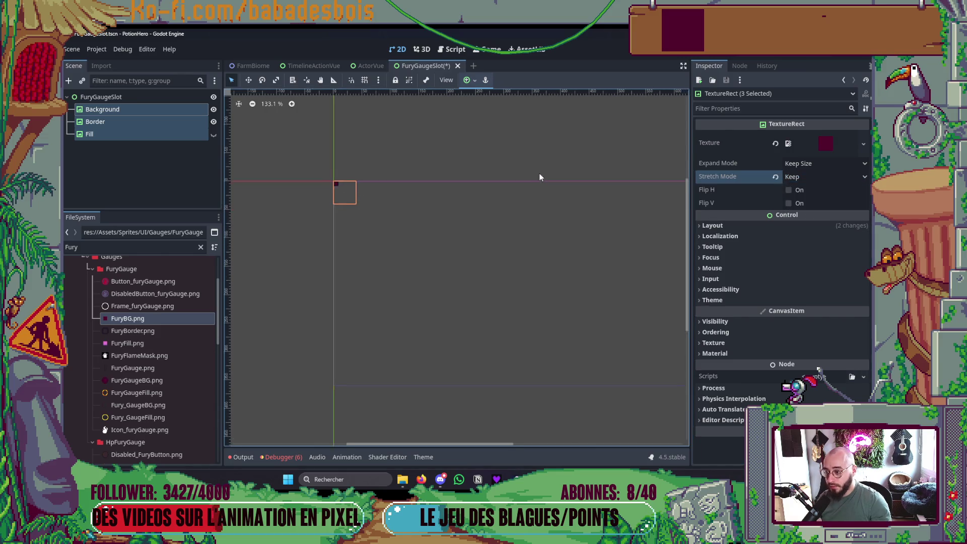
{"action": "scroll", "coordinate": [538, 177], "scroll_direction": "down", "scroll_amount": 2}
{"action": "left_click", "coordinate": [499, 171]}
{"action": "left_click", "coordinate": [150, 99]}
{"action": "key", "text": "ctrl+s"}
Step: Change the FuryGaugeSlot root to a Control with size and custom minimum size 9×9
{"action": "right_click", "coordinate": [101, 98]}
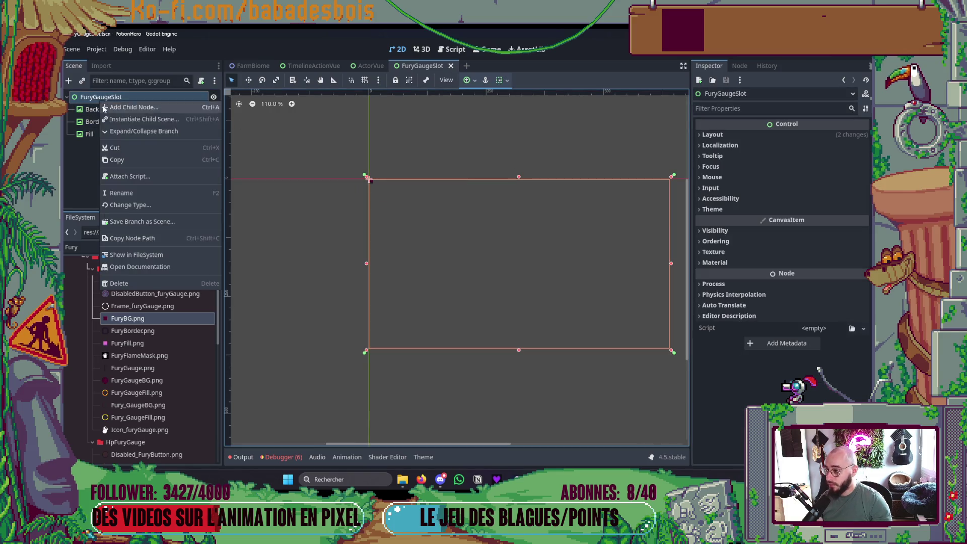
{"action": "left_click", "coordinate": [132, 205]}
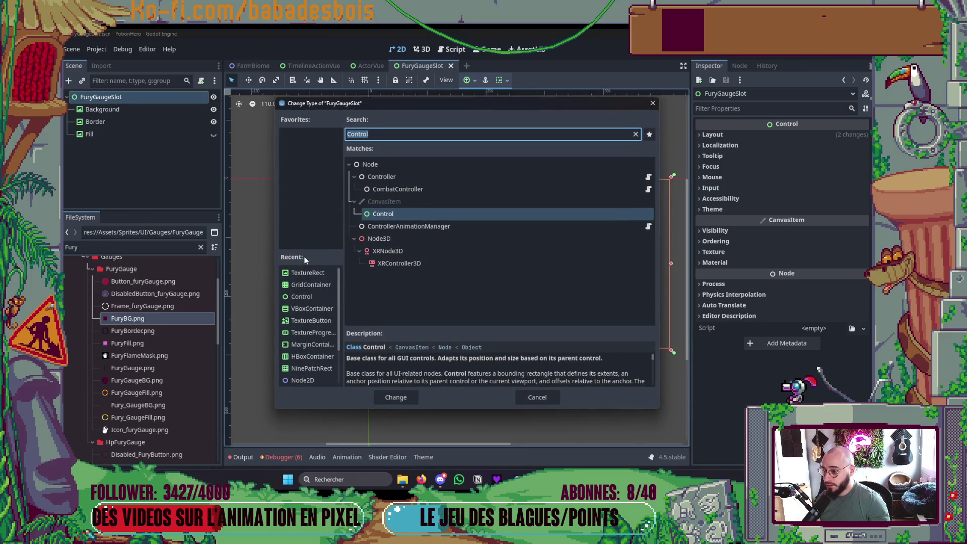
{"action": "key", "text": "Return"}
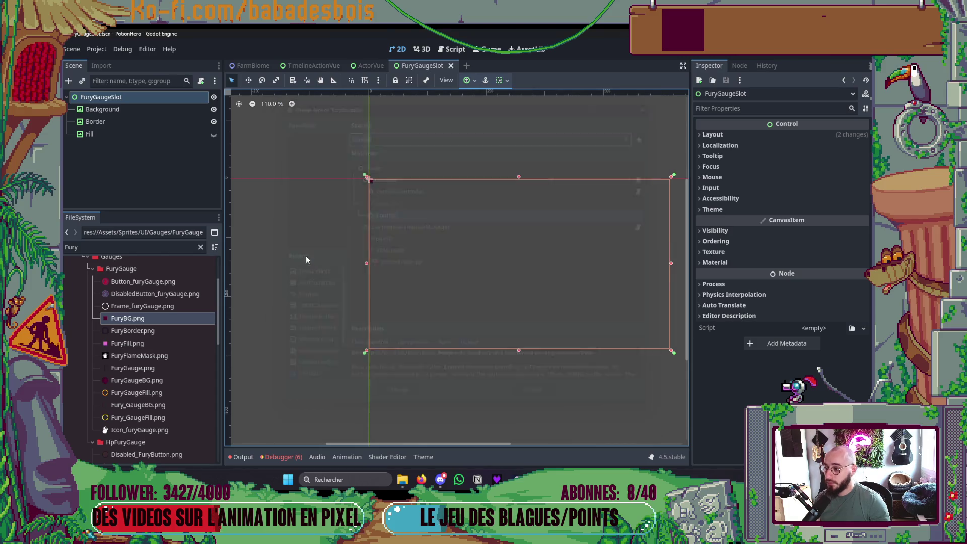
{"action": "left_click", "coordinate": [733, 136]}
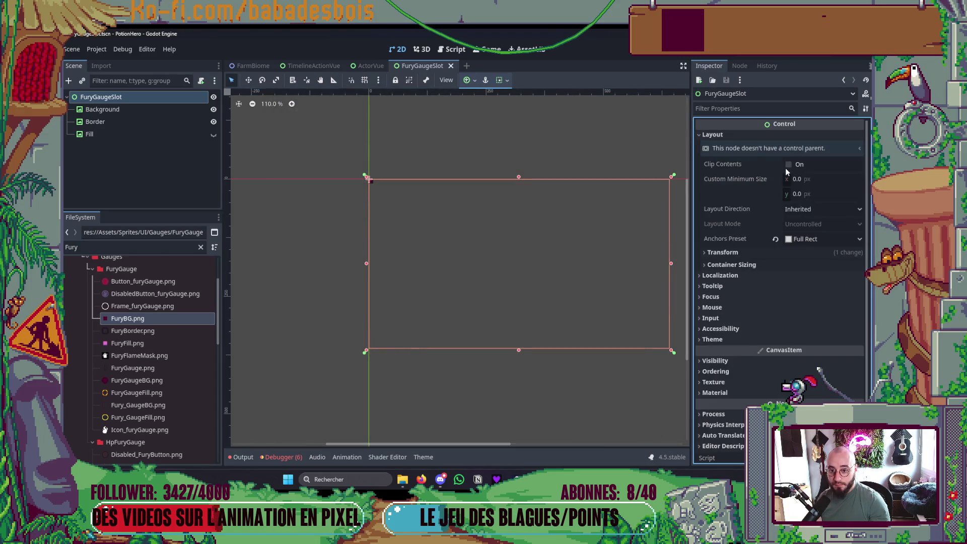
{"action": "left_click", "coordinate": [745, 263]}
{"action": "left_click", "coordinate": [802, 268]}
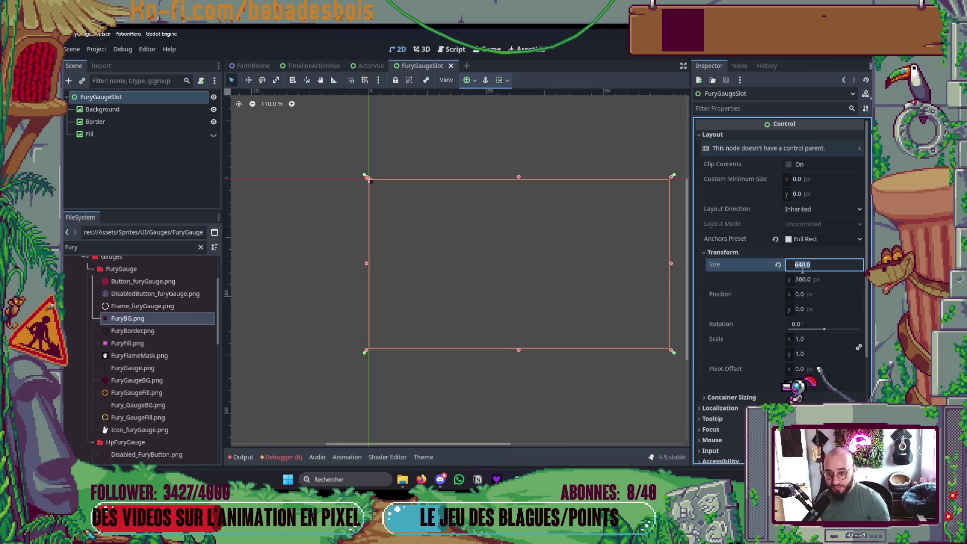
{"action": "type", "text": "9"}
{"action": "key", "text": "Tab"}
{"action": "type", "text": "9"}
{"action": "key", "text": "Return"}
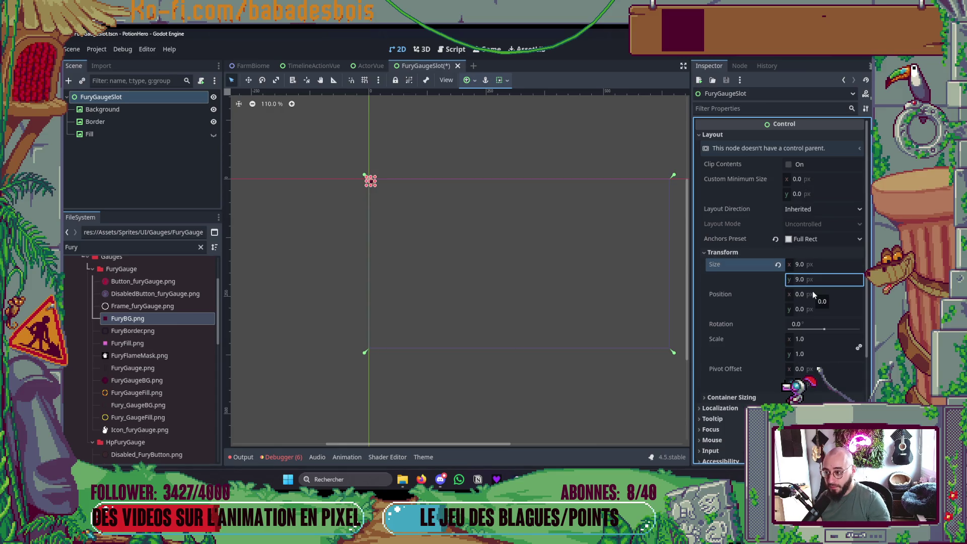
{"action": "left_click", "coordinate": [811, 178]}
{"action": "key", "text": "Tab"}
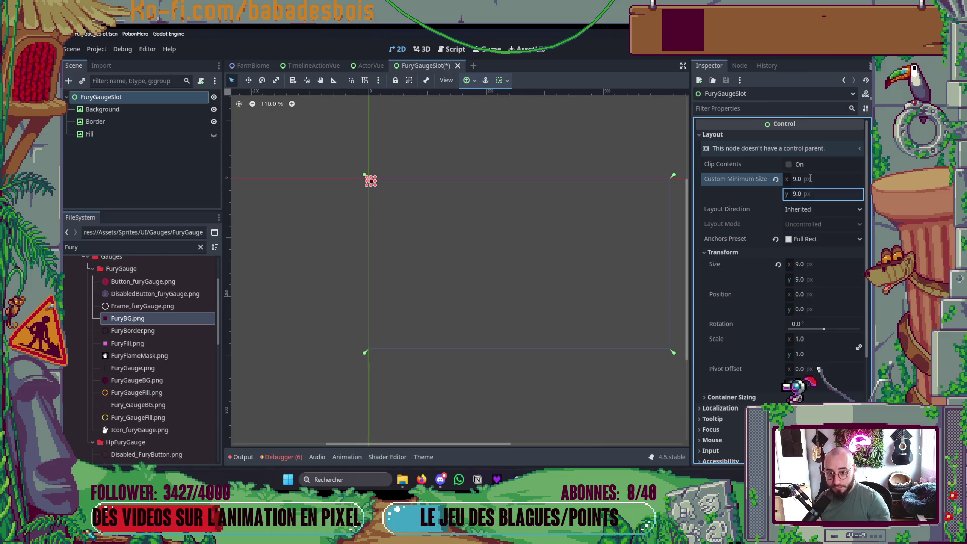
Step: Shrink the Background layer down to fit its small texture
{"action": "left_click", "coordinate": [317, 156]}
{"action": "scroll", "coordinate": [318, 157], "scroll_direction": "up", "scroll_amount": 2}
{"action": "scroll", "coordinate": [398, 199], "scroll_direction": "up", "scroll_amount": 6}
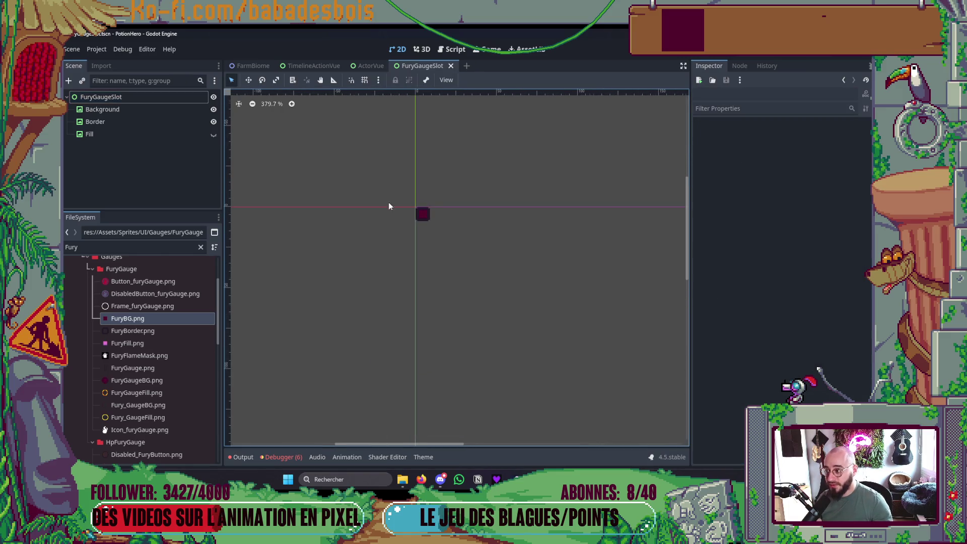
{"action": "left_click", "coordinate": [113, 98]}
{"action": "scroll", "coordinate": [422, 216], "scroll_direction": "up", "scroll_amount": 4}
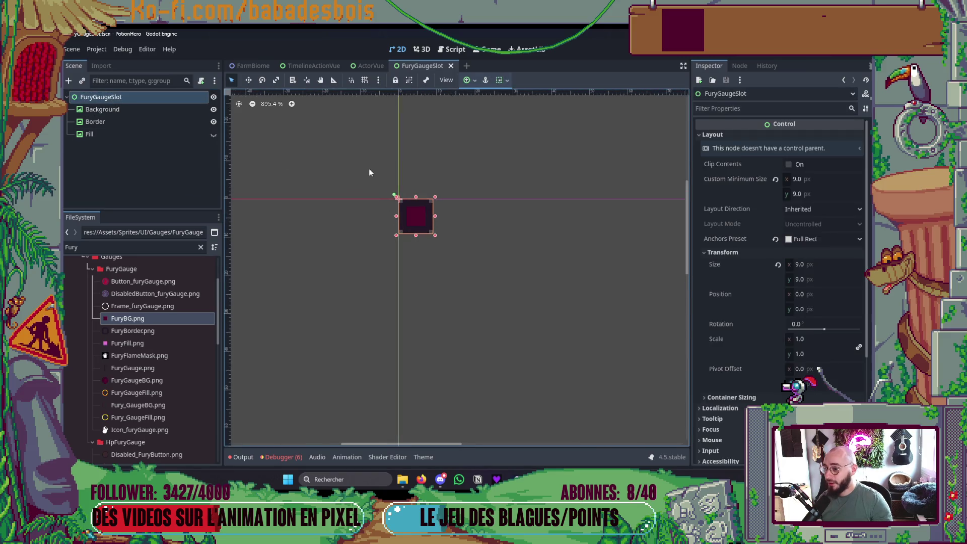
{"action": "left_click", "coordinate": [132, 108]}
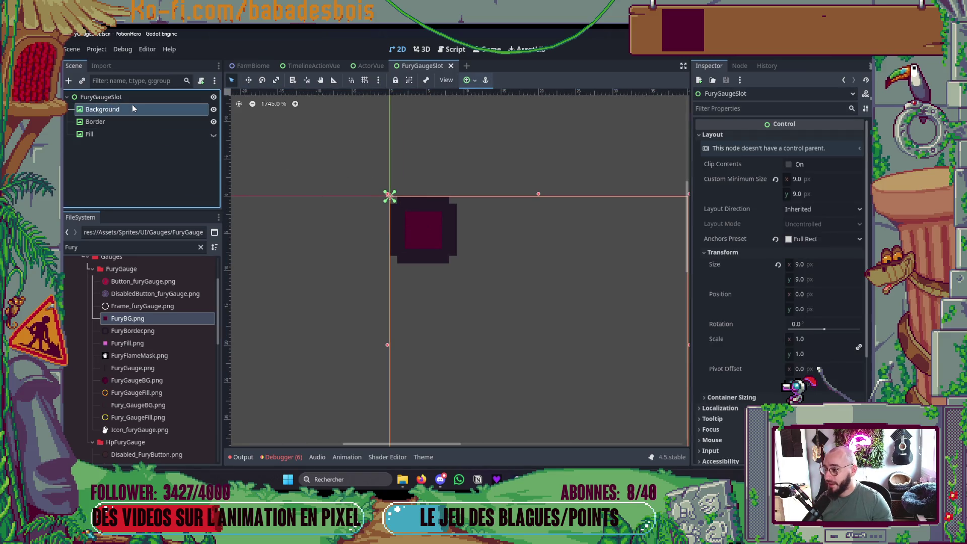
{"action": "left_click", "coordinate": [132, 134]}
{"action": "scroll", "coordinate": [296, 146], "scroll_direction": "down", "scroll_amount": 1}
{"action": "scroll", "coordinate": [297, 148], "scroll_direction": "down", "scroll_amount": 3}
{"action": "left_click", "coordinate": [136, 109]}
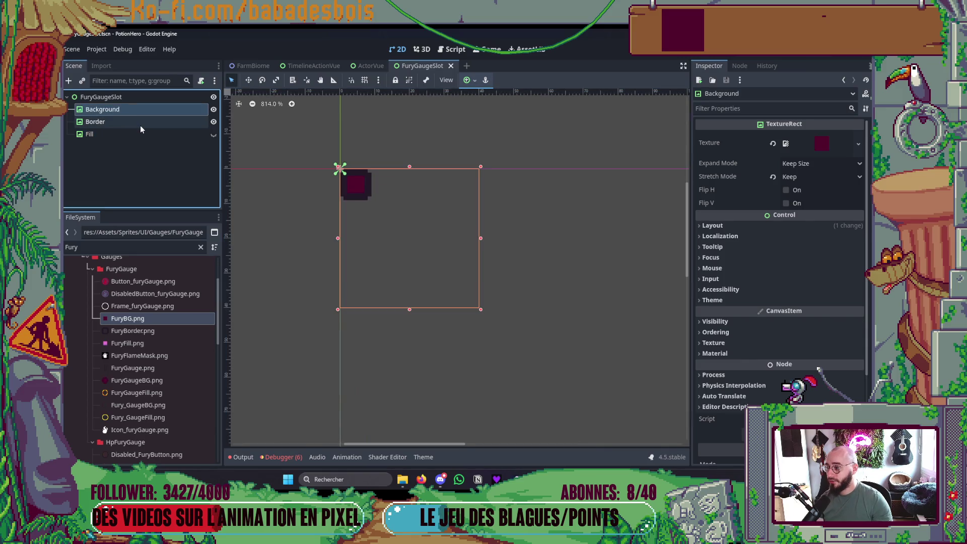
{"action": "left_click_drag", "start_coordinate": [481, 309], "coordinate": [372, 200]}
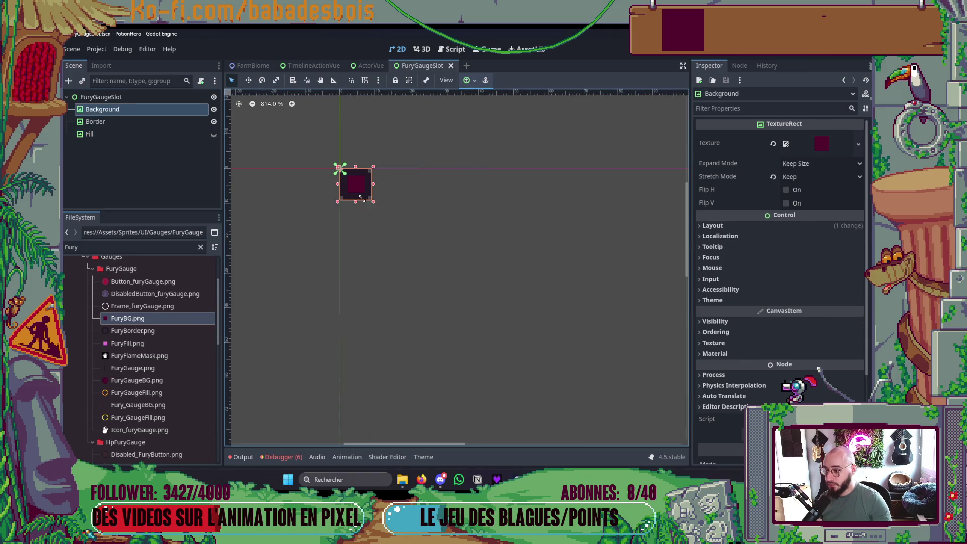
Step: Shrink the Border and Fill layers to their textures and save the scene
{"action": "left_click", "coordinate": [126, 121]}
{"action": "left_click_drag", "start_coordinate": [481, 309], "coordinate": [372, 200]}
{"action": "left_click", "coordinate": [151, 134]}
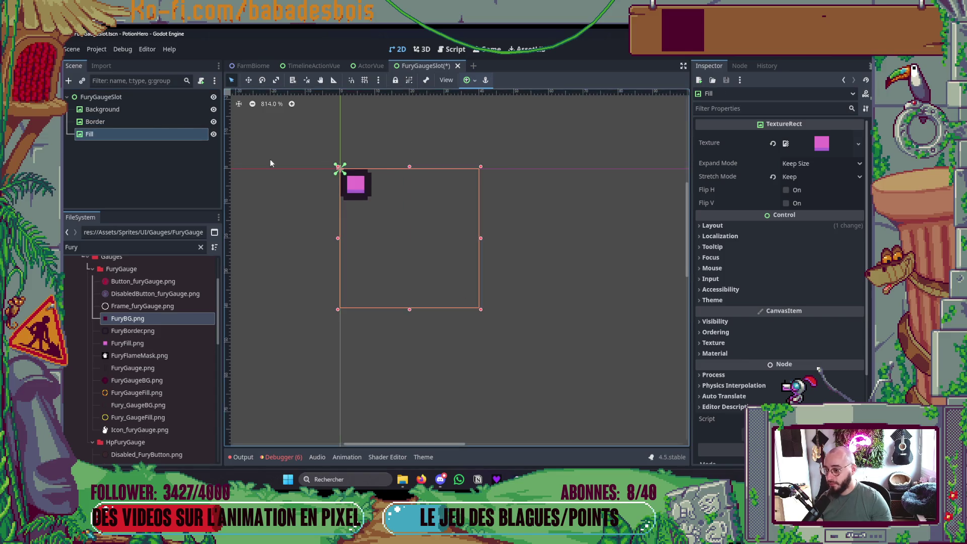
{"action": "scroll", "coordinate": [309, 168], "scroll_direction": "down", "scroll_amount": 1}
{"action": "left_click_drag", "start_coordinate": [439, 274], "coordinate": [357, 194]}
{"action": "key", "text": "ctrl+s"}
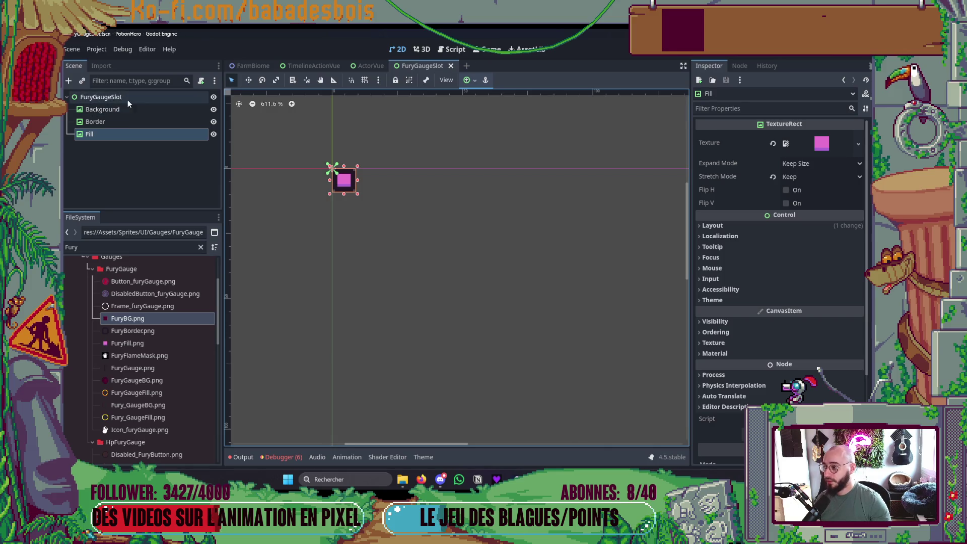
Step: Return to the ActorVue scene and select the GridContainer holding the slot
{"action": "left_click", "coordinate": [128, 100]}
{"action": "left_click", "coordinate": [370, 65]}
{"action": "scroll", "coordinate": [348, 206], "scroll_direction": "down", "scroll_amount": 2}
{"action": "left_click", "coordinate": [138, 187]}
Step: Nudge the GridContainer with arrow keys to sit just under the red Fury bar
{"action": "left_click", "coordinate": [145, 199]}
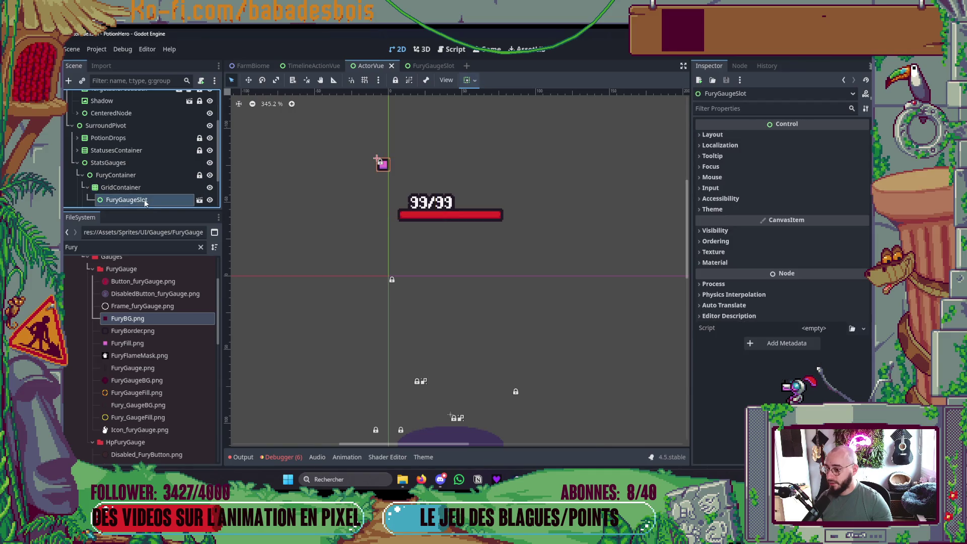
{"action": "left_click", "coordinate": [146, 188]}
{"action": "scroll", "coordinate": [415, 189], "scroll_direction": "up", "scroll_amount": 2}
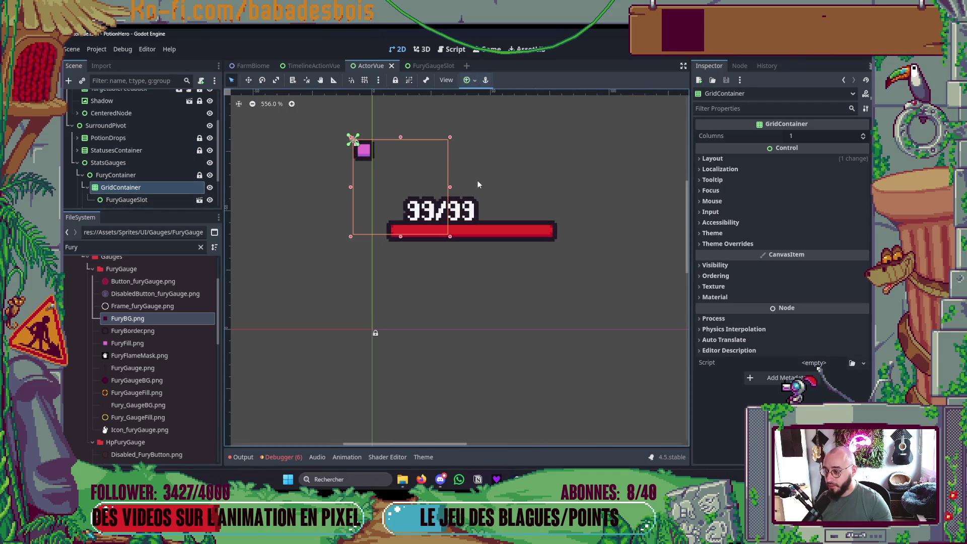
{"action": "key", "text": "Down"}
{"action": "key", "text": "Down"}
{"action": "key", "text": "Down"}
{"action": "key", "text": "Right"}
{"action": "key", "text": "Right"}
{"action": "key", "text": "Right"}
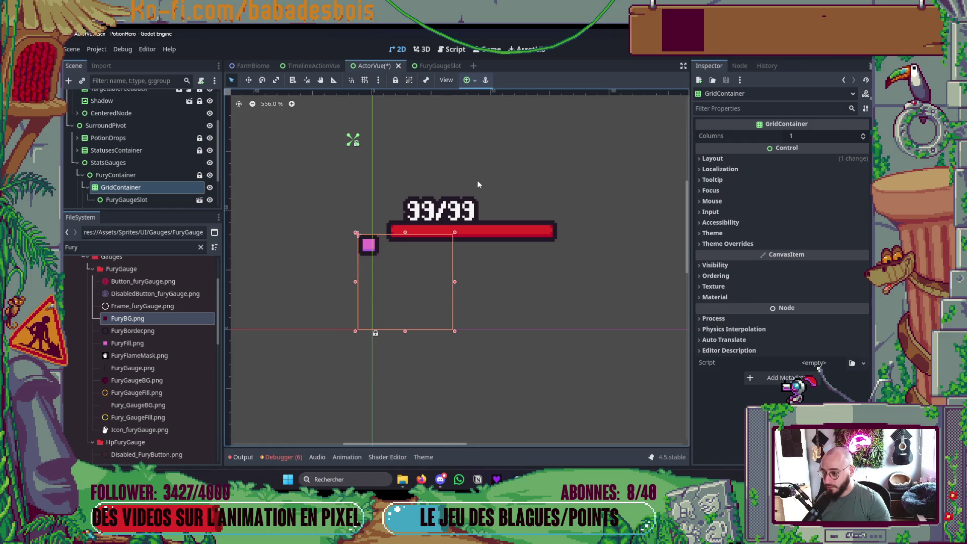
{"action": "key", "text": "Right"}
{"action": "key", "text": "Right"}
{"action": "key", "text": "Right"}
{"action": "key", "text": "Down"}
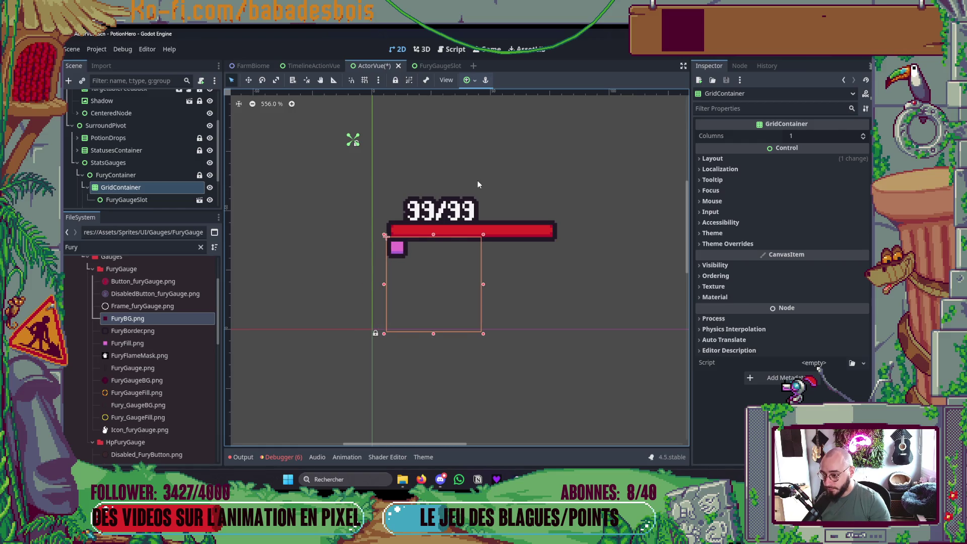
Step: Resize the GridContainer to 72×18, spanning the gauge bar one slot row high
{"action": "left_click", "coordinate": [595, 258]}
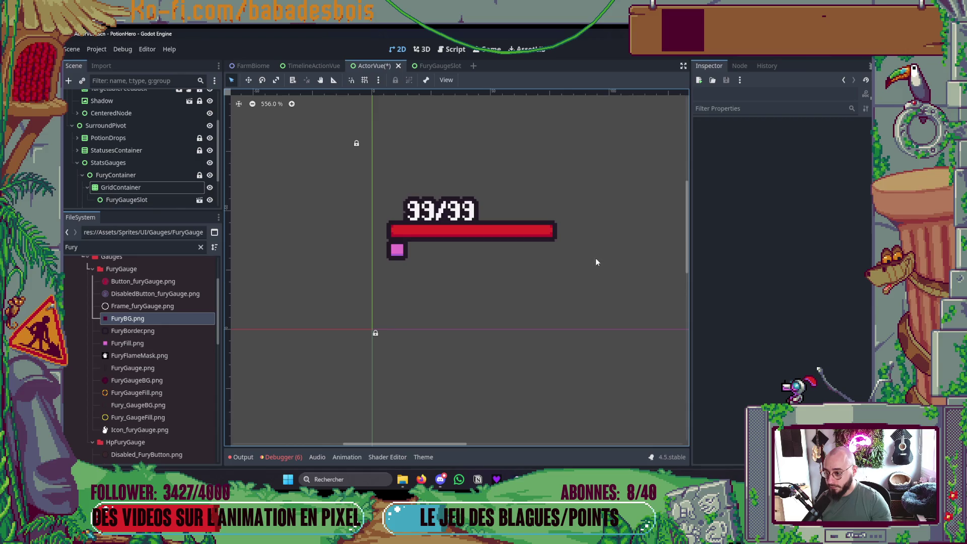
{"action": "scroll", "coordinate": [460, 262], "scroll_direction": "up", "scroll_amount": 2}
{"action": "left_click", "coordinate": [149, 187]}
{"action": "scroll", "coordinate": [364, 197], "scroll_direction": "down", "scroll_amount": 1}
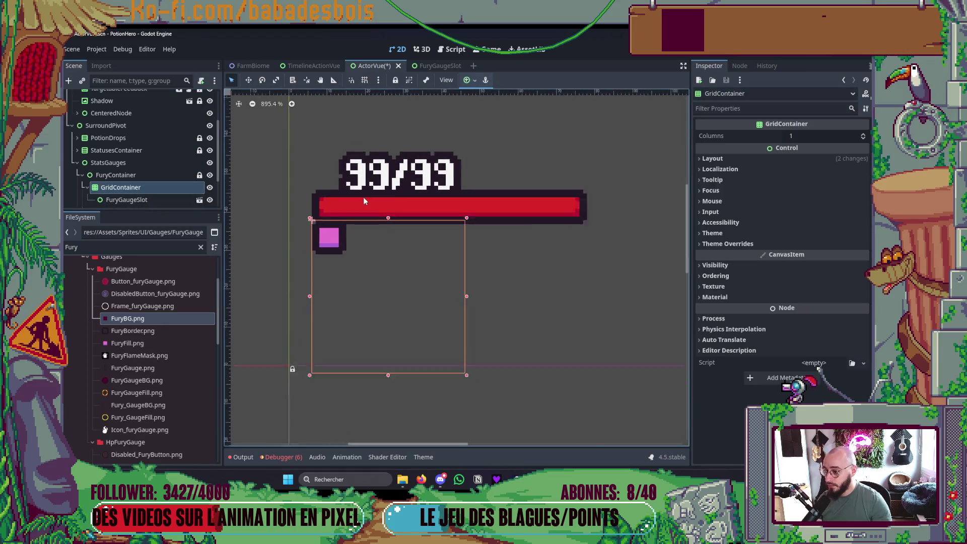
{"action": "left_click_drag", "start_coordinate": [451, 279], "coordinate": [550, 274]}
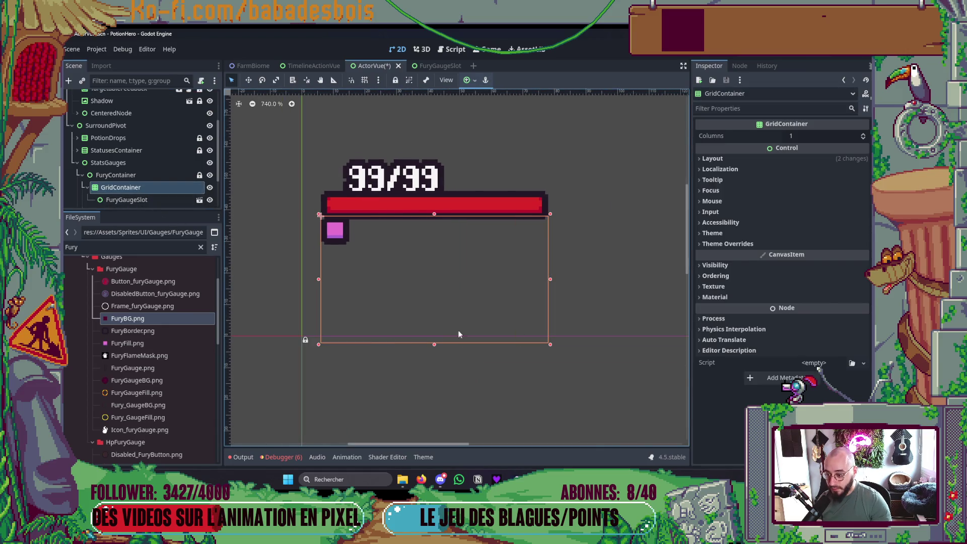
{"action": "left_click_drag", "start_coordinate": [432, 346], "coordinate": [434, 275]}
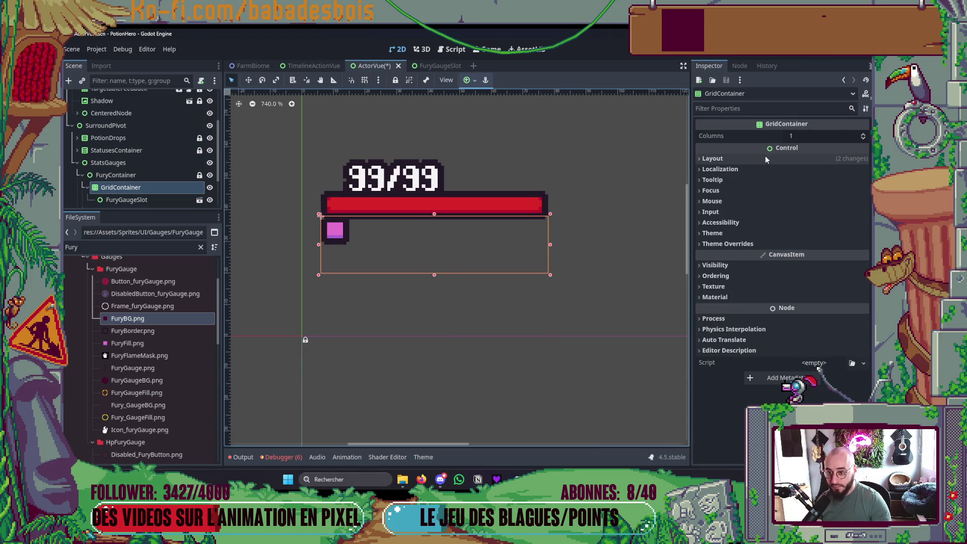
{"action": "left_click", "coordinate": [740, 156]}
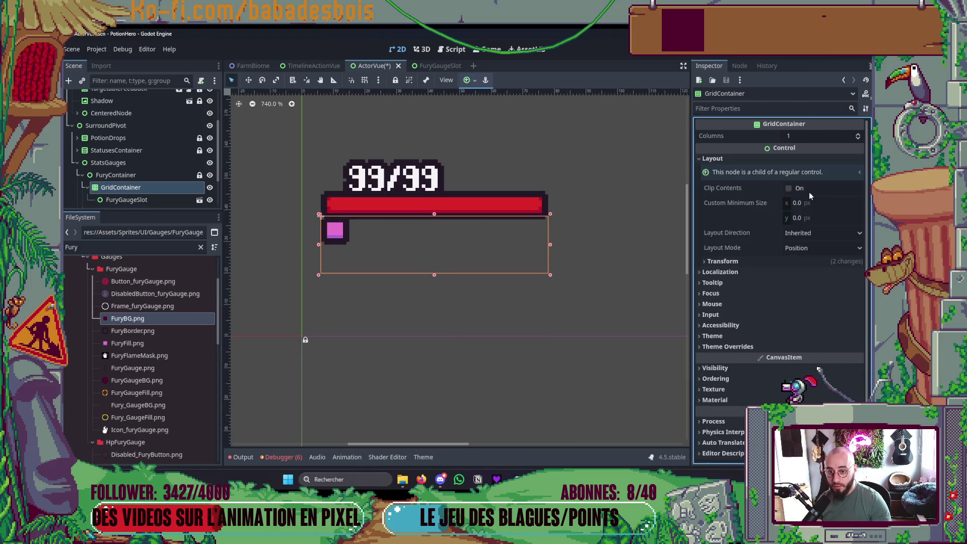
{"action": "left_click", "coordinate": [725, 261]}
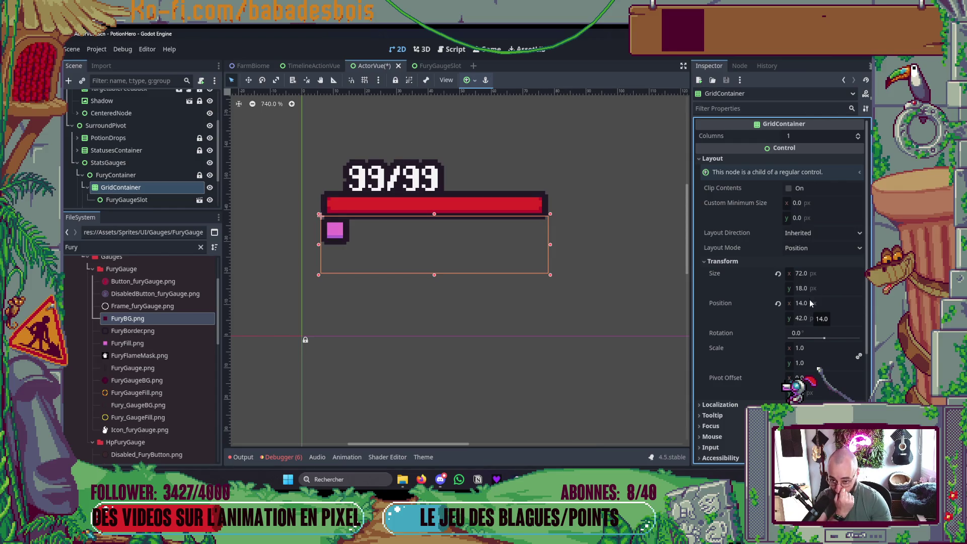
{"action": "scroll", "coordinate": [535, 282], "scroll_direction": "down", "scroll_amount": 3}
Step: Duplicate the FuryGaugeSlot instance inside the grid with Ctrl+D
{"action": "left_click", "coordinate": [145, 201]}
{"action": "key", "text": "ctrl+d"}
{"action": "key", "text": "ctrl+d"}
{"action": "scroll", "coordinate": [515, 190], "scroll_direction": "down", "scroll_amount": 3}
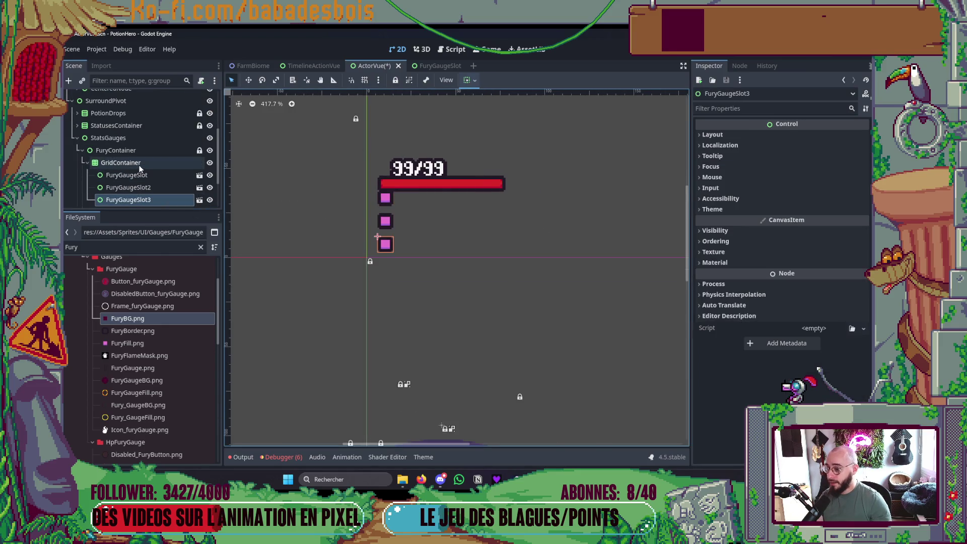
Step: Set the GridContainer to 10 columns
{"action": "left_click", "coordinate": [121, 162]}
{"action": "left_click", "coordinate": [808, 136]}
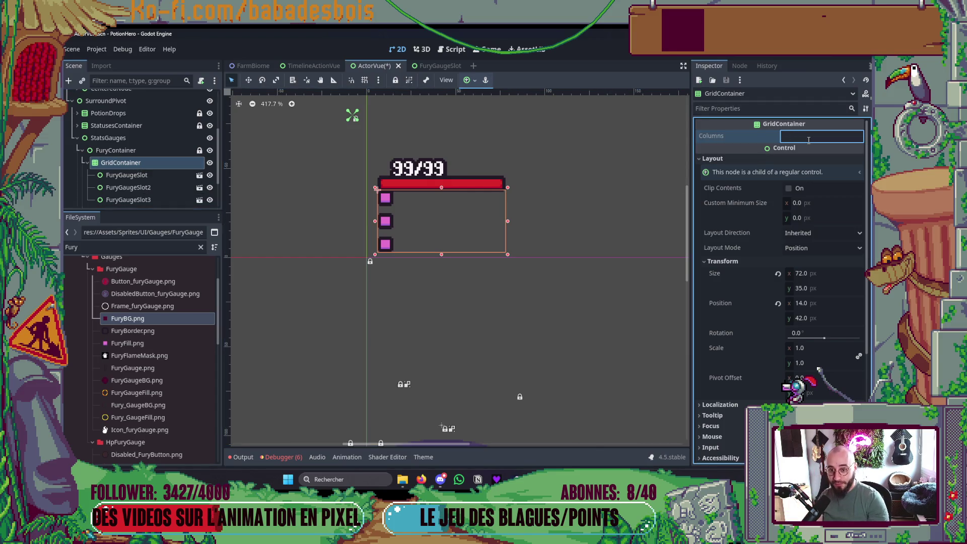
{"action": "type", "text": "0"}
{"action": "key", "text": "Return"}
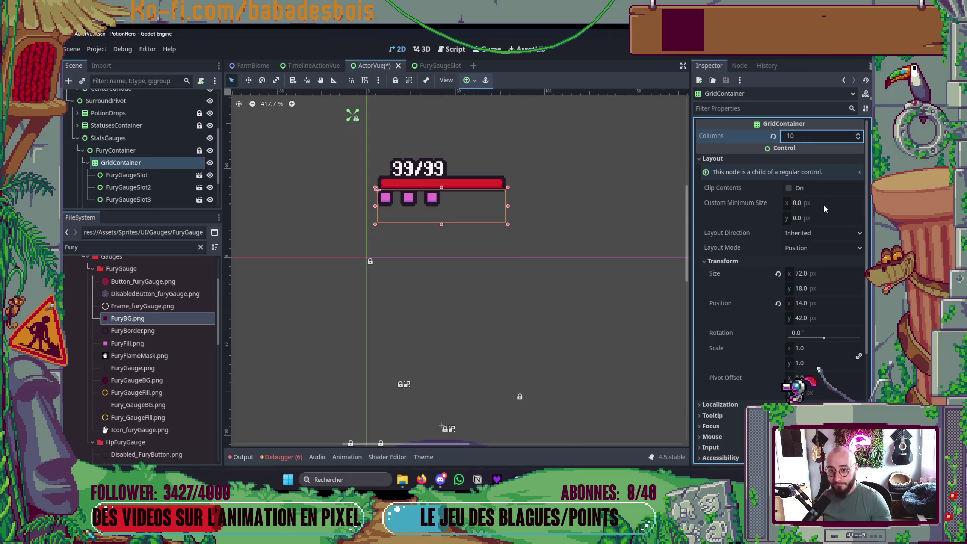
Step: Override the grid's horizontal separation constant to -2
{"action": "left_click", "coordinate": [748, 158]}
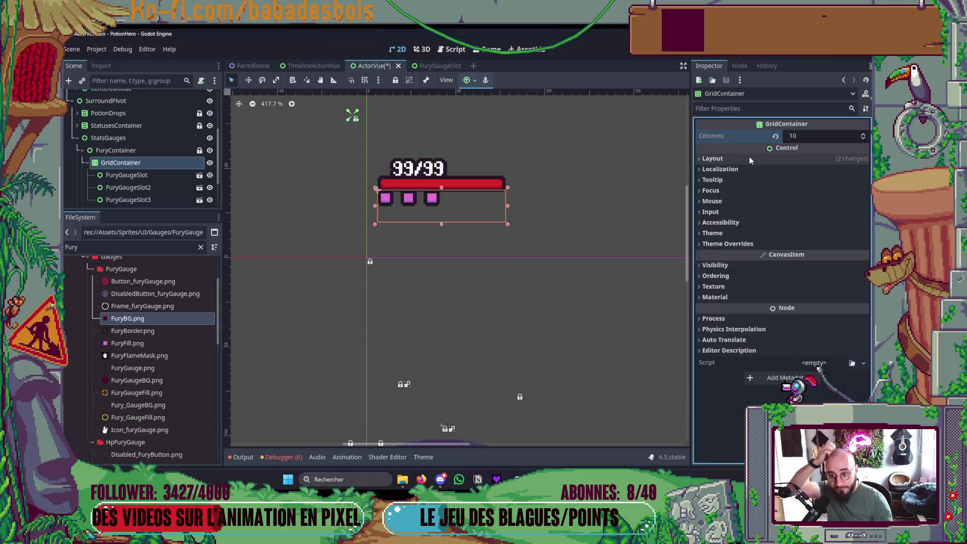
{"action": "left_click", "coordinate": [747, 242]}
{"action": "left_click", "coordinate": [743, 255]}
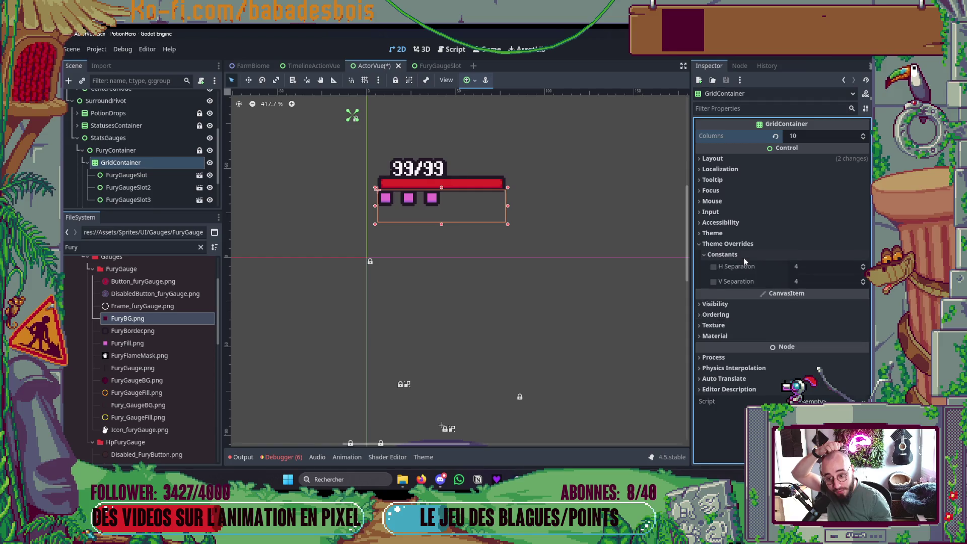
{"action": "left_click", "coordinate": [714, 267]}
{"action": "left_click", "coordinate": [803, 269]}
{"action": "key", "text": "Return"}
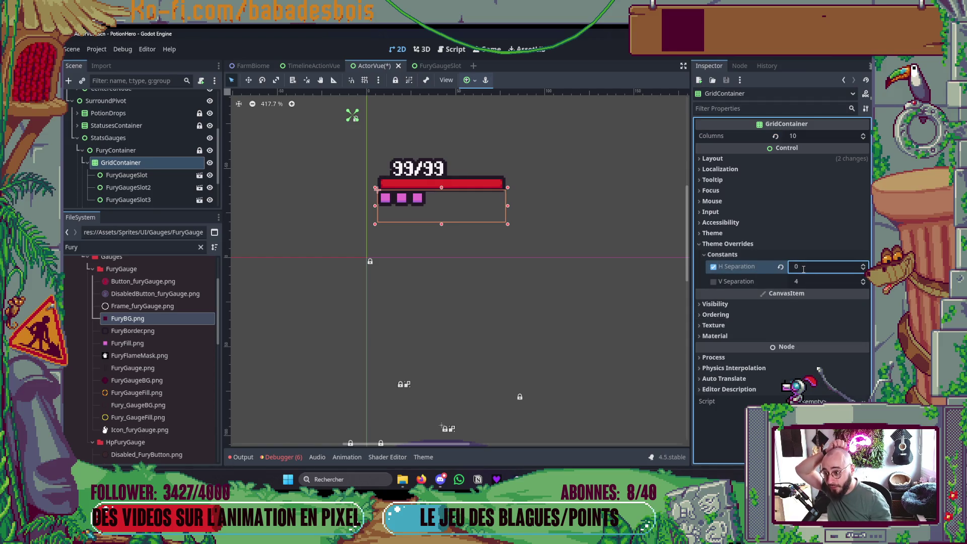
{"action": "scroll", "coordinate": [390, 206], "scroll_direction": "up", "scroll_amount": 4}
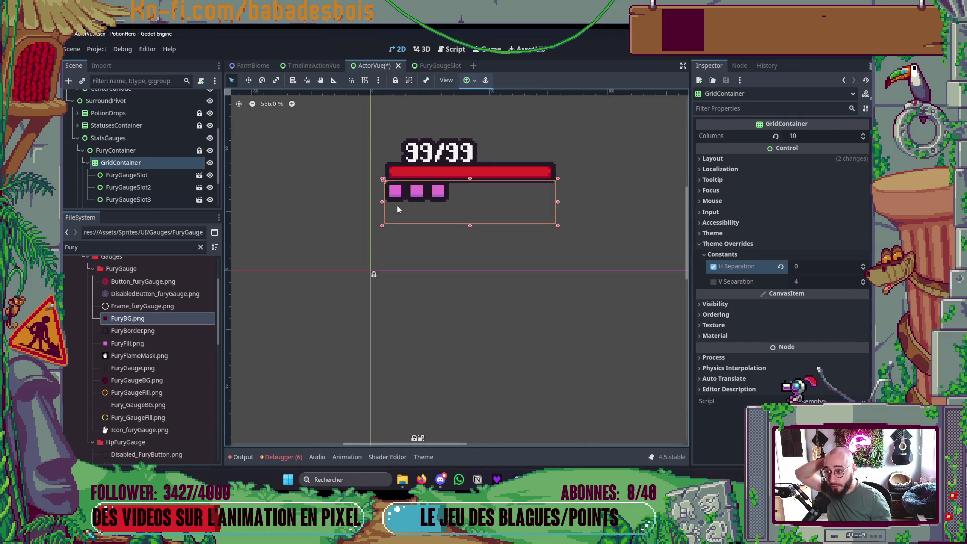
{"action": "left_click", "coordinate": [838, 265]}
{"action": "type", "text": "-2"}
Step: Enable the V Separation override at -2 and save the ActorVue scene
{"action": "scroll", "coordinate": [462, 322], "scroll_direction": "down", "scroll_amount": 2}
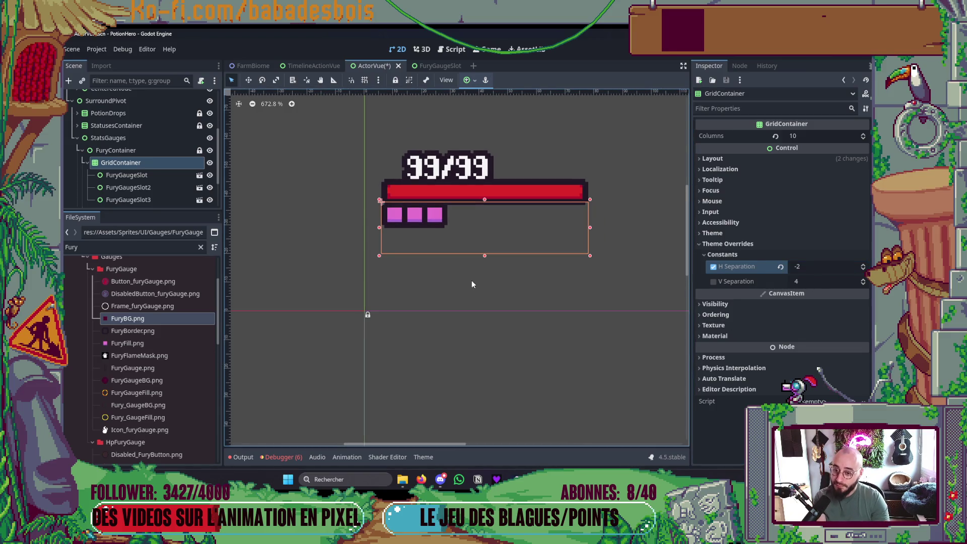
{"action": "left_click", "coordinate": [713, 282]}
{"action": "left_click", "coordinate": [813, 283]}
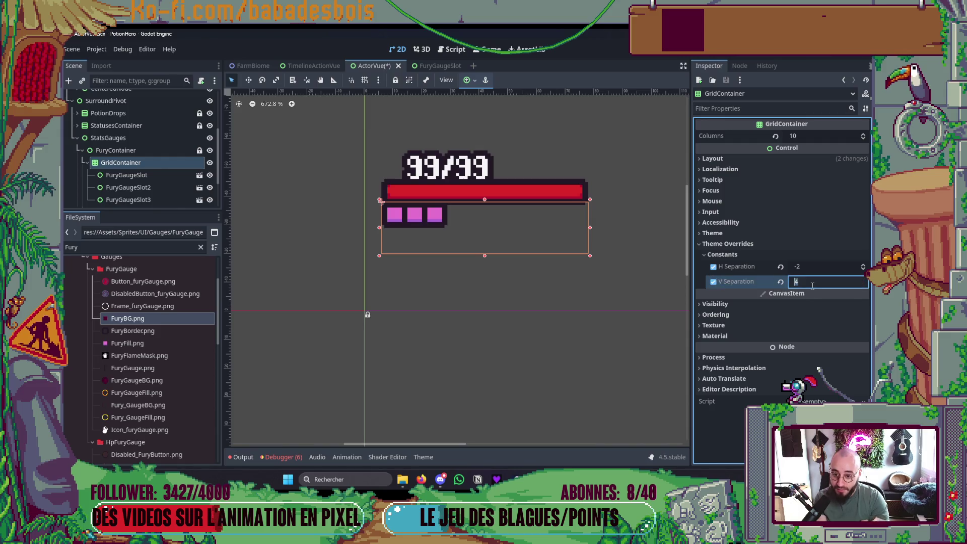
{"action": "key", "text": "ctrl+s"}
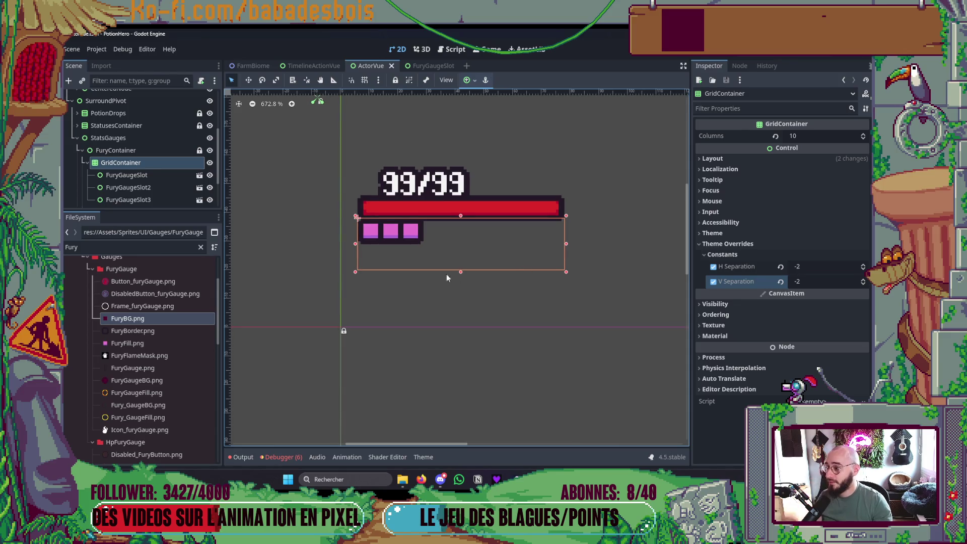
{"action": "scroll", "coordinate": [141, 196], "scroll_direction": "down", "scroll_amount": 2}
{"action": "left_click", "coordinate": [129, 157]}
Step: Duplicate FuryGaugeSlot3 with Ctrl+D until the grid reaches FuryGaugeSlot20
{"action": "key", "text": "ctrl+d"}
{"action": "key", "text": "ctrl+d"}
{"action": "key", "text": "ctrl+d"}
{"action": "key", "text": "ctrl+d"}
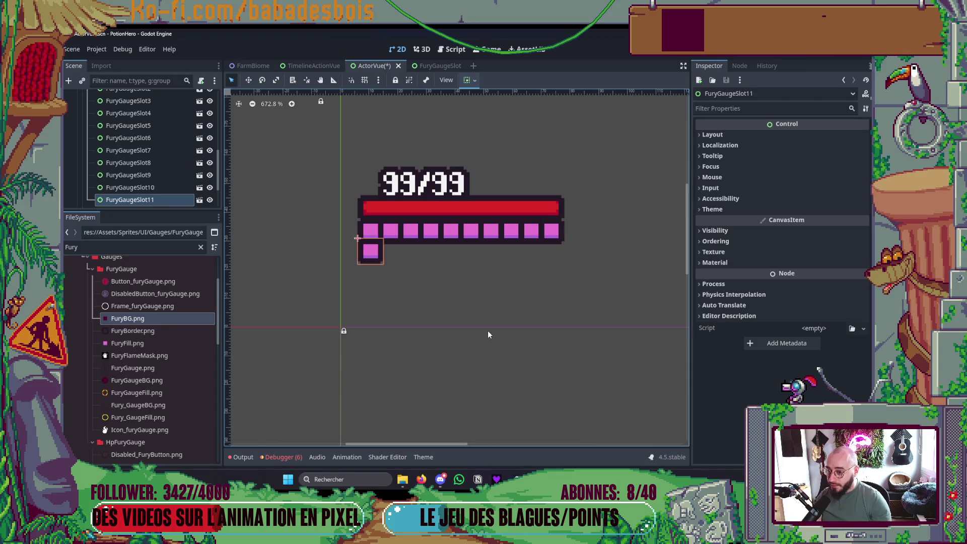
{"action": "key", "text": "ctrl+d"}
{"action": "key", "text": "ctrl+d"}
{"action": "key", "text": "ctrl+d"}
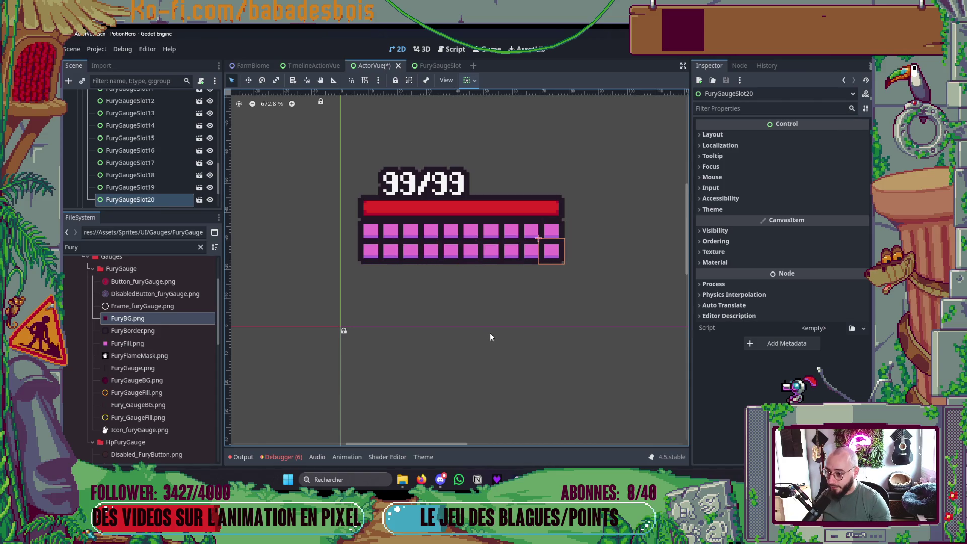
{"action": "left_click", "coordinate": [491, 332]}
{"action": "scroll", "coordinate": [503, 328], "scroll_direction": "down", "scroll_amount": 4}
{"action": "scroll", "coordinate": [618, 265], "scroll_direction": "down", "scroll_amount": 7}
{"action": "left_click", "coordinate": [624, 262]}
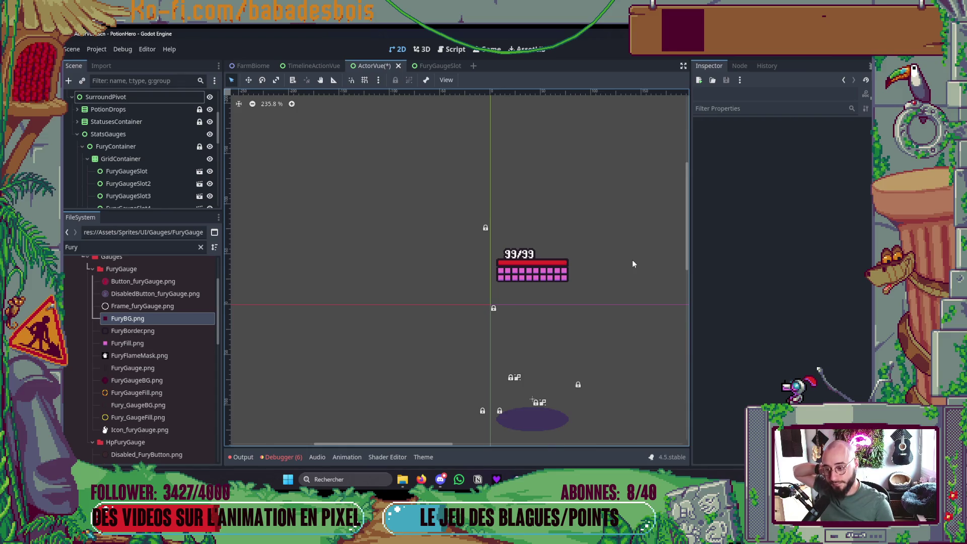
Step: Select the GridContainer to check the two rows of ten slots, then clear the selection
{"action": "scroll", "coordinate": [624, 271], "scroll_direction": "up", "scroll_amount": 5}
{"action": "scroll", "coordinate": [629, 288], "scroll_direction": "down", "scroll_amount": 5}
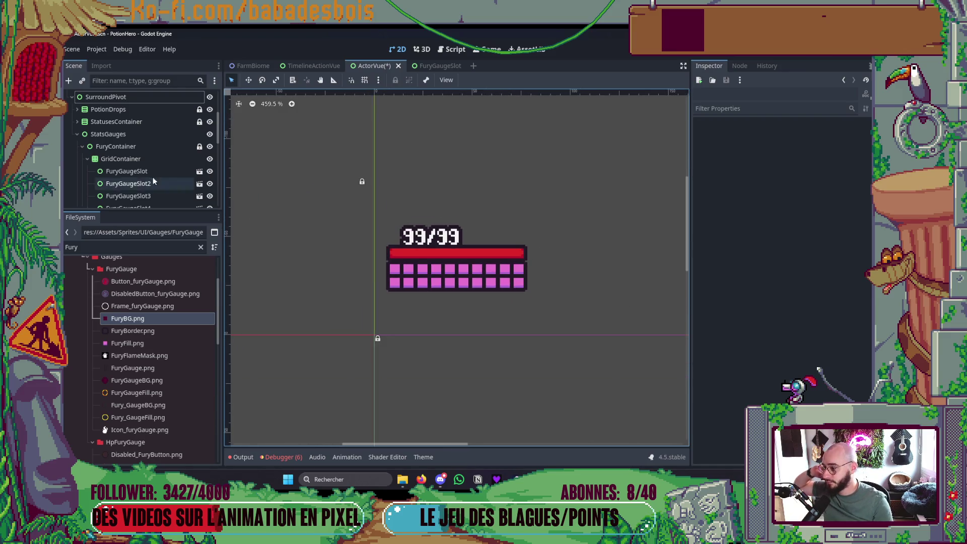
{"action": "scroll", "coordinate": [146, 166], "scroll_direction": "down", "scroll_amount": 3}
{"action": "scroll", "coordinate": [138, 149], "scroll_direction": "up", "scroll_amount": 3}
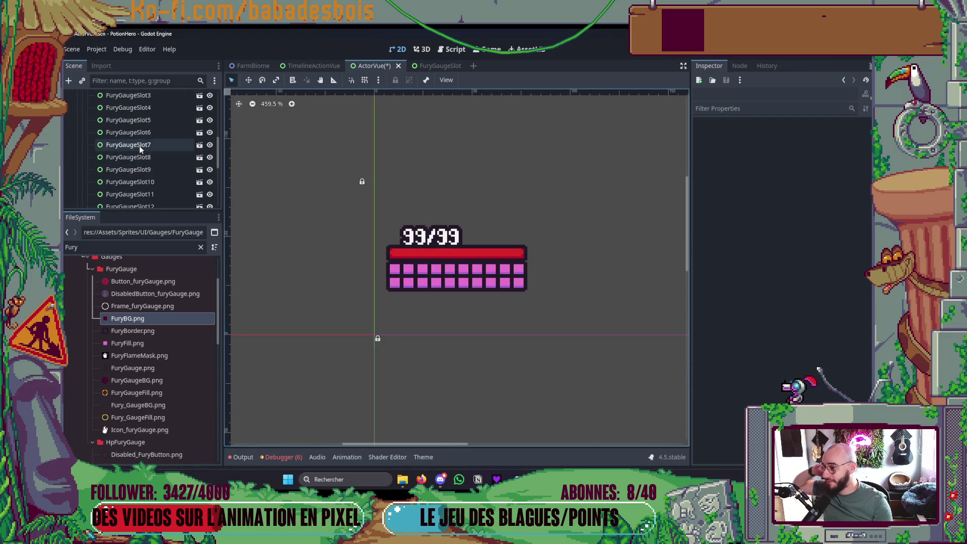
{"action": "left_click", "coordinate": [139, 146]}
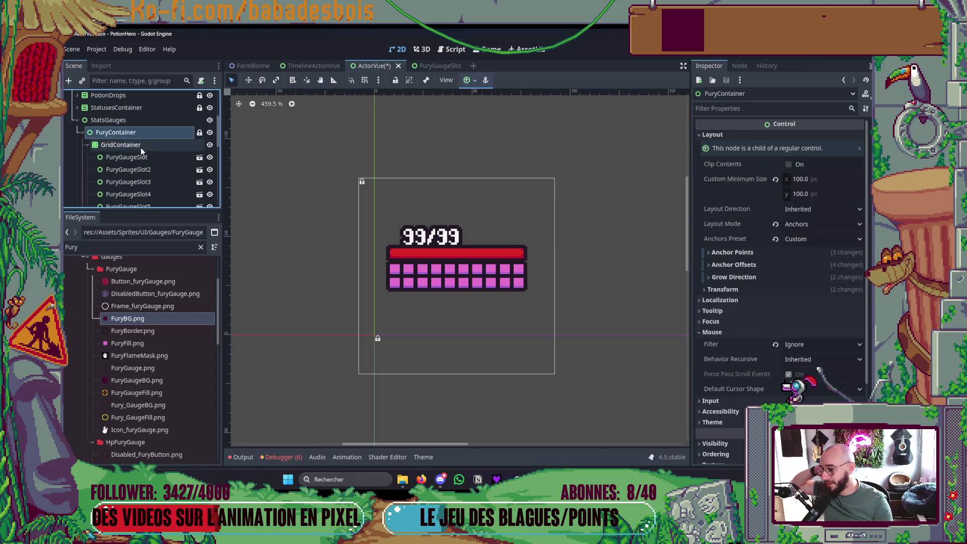
{"action": "scroll", "coordinate": [482, 323], "scroll_direction": "up", "scroll_amount": 4}
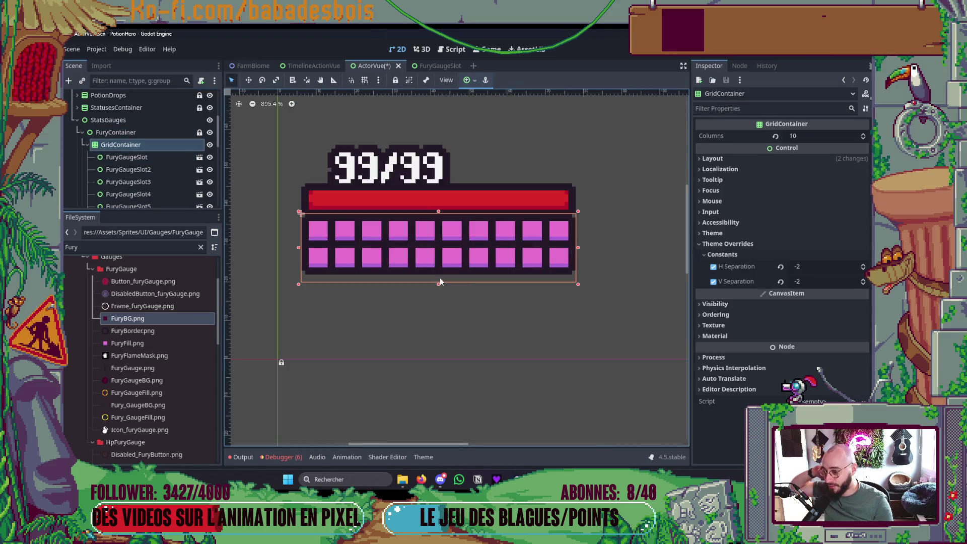
{"action": "scroll", "coordinate": [437, 257], "scroll_direction": "down", "scroll_amount": 8}
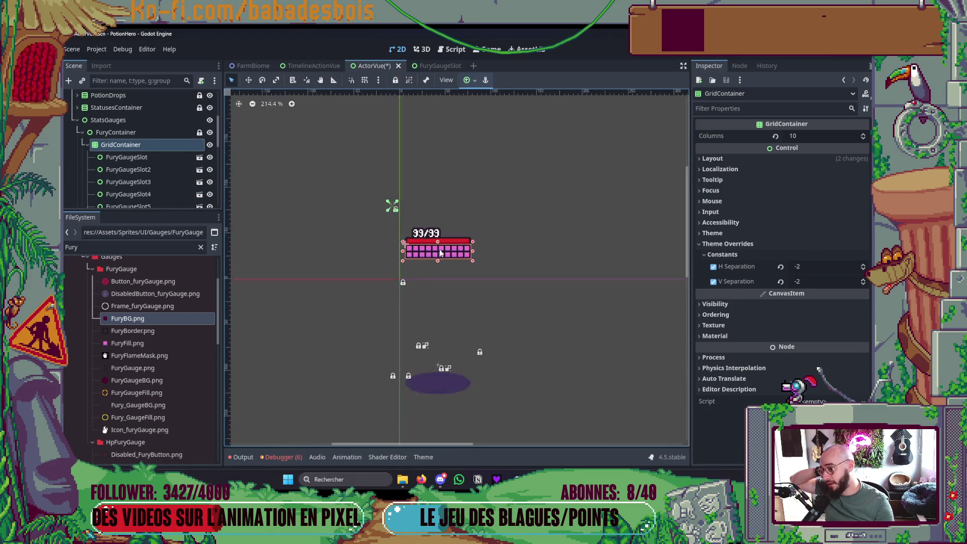
{"action": "left_click", "coordinate": [587, 257]}
{"action": "scroll", "coordinate": [461, 303], "scroll_direction": "up", "scroll_amount": 2}
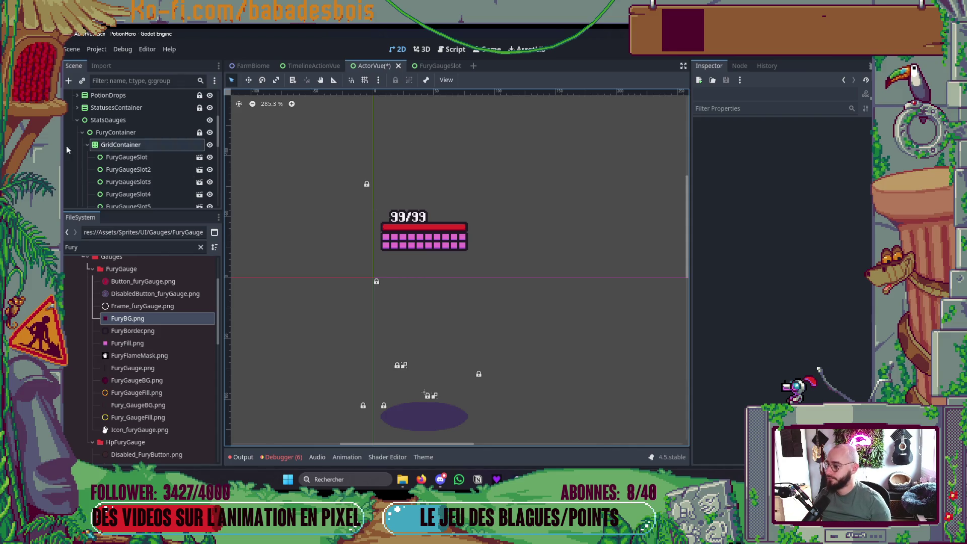
Step: Collapse the GridContainer's slot list and save the scene
{"action": "left_click", "coordinate": [87, 148]}
{"action": "left_click", "coordinate": [111, 150]}
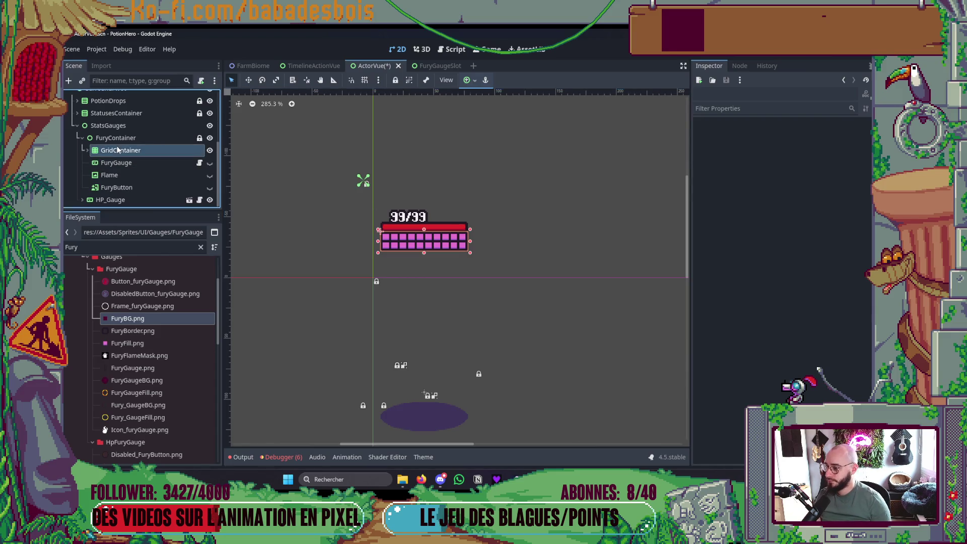
{"action": "key", "text": "ctrl+s"}
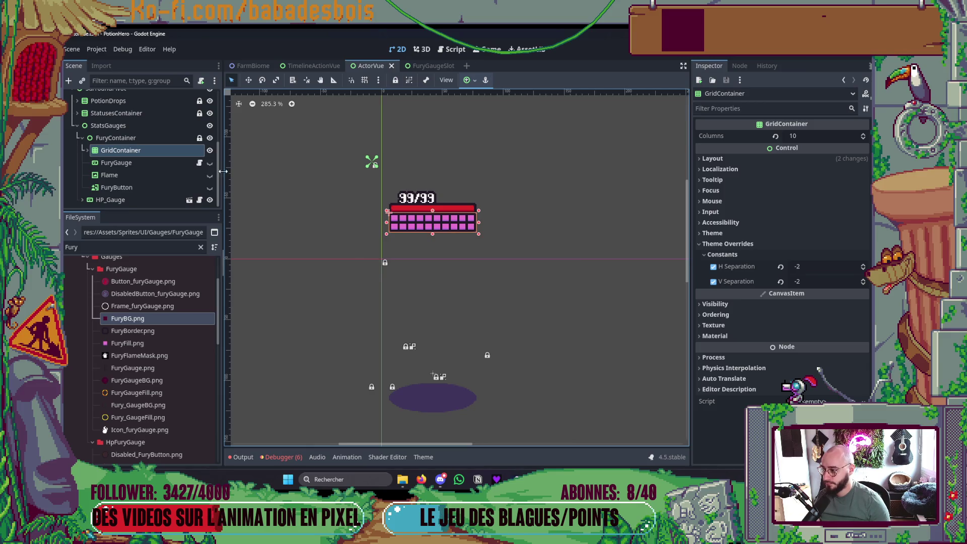
Step: Hide FuryGaugeSlot11 through FuryGaugeSlot20, the grid's second row
{"action": "left_click", "coordinate": [86, 150]}
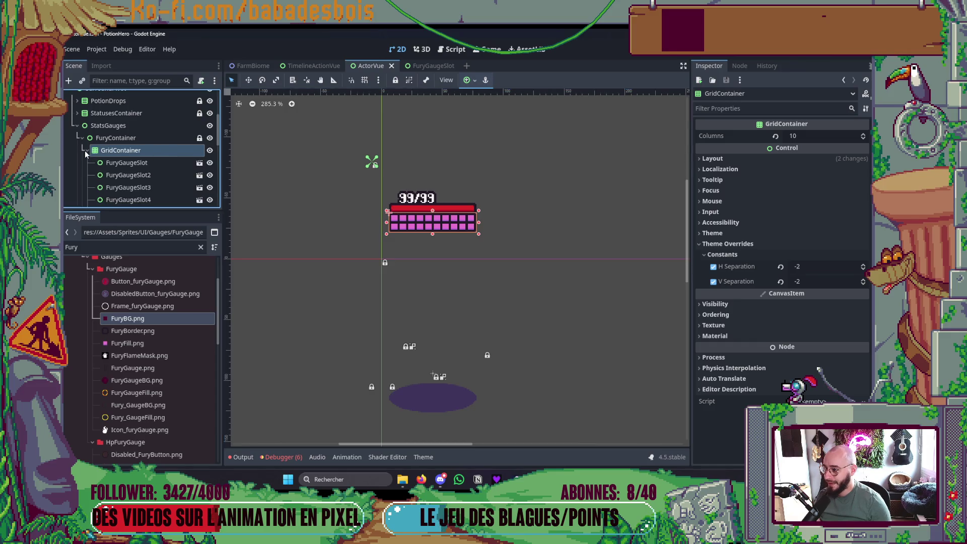
{"action": "scroll", "coordinate": [129, 143], "scroll_direction": "down", "scroll_amount": 5}
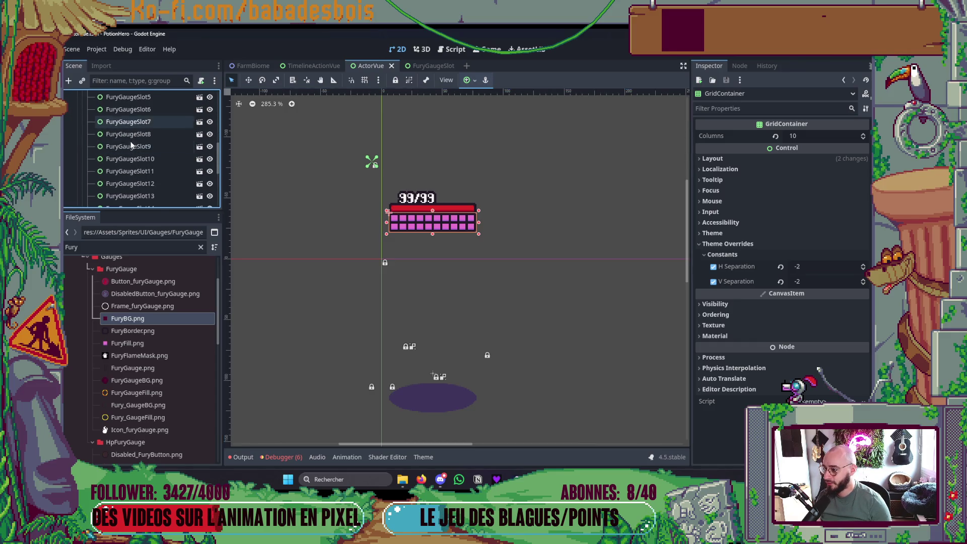
{"action": "left_click", "coordinate": [128, 171]}
{"action": "scroll", "coordinate": [151, 170], "scroll_direction": "down", "scroll_amount": 3}
{"action": "left_click", "coordinate": [141, 167], "text": "shift"}
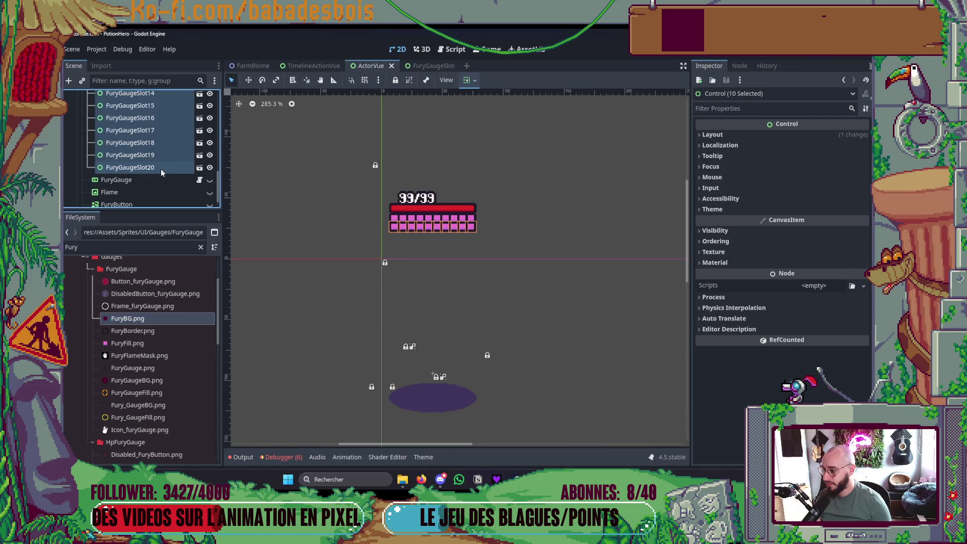
{"action": "left_click", "coordinate": [210, 167]}
{"action": "scroll", "coordinate": [246, 159], "scroll_direction": "up", "scroll_amount": 3}
{"action": "scroll", "coordinate": [100, 130], "scroll_direction": "up", "scroll_amount": 4}
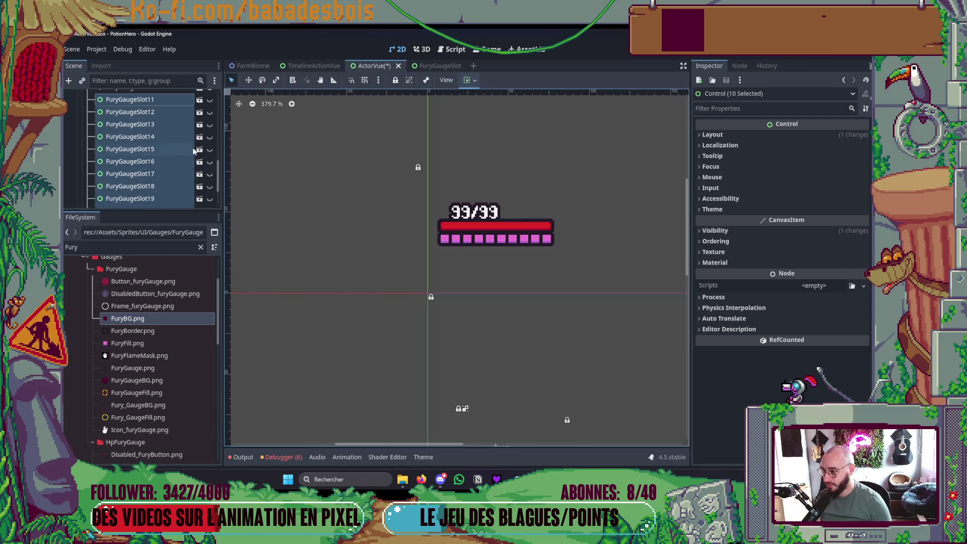
{"action": "scroll", "coordinate": [129, 146], "scroll_direction": "up", "scroll_amount": 6}
Step: Nudge the GridContainer's bottom edge up and toggle the whole grid hidden and visible again
{"action": "left_click", "coordinate": [120, 165]}
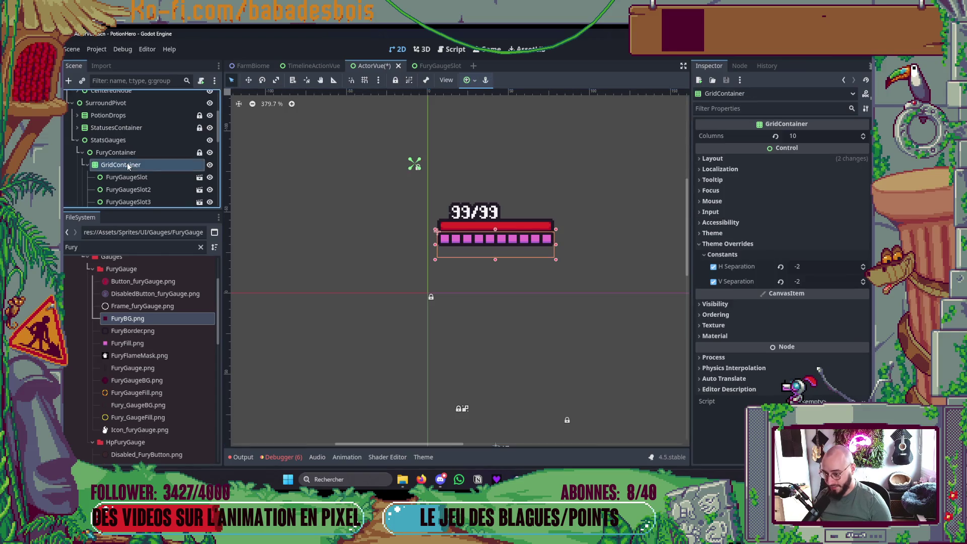
{"action": "left_click_drag", "start_coordinate": [497, 258], "coordinate": [496, 249]}
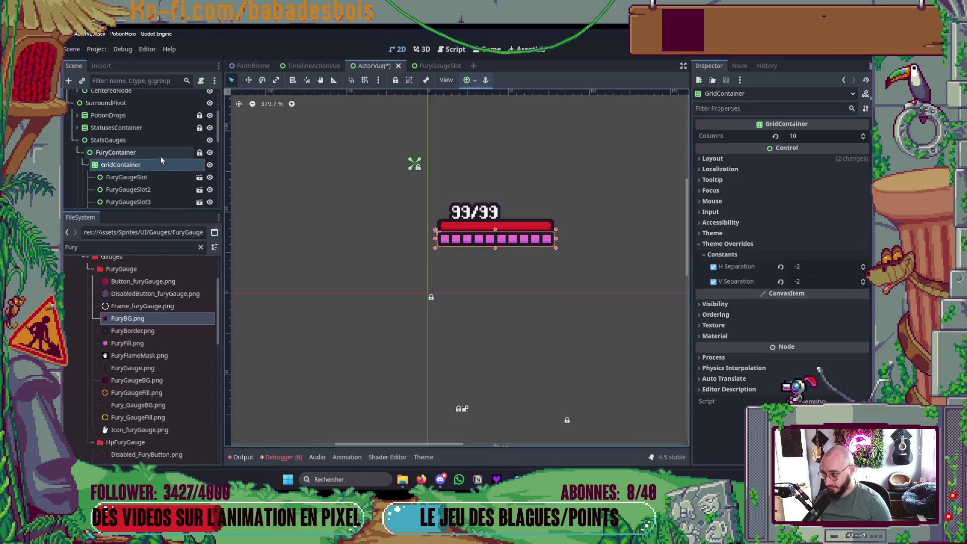
{"action": "scroll", "coordinate": [160, 156], "scroll_direction": "down", "scroll_amount": 5}
{"action": "scroll", "coordinate": [163, 147], "scroll_direction": "up", "scroll_amount": 5}
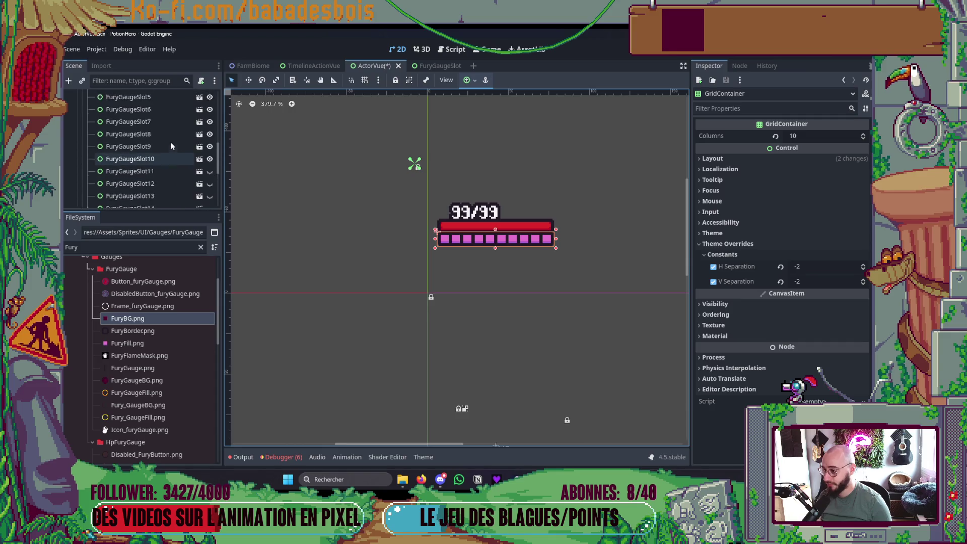
{"action": "left_click", "coordinate": [210, 165]}
{"action": "left_click", "coordinate": [209, 165]}
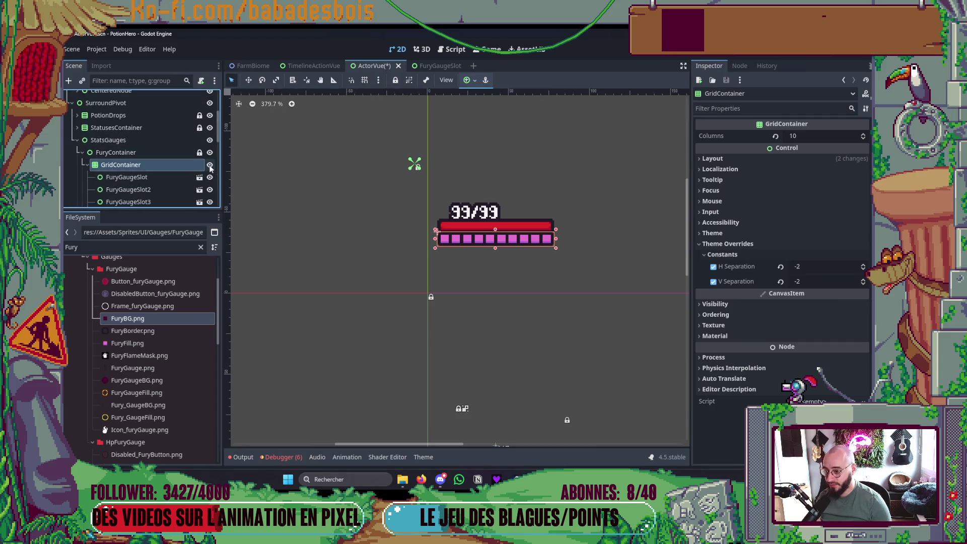
{"action": "scroll", "coordinate": [176, 166], "scroll_direction": "down", "scroll_amount": 5}
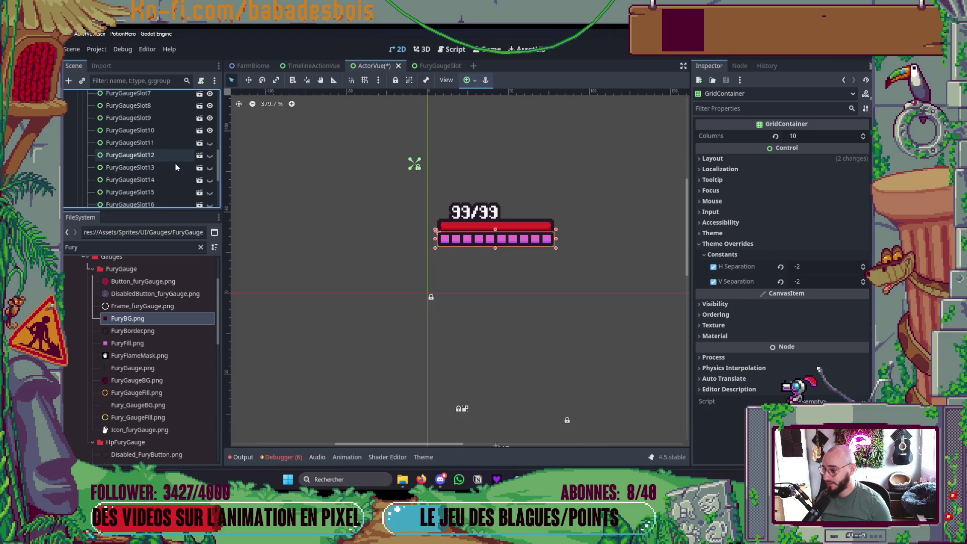
{"action": "scroll", "coordinate": [181, 161], "scroll_direction": "up", "scroll_amount": 3}
Step: Hide the first row of slots, FuryGaugeSlot1 through FuryGaugeSlot10
{"action": "left_click", "coordinate": [150, 135]}
{"action": "scroll", "coordinate": [154, 159], "scroll_direction": "down", "scroll_amount": 4}
{"action": "scroll", "coordinate": [154, 159], "scroll_direction": "up", "scroll_amount": 1}
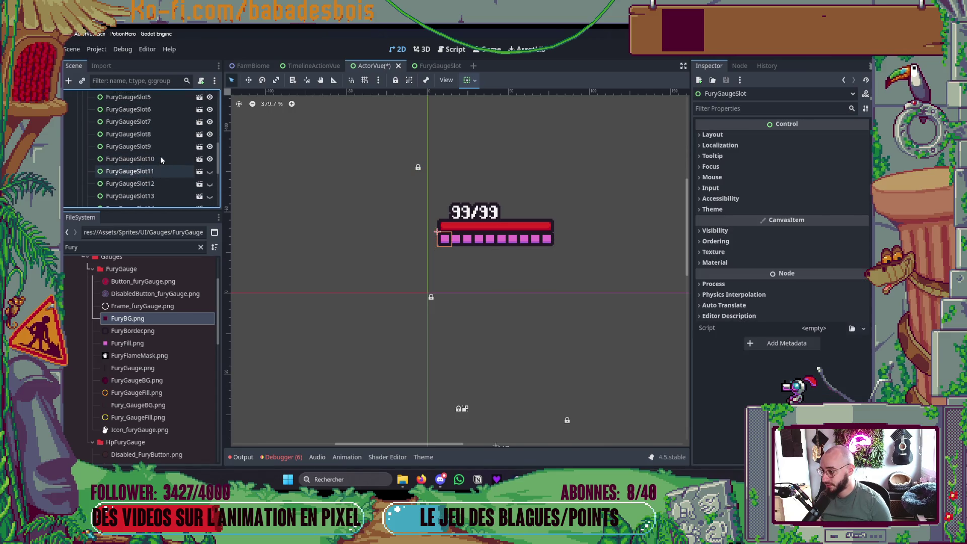
{"action": "left_click", "coordinate": [160, 158], "text": "shift"}
{"action": "left_click", "coordinate": [209, 159]}
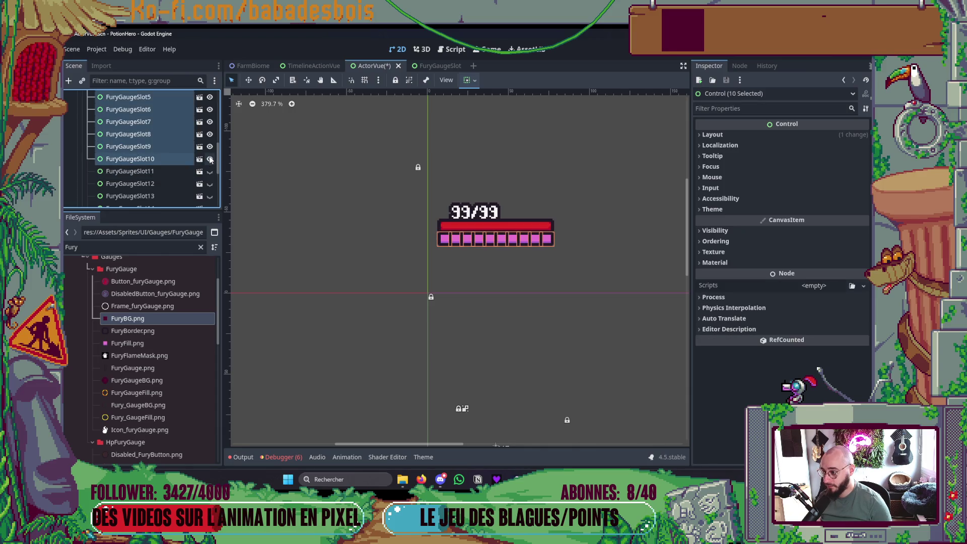
{"action": "scroll", "coordinate": [147, 125], "scroll_direction": "up", "scroll_amount": 2}
{"action": "scroll", "coordinate": [147, 125], "scroll_direction": "up", "scroll_amount": 3}
Step: Shrink the GridContainer to a thin strip under the red bar and save
{"action": "left_click", "coordinate": [121, 150]}
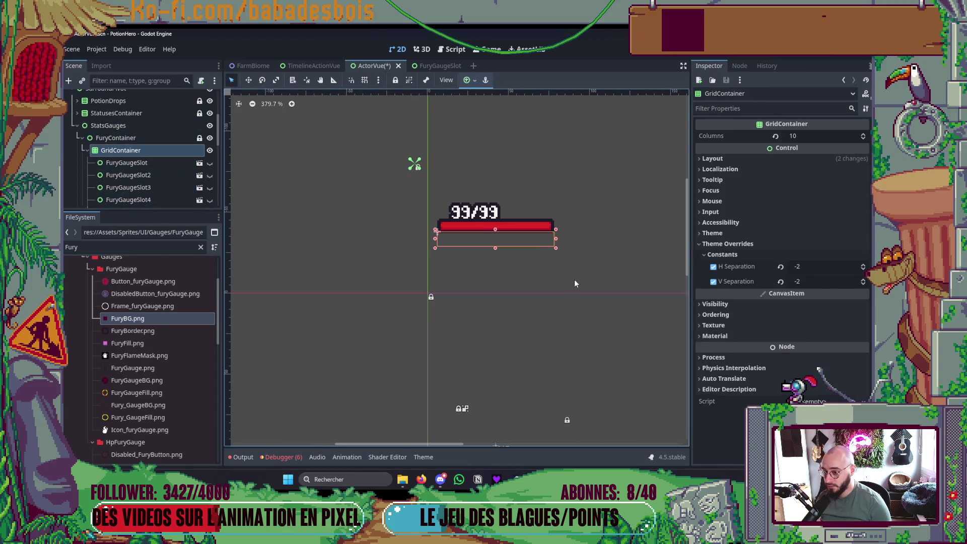
{"action": "scroll", "coordinate": [494, 243], "scroll_direction": "up", "scroll_amount": 5}
{"action": "left_click_drag", "start_coordinate": [483, 244], "coordinate": [483, 190]}
{"action": "key", "text": "ctrl+s"}
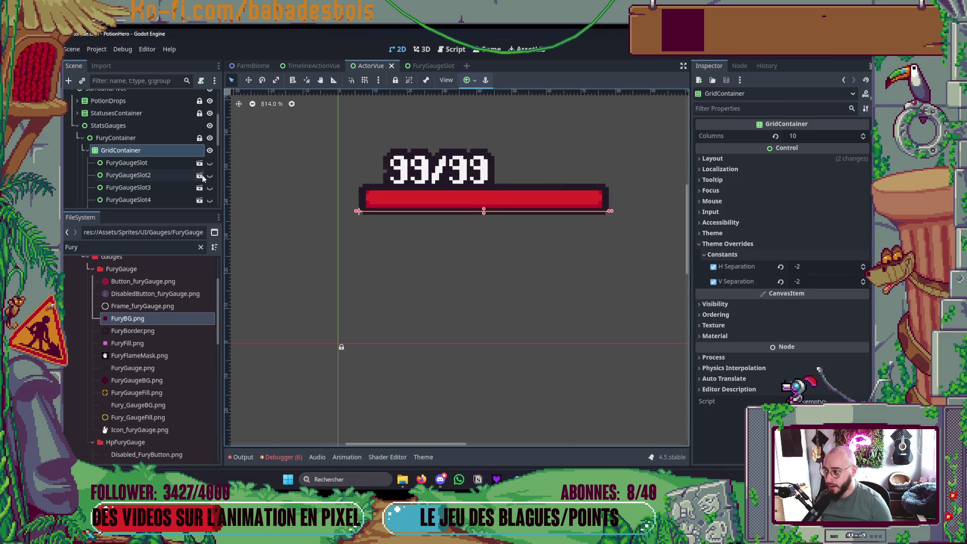
Step: Select all twenty gauge slots and toggle them visible, then hidden again
{"action": "left_click", "coordinate": [132, 163]}
{"action": "scroll", "coordinate": [141, 166], "scroll_direction": "down", "scroll_amount": 2}
{"action": "scroll", "coordinate": [146, 171], "scroll_direction": "down", "scroll_amount": 6}
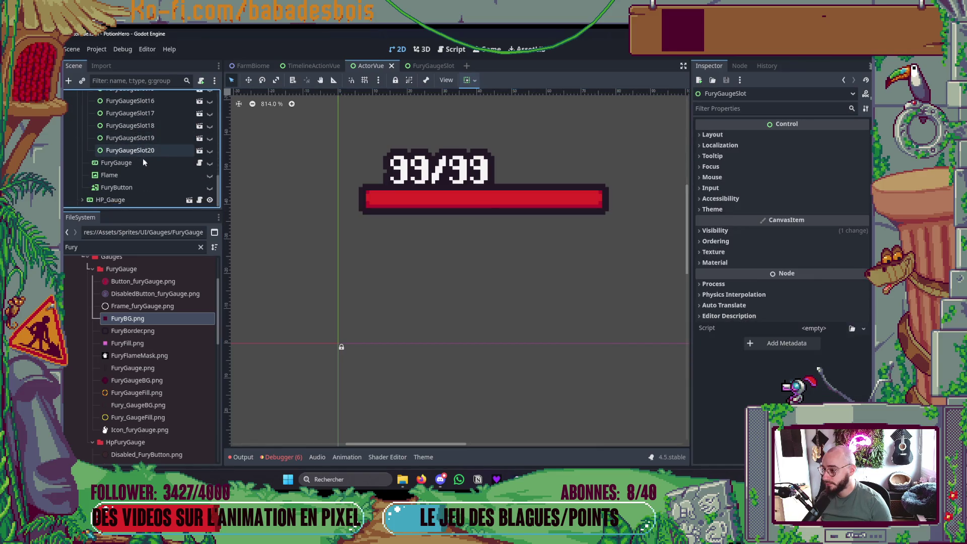
{"action": "left_click", "coordinate": [164, 178], "text": "shift"}
{"action": "left_click", "coordinate": [209, 180]}
{"action": "left_click", "coordinate": [210, 180]}
{"action": "left_click", "coordinate": [144, 182]}
{"action": "scroll", "coordinate": [148, 181], "scroll_direction": "up", "scroll_amount": 8}
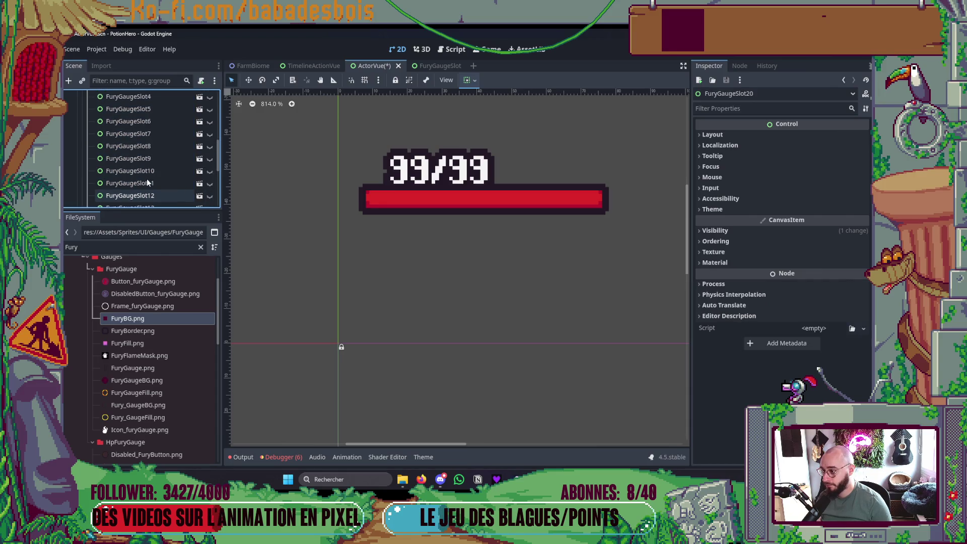
Step: Show FuryGaugeSlot1 through FuryGaugeSlot10 again and save the scene
{"action": "left_click", "coordinate": [154, 161]}
{"action": "scroll", "coordinate": [156, 174], "scroll_direction": "down", "scroll_amount": 5}
{"action": "left_click", "coordinate": [151, 171], "text": "shift"}
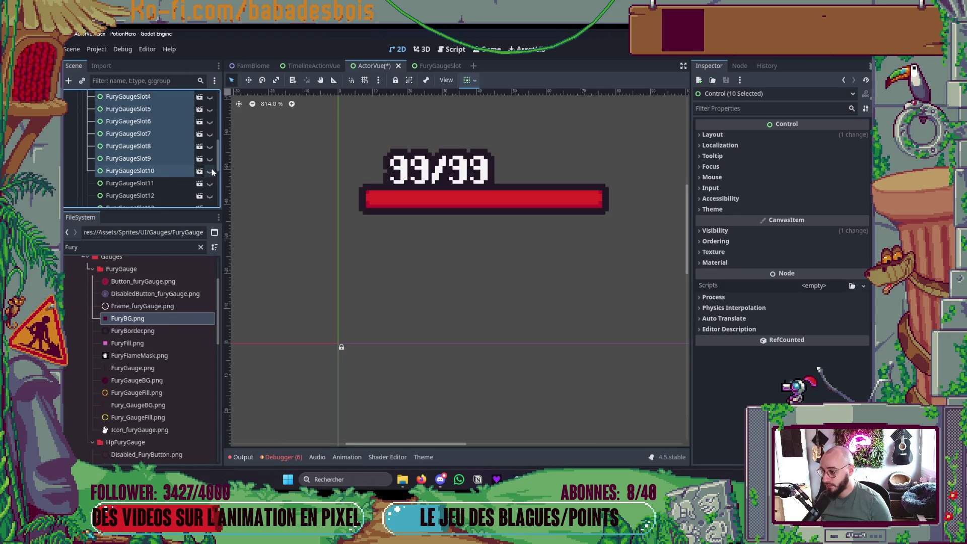
{"action": "left_click", "coordinate": [210, 171]}
{"action": "left_click", "coordinate": [543, 289]}
{"action": "scroll", "coordinate": [545, 286], "scroll_direction": "down", "scroll_amount": 2}
{"action": "key", "text": "ctrl+s"}
Step: Undo to hide the gauge slots again and save the scene
{"action": "scroll", "coordinate": [525, 295], "scroll_direction": "down", "scroll_amount": 4}
{"action": "scroll", "coordinate": [533, 335], "scroll_direction": "up", "scroll_amount": 2}
{"action": "scroll", "coordinate": [135, 151], "scroll_direction": "up", "scroll_amount": 4}
{"action": "left_click", "coordinate": [136, 149]}
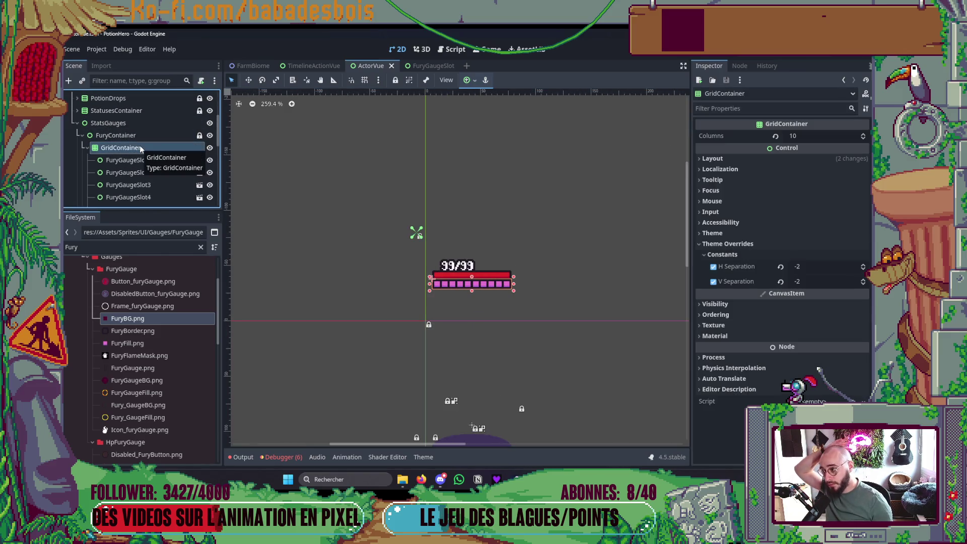
{"action": "key", "text": "ctrl+z"}
{"action": "key", "text": "ctrl+s"}
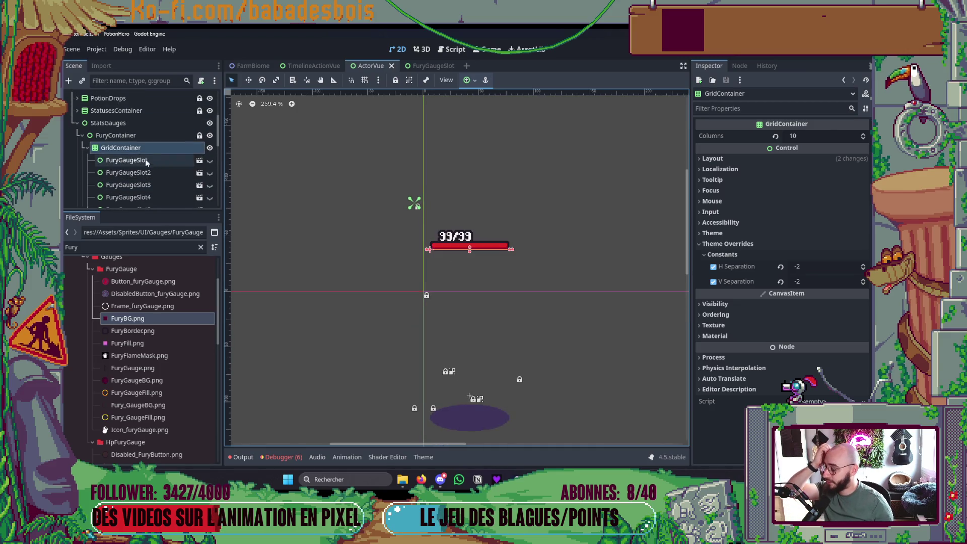
Step: Rename FuryContainer to FuryGauge by replacing 'Container' with 'Gauge', collapse it, and return to Neovim
{"action": "left_click", "coordinate": [128, 147]}
{"action": "double_click", "coordinate": [116, 135]}
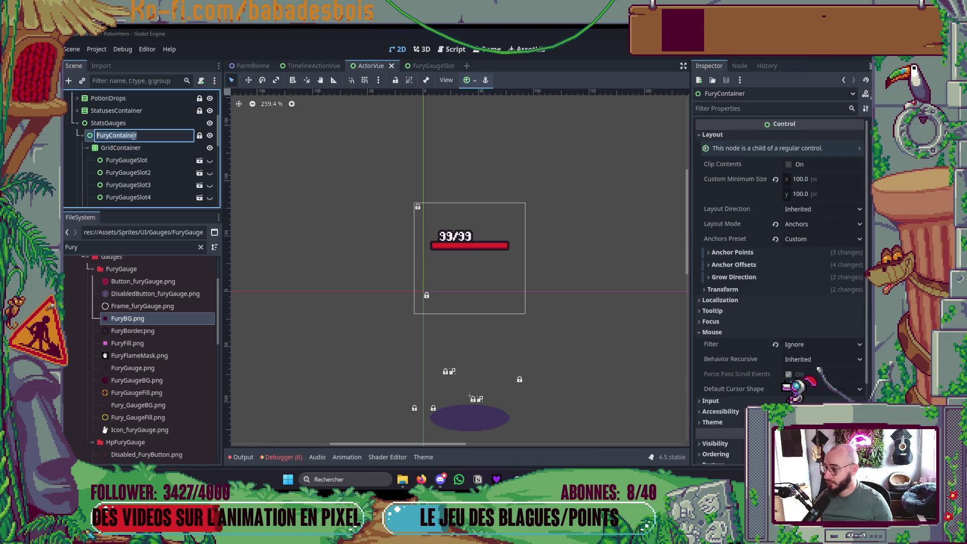
{"action": "scroll", "coordinate": [84, 136], "scroll_direction": "up", "scroll_amount": 3}
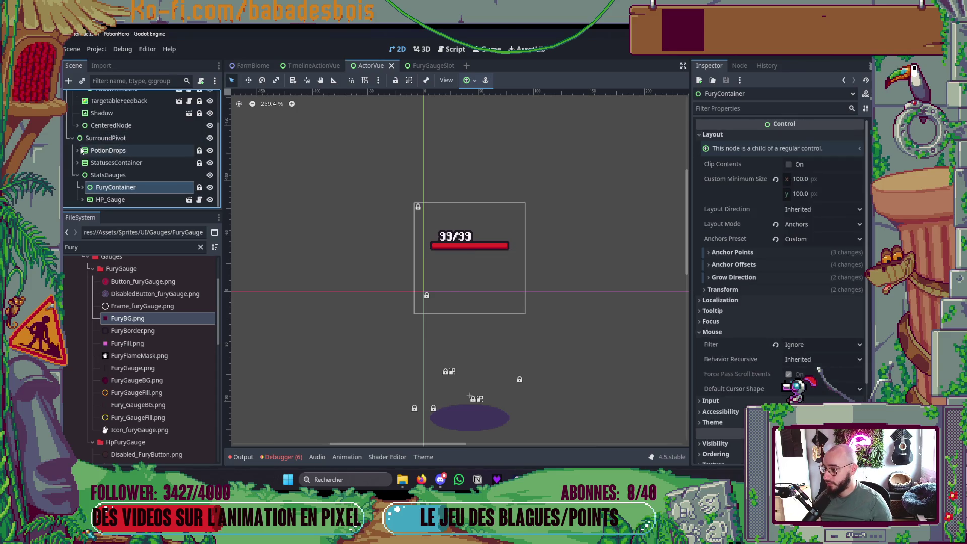
{"action": "scroll", "coordinate": [84, 188], "scroll_direction": "down", "scroll_amount": 3}
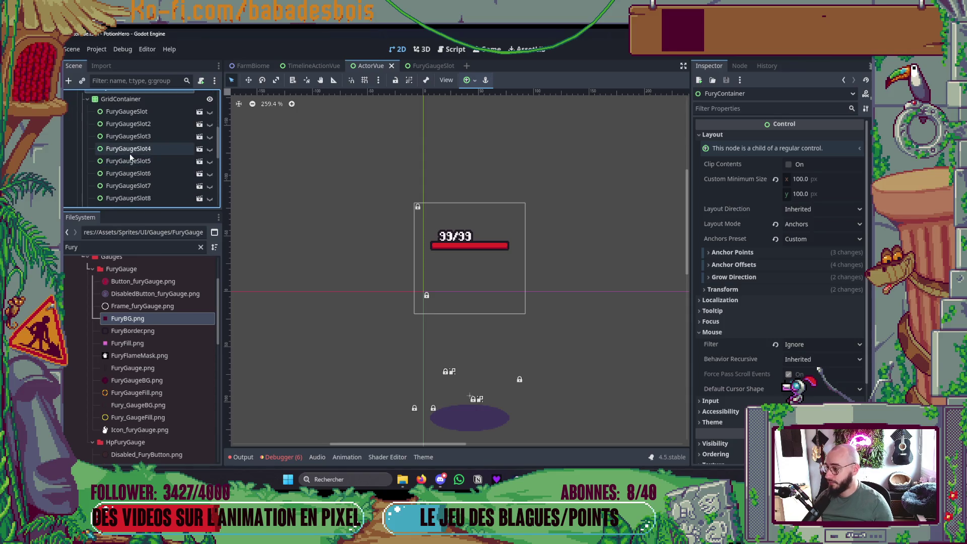
{"action": "double_click", "coordinate": [130, 145]}
{"action": "left_click_drag", "start_coordinate": [159, 146], "coordinate": [112, 148]}
{"action": "type", "text": "Gauge"}
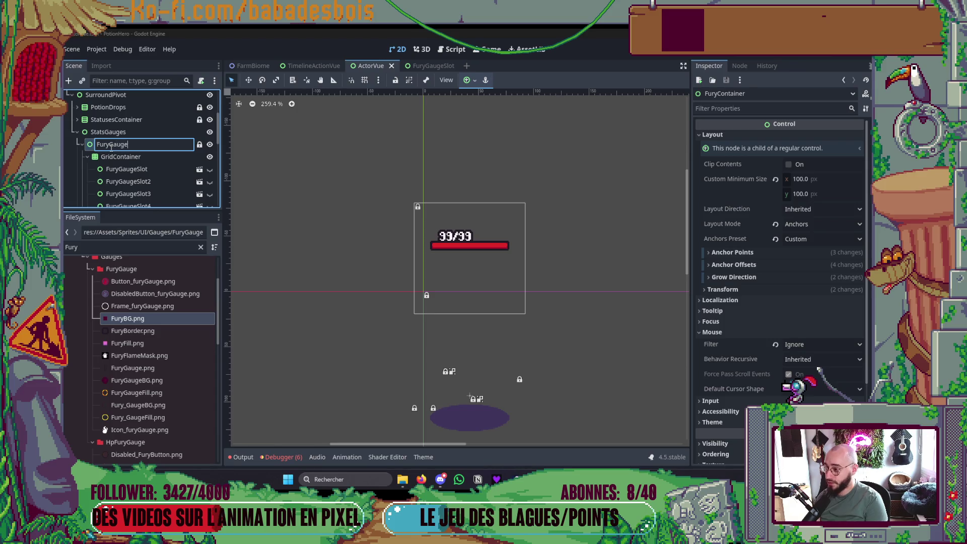
{"action": "key", "text": "Return"}
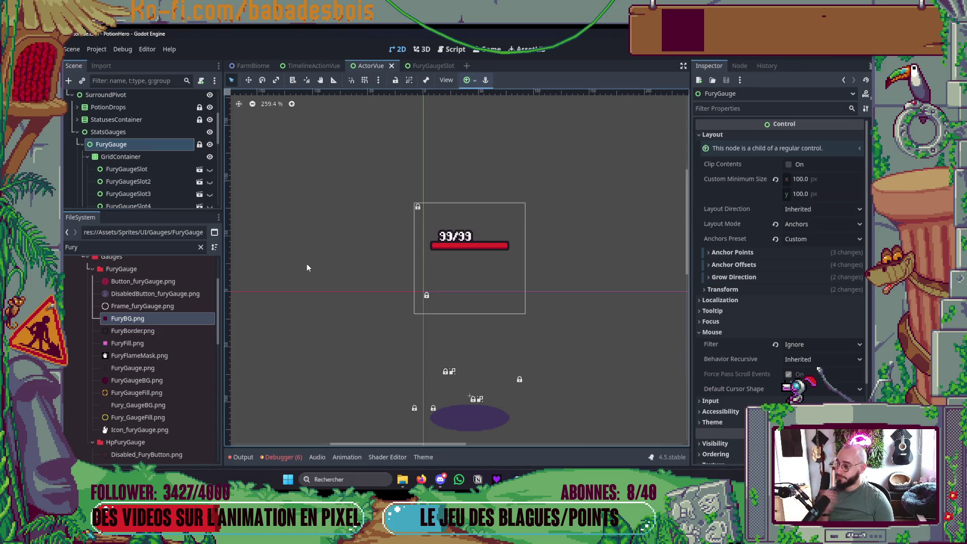
{"action": "left_click", "coordinate": [82, 145]}
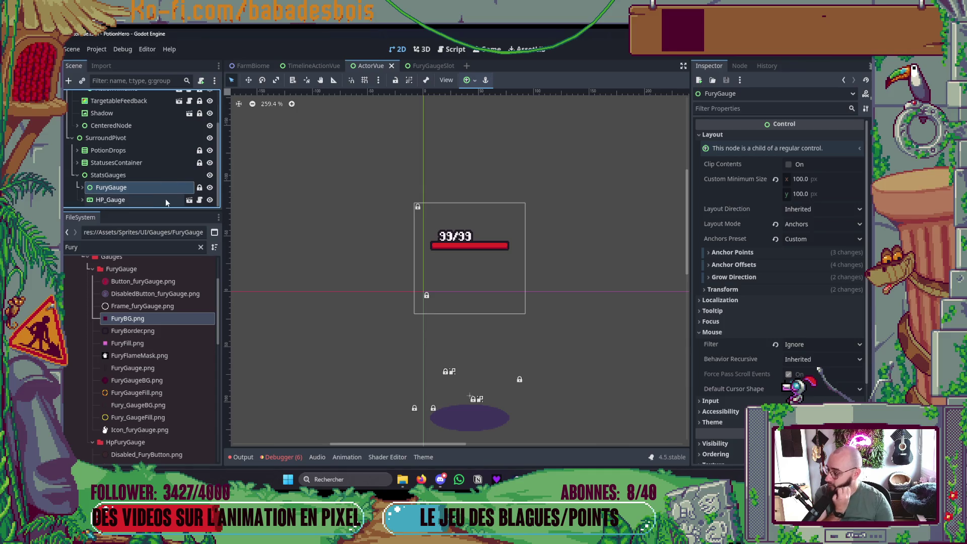
{"action": "key", "text": "alt+Tab"}
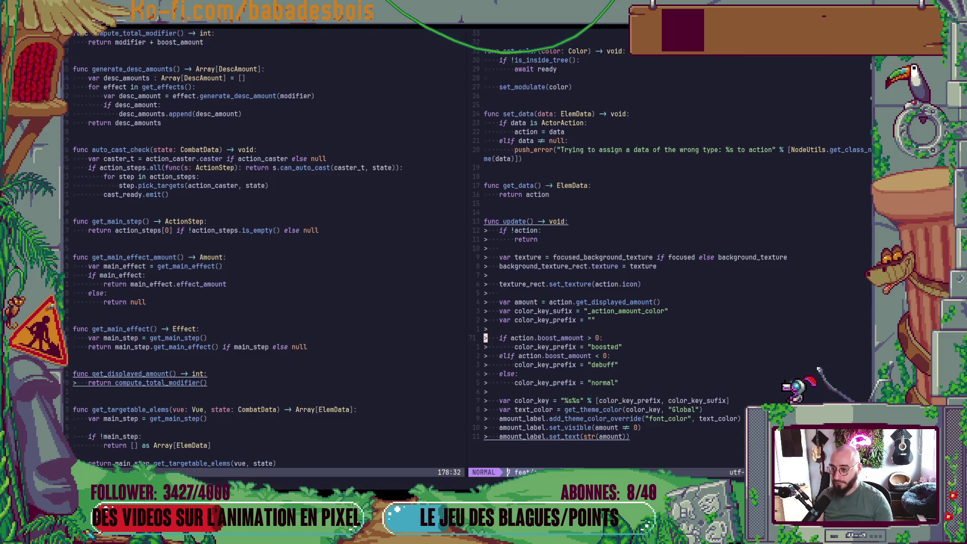
Step: Open ActorGauge.gd through the Telescope file finder
{"action": "left_click", "coordinate": [664, 383]}
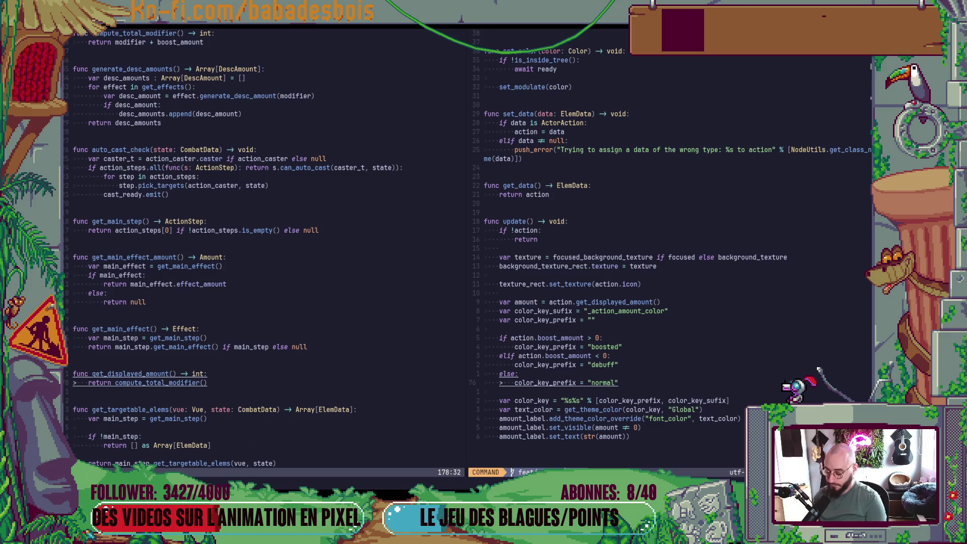
{"action": "key", "text": "space"}
{"action": "key", "text": "f"}
{"action": "key", "text": "f"}
{"action": "type", "text": "Fury"}
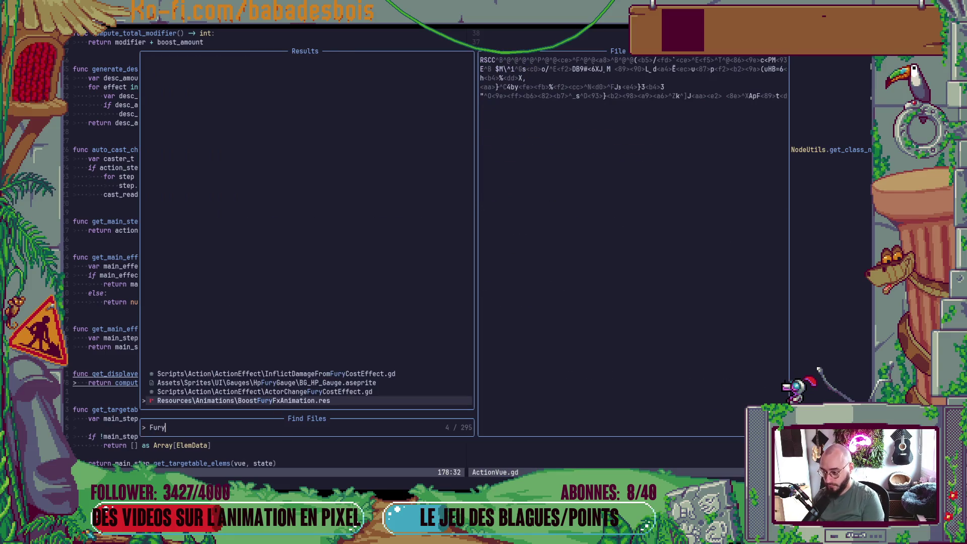
{"action": "key", "text": "Escape"}
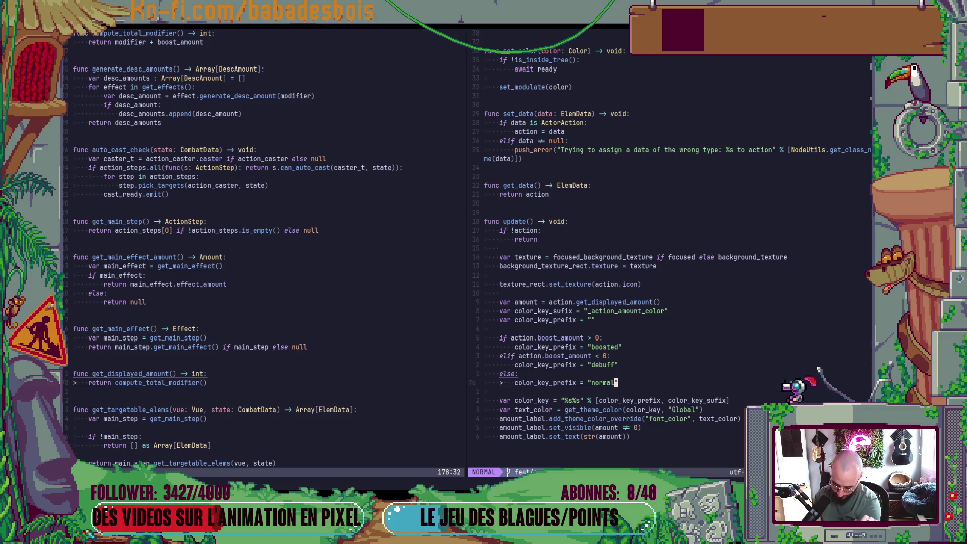
{"action": "key", "text": "space"}
{"action": "key", "text": "f"}
{"action": "key", "text": "f"}
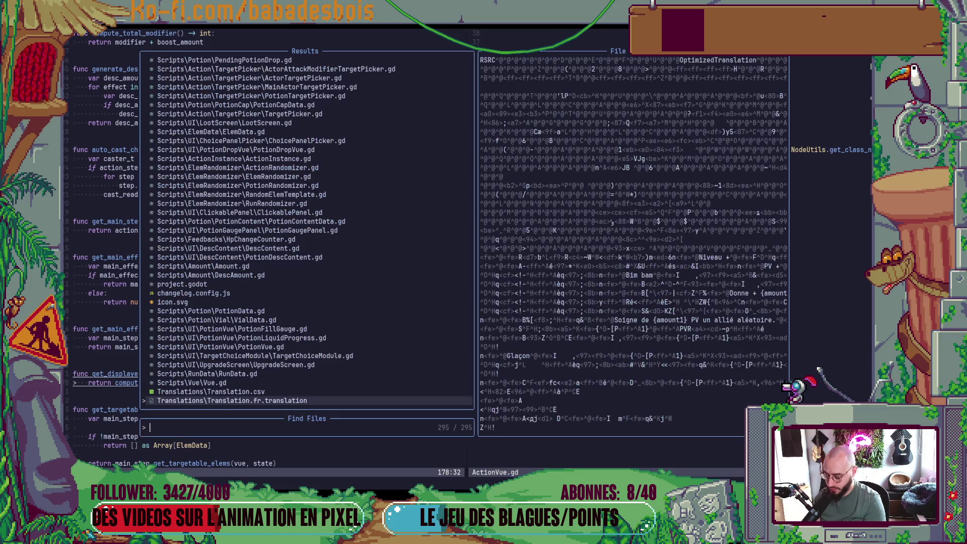
{"action": "type", "text": "gauge"}
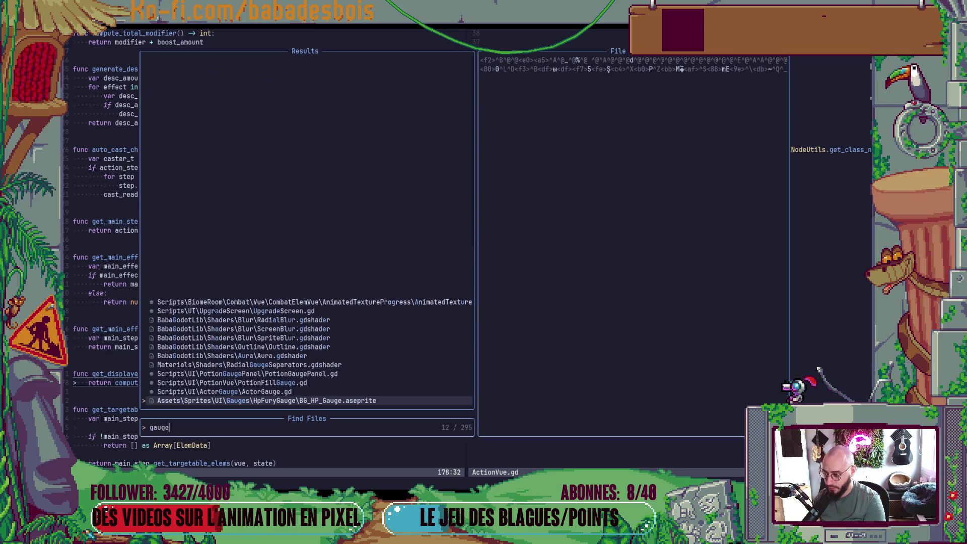
{"action": "type", "text": "l"}
{"action": "key", "text": "BackSpace"}
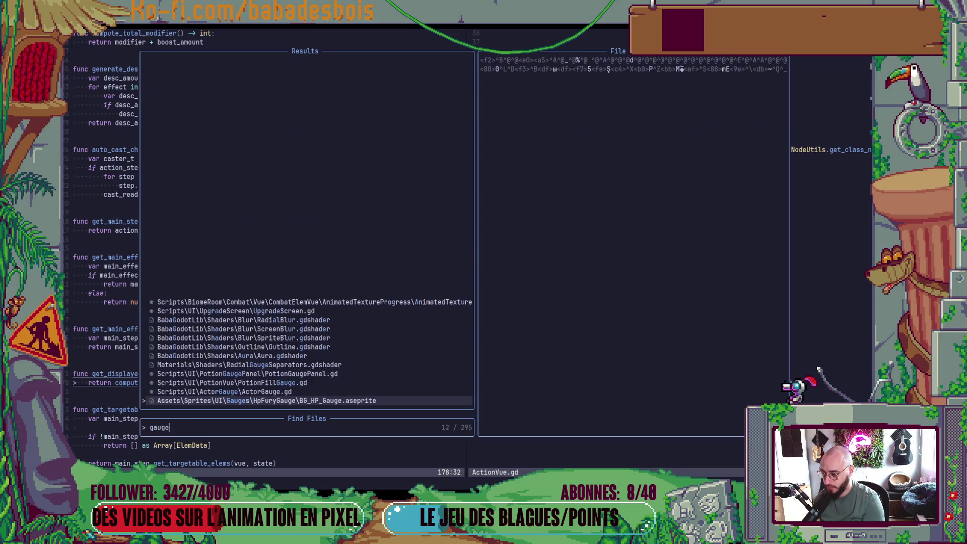
{"action": "key", "text": "Up"}
{"action": "key", "text": "Return"}
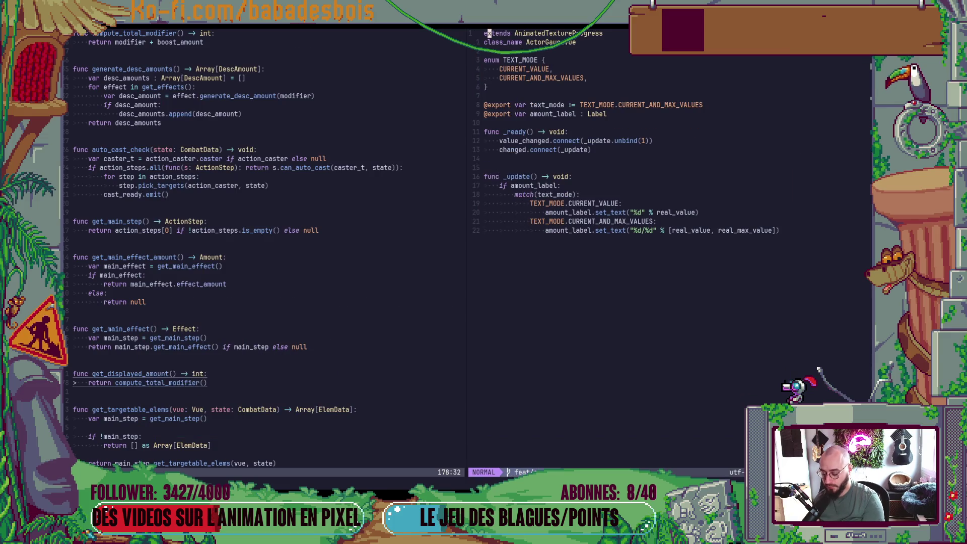
Step: In the ActorGauge folder listing, create FuryGauge/FuryGauge.gd, write and confirm it
{"action": "key", "text": "minus"}
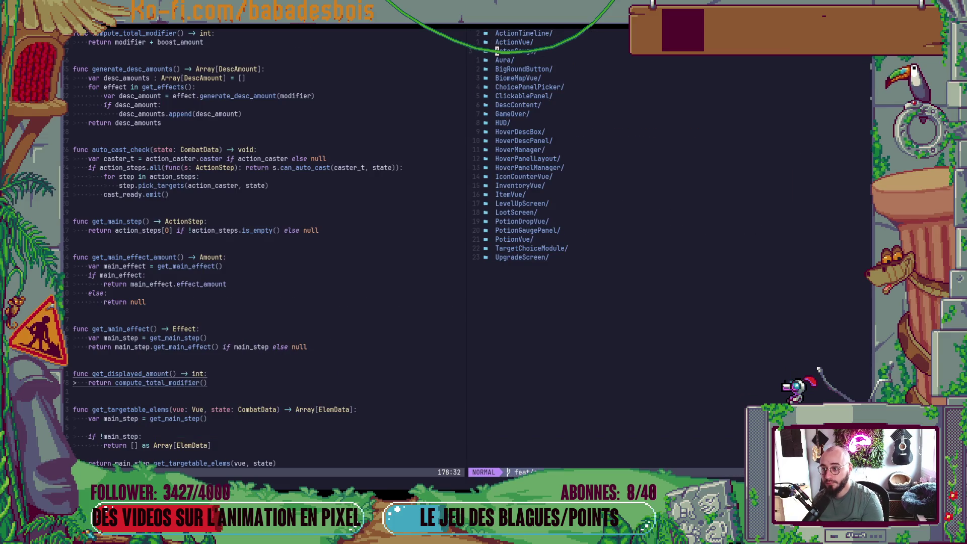
{"action": "key", "text": "Return"}
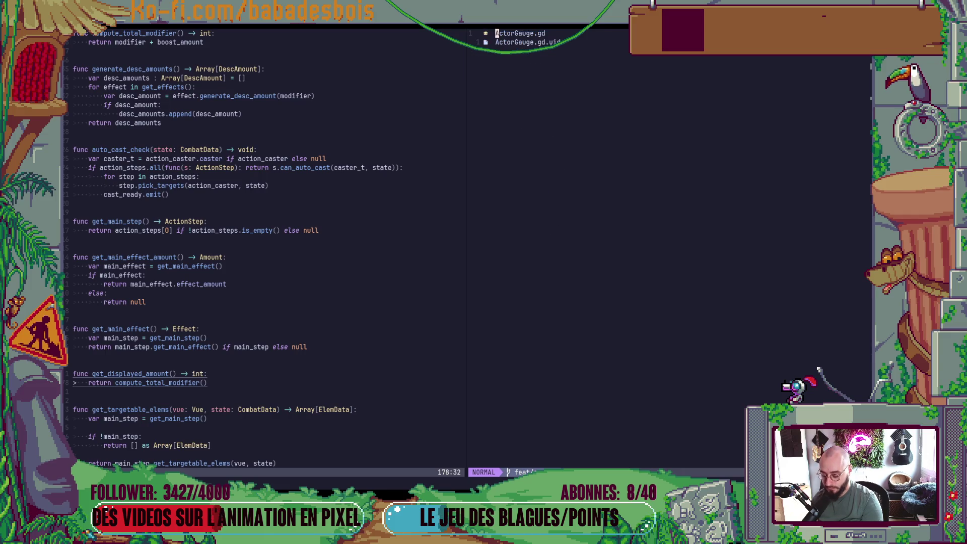
{"action": "key", "text": "shift+o"}
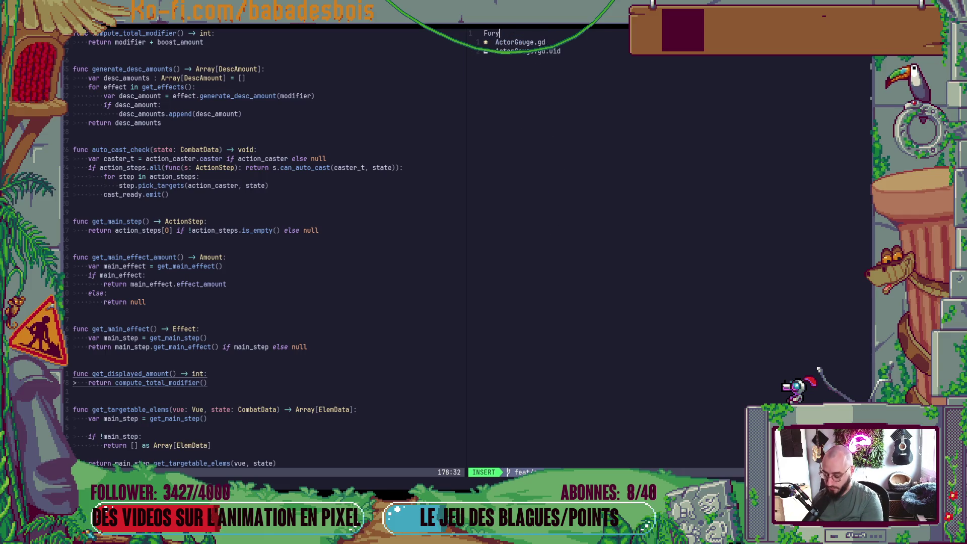
{"action": "type", "text": "ig"}
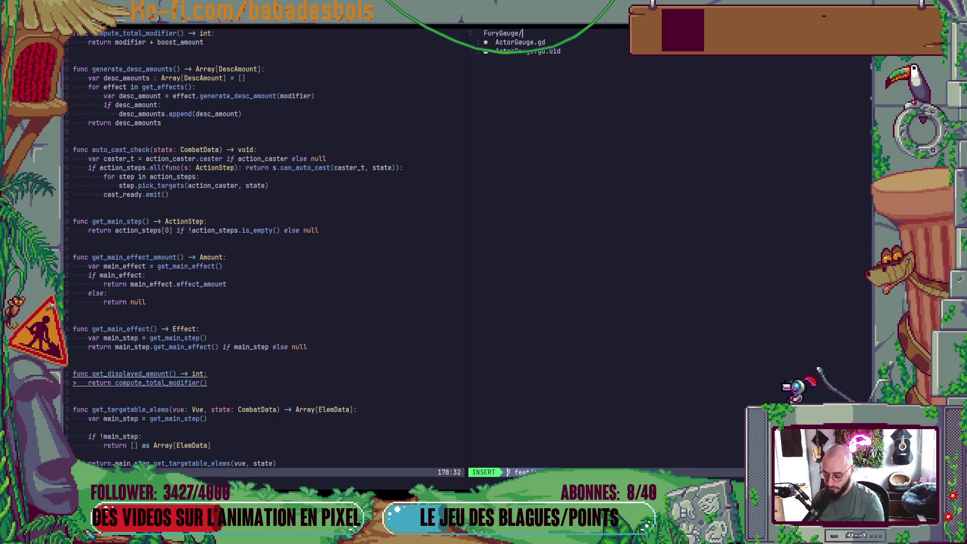
{"action": "type", "text": "Fury"}
{"action": "type", "text": "auge"}
{"action": "type", "text": ".g"}
{"action": "key", "text": "Escape"}
{"action": "type", "text": ":w"}
{"action": "key", "text": "Return"}
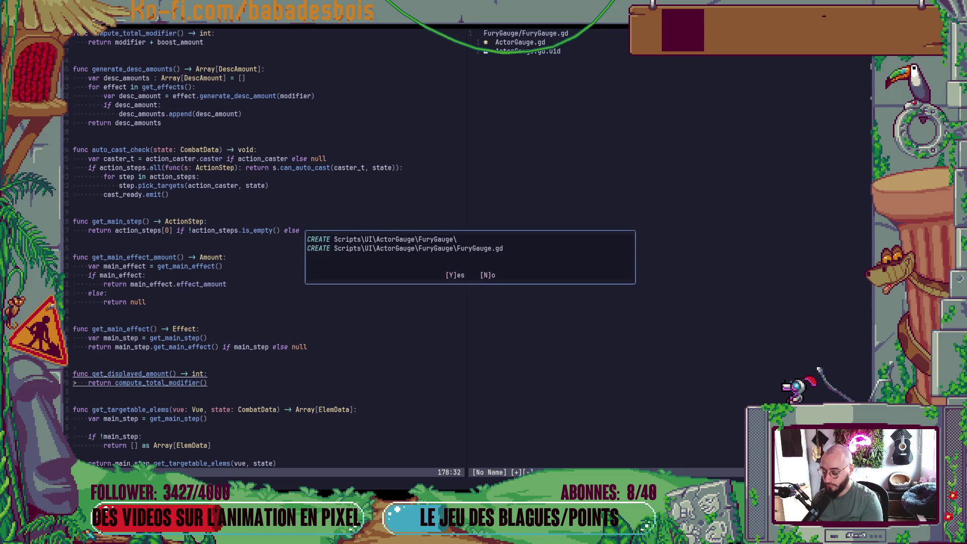
{"action": "key", "text": "y"}
{"action": "key", "text": "Return"}
{"action": "type", "text": "i"}
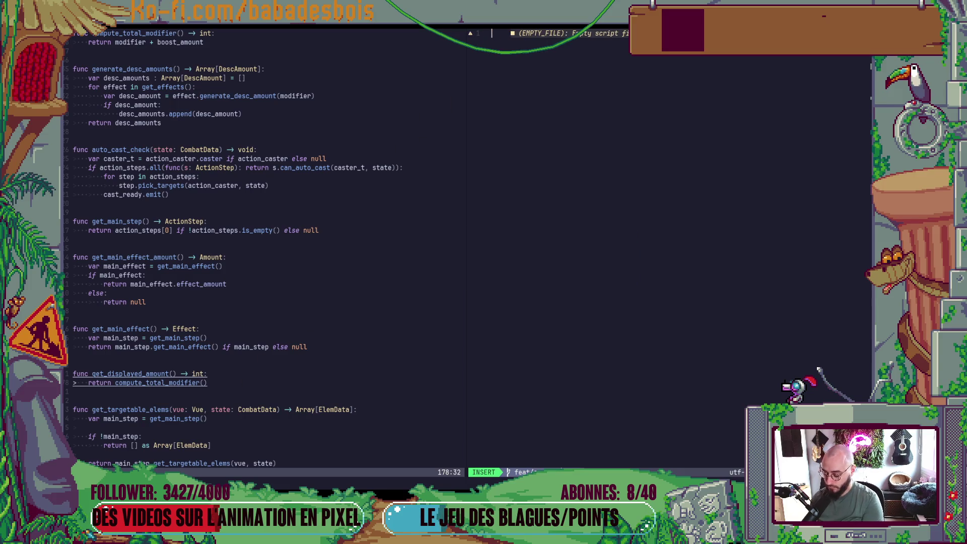
{"action": "type", "text": "ex"}
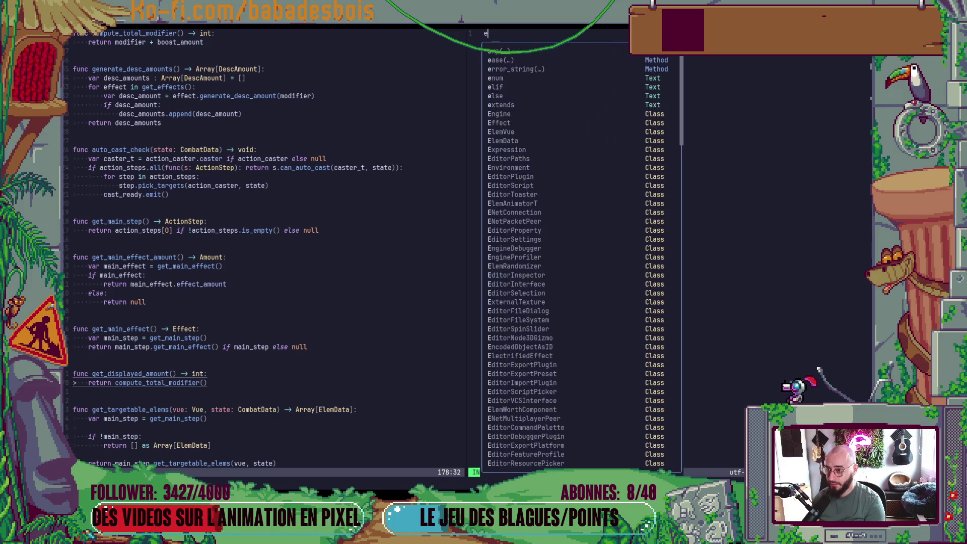
Step: Write 'extends Control' and 'class_name FuryGauge' at the top of FuryGauge.gd
{"action": "key", "text": "Return"}
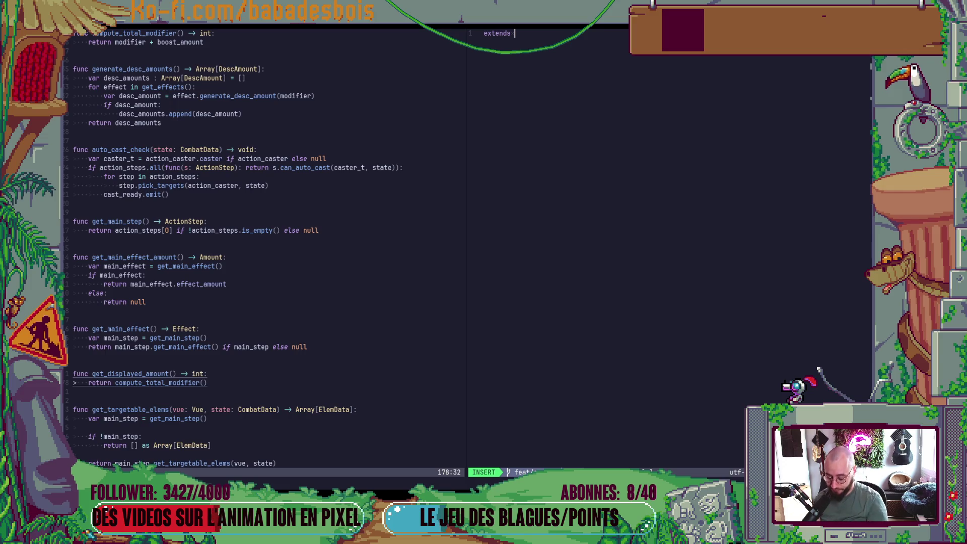
{"action": "key", "text": "alt+Tab"}
{"action": "key", "text": "alt+Tab"}
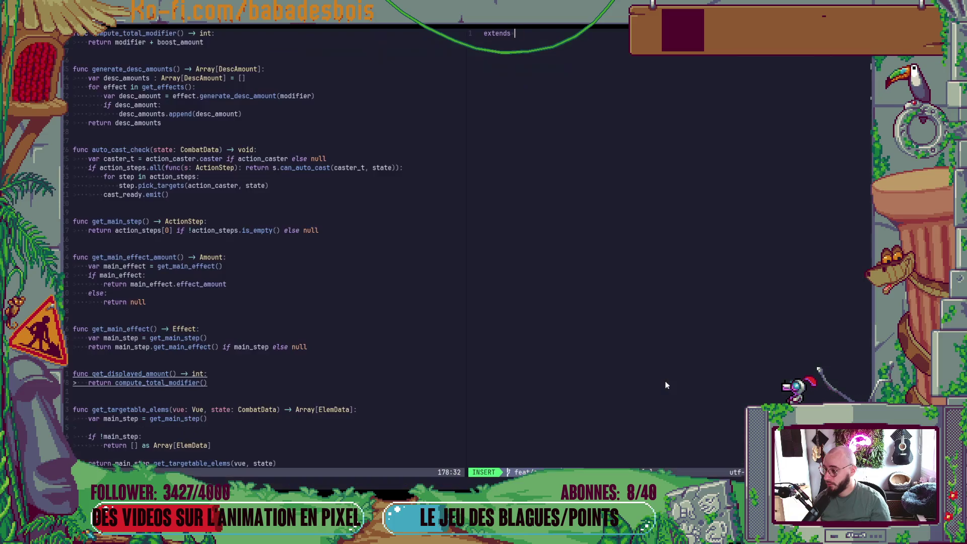
{"action": "type", "text": "Control"}
{"action": "key", "text": "Escape"}
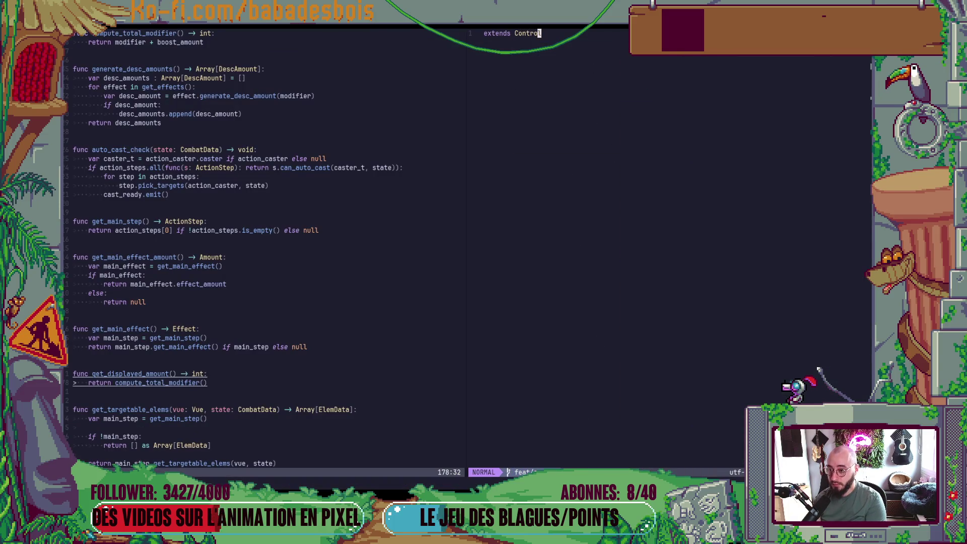
{"action": "key", "text": "p"}
{"action": "key", "text": "o"}
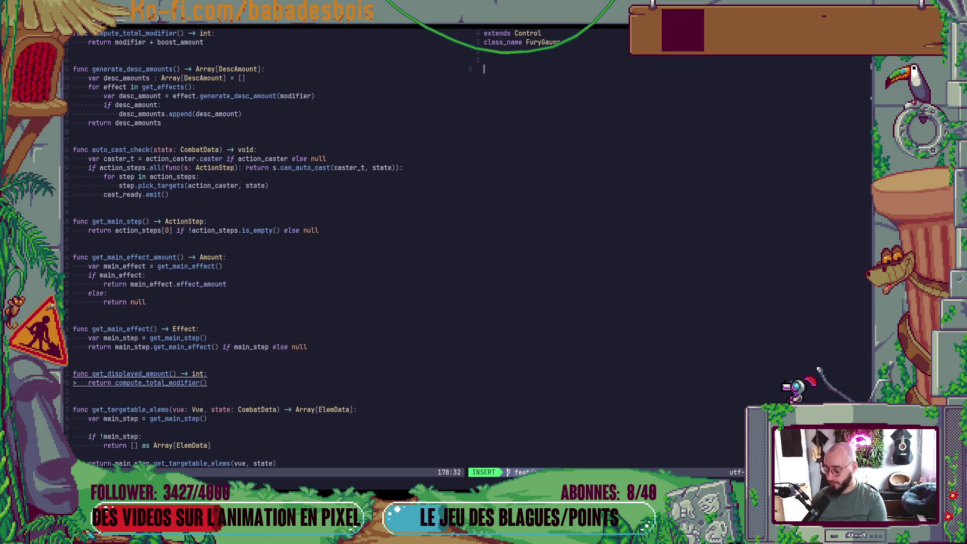
{"action": "key", "text": "alt+Tab"}
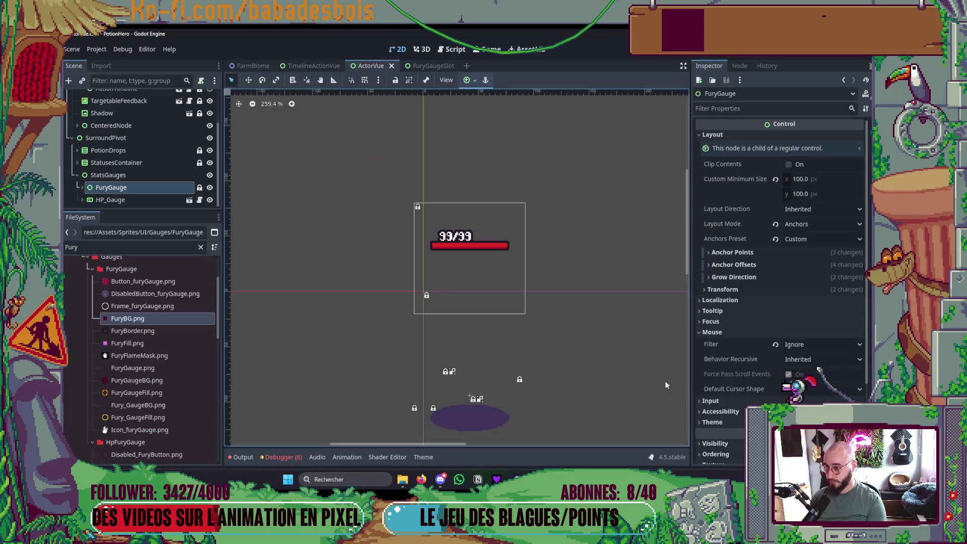
{"action": "key", "text": "alt+Tab"}
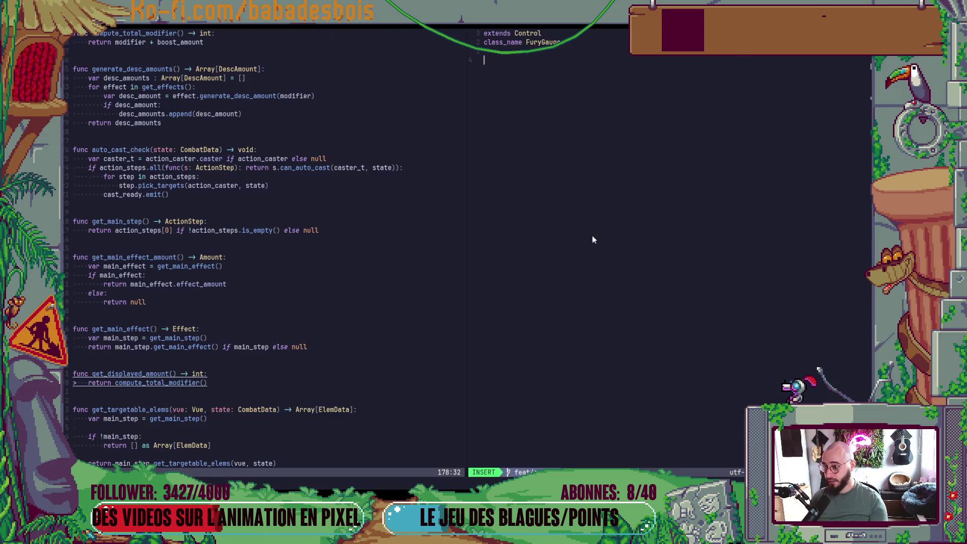
{"action": "type", "text": "@ex"}
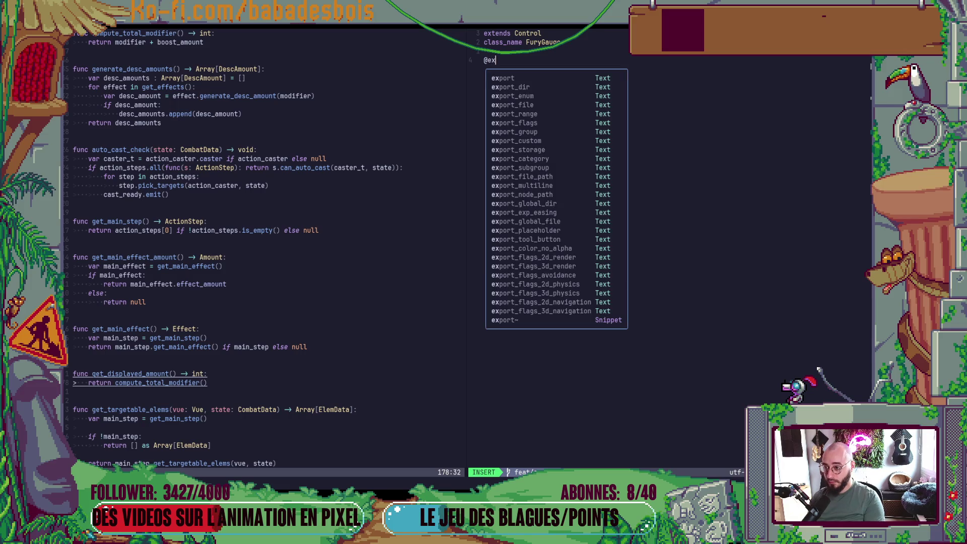
{"action": "key", "text": "Return"}
{"action": "type", "text": "var "}
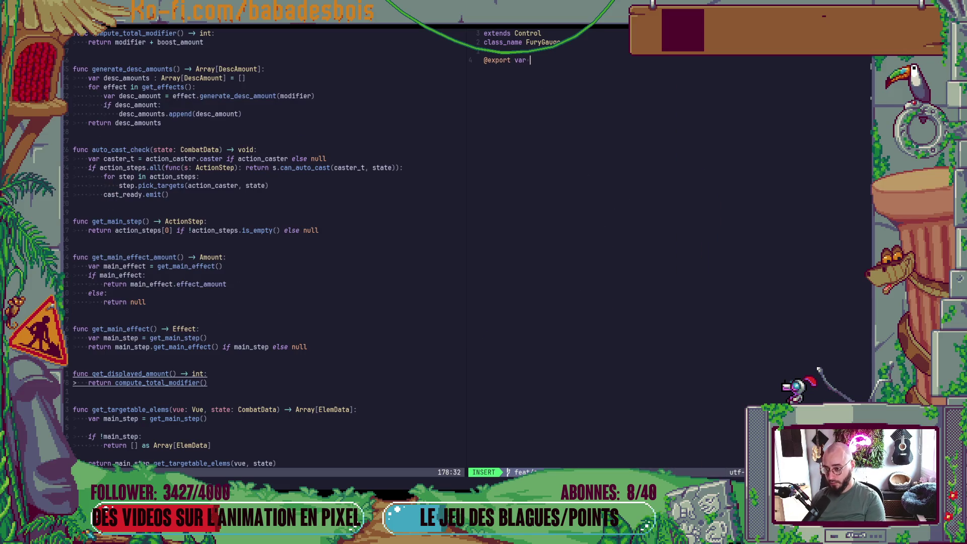
{"action": "type", "text": "grt"}
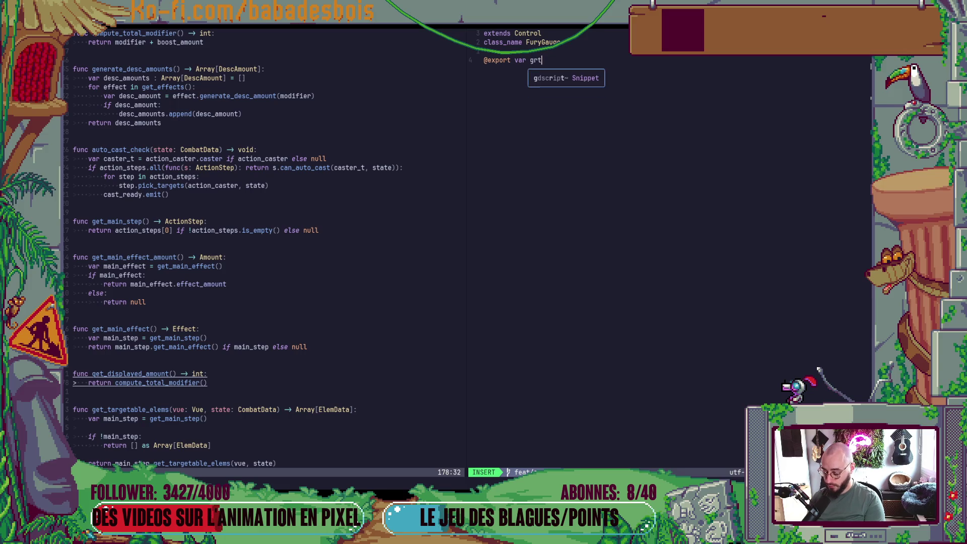
{"action": "type", "text": "id_contane"}
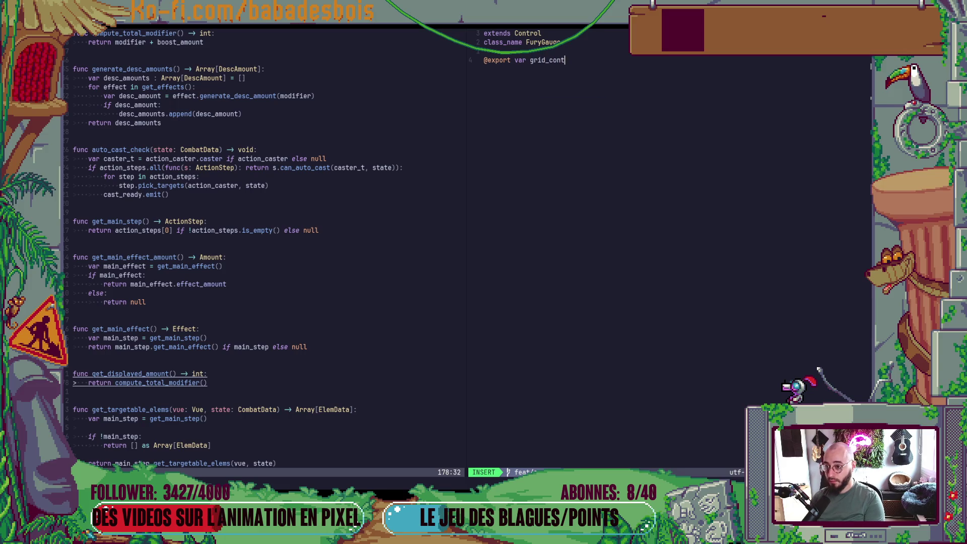
{"action": "key", "text": "BackSpace"}
{"action": "type", "text": "iner"}
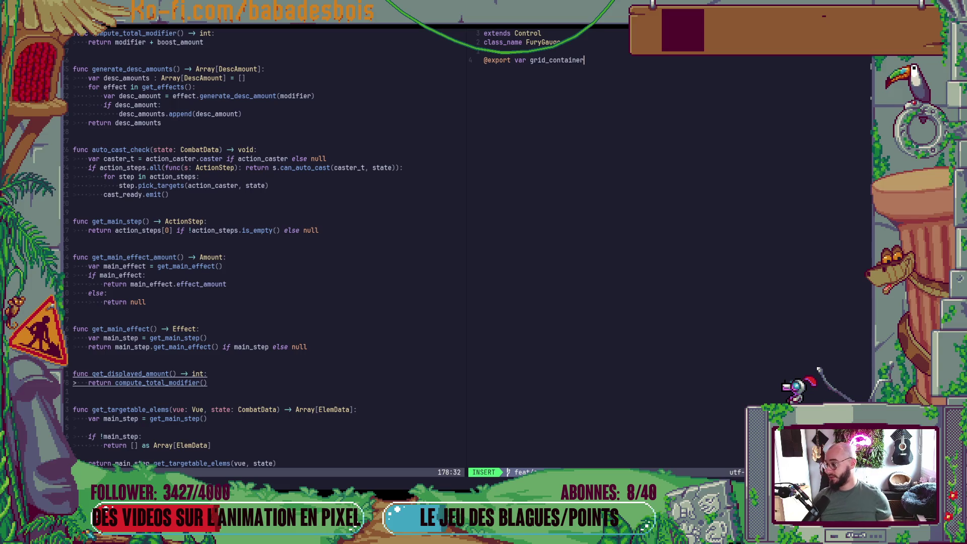
{"action": "type", "text": ": GridCon"}
{"action": "key", "text": "Tab"}
{"action": "key", "text": "Escape"}
{"action": "type", "text": ":w"}
{"action": "key", "text": "Return"}
{"action": "key", "text": "alt+Tab"}
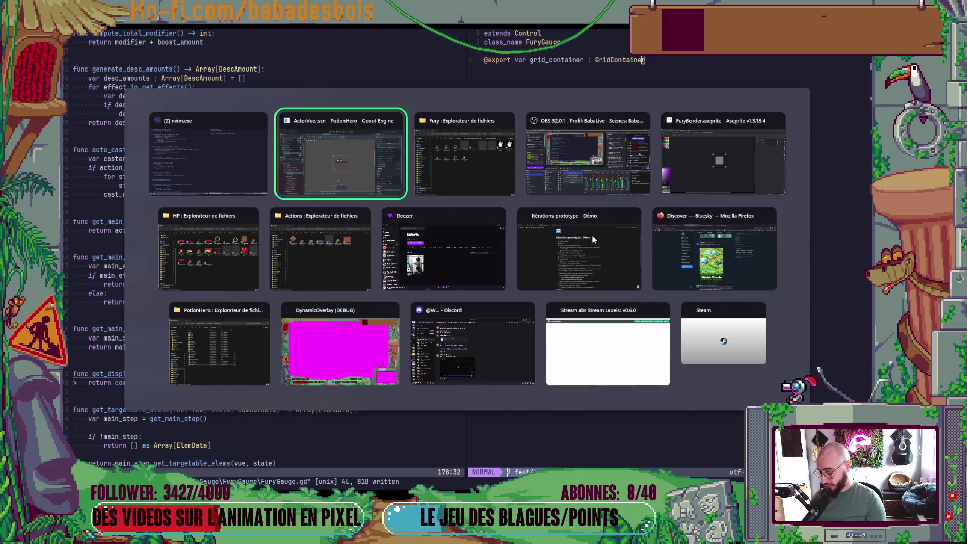
Step: Expand FuryGauge's GridContainer and make FuryGaugeSlot1 through FuryGaugeSlot10 visible
{"action": "scroll", "coordinate": [503, 222], "scroll_direction": "down", "scroll_amount": 2}
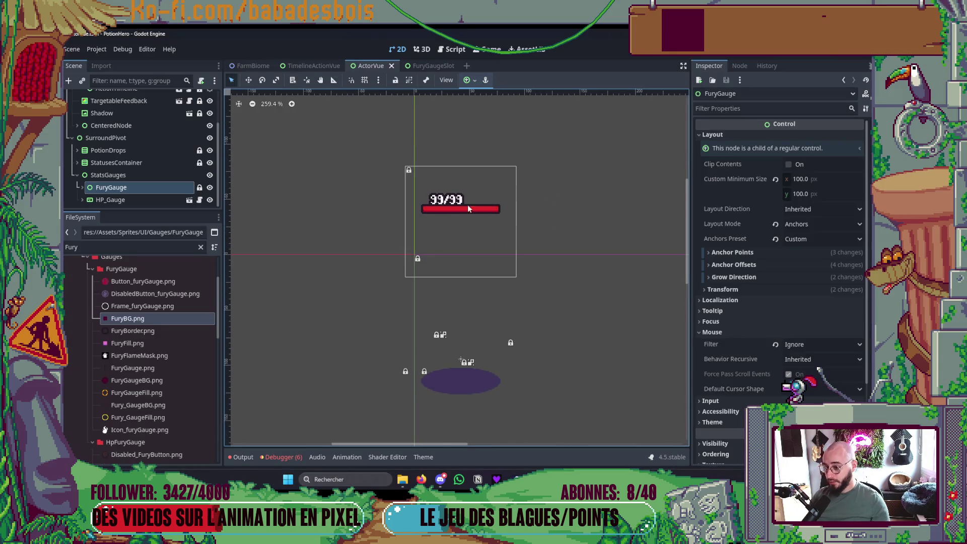
{"action": "left_click", "coordinate": [81, 187]}
{"action": "scroll", "coordinate": [80, 185], "scroll_direction": "down", "scroll_amount": 2}
{"action": "left_click", "coordinate": [150, 165]}
{"action": "scroll", "coordinate": [153, 167], "scroll_direction": "down", "scroll_amount": 2}
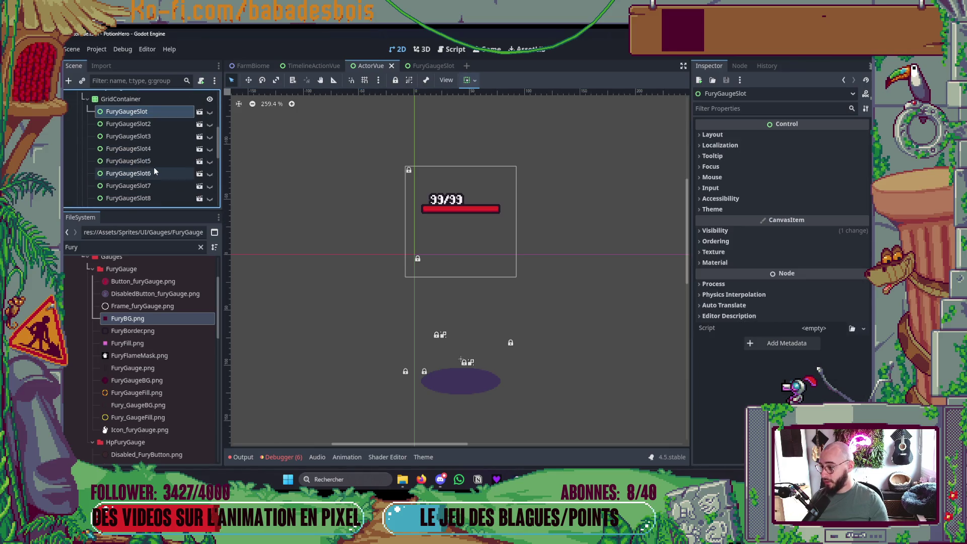
{"action": "left_click", "coordinate": [210, 161]}
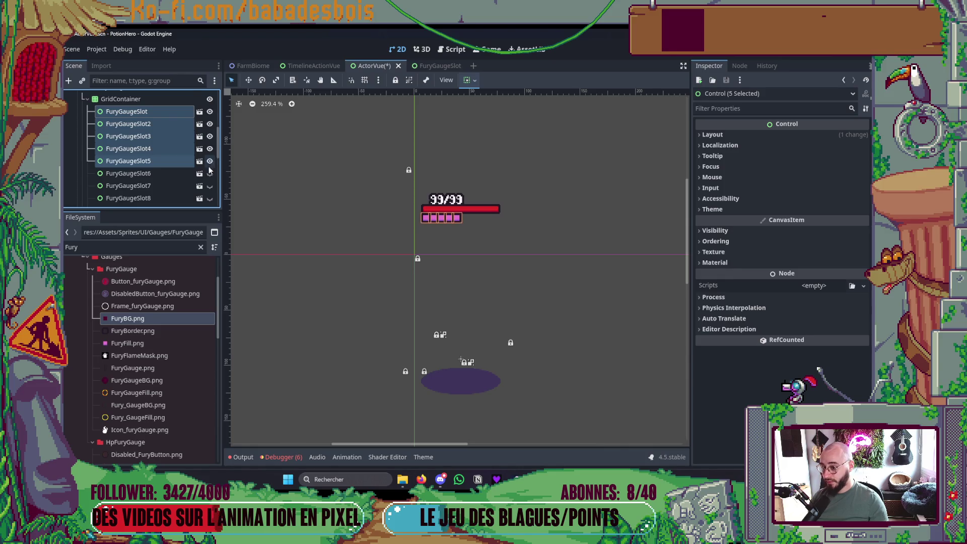
{"action": "left_click", "coordinate": [644, 316]}
{"action": "scroll", "coordinate": [456, 247], "scroll_direction": "up", "scroll_amount": 5}
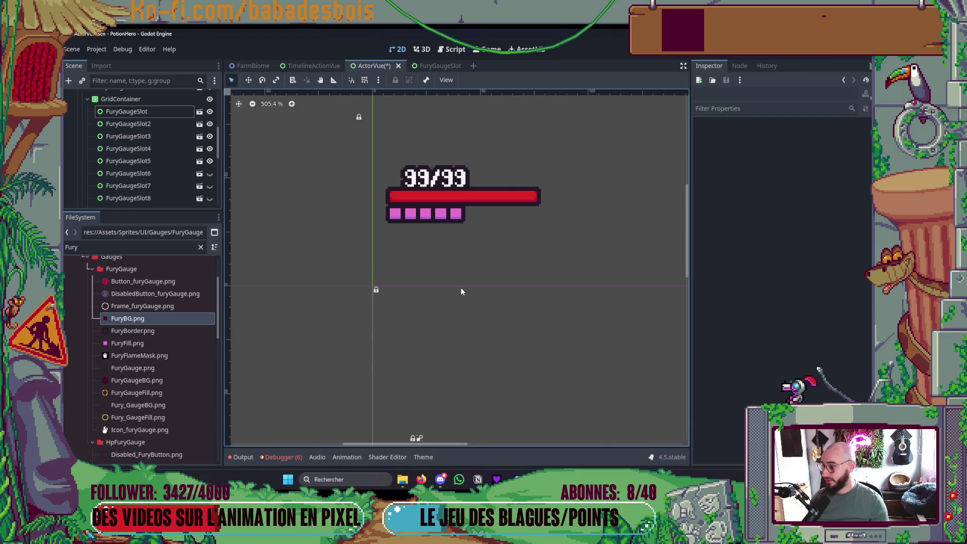
{"action": "left_click", "coordinate": [163, 175]}
{"action": "scroll", "coordinate": [167, 175], "scroll_direction": "down", "scroll_amount": 3}
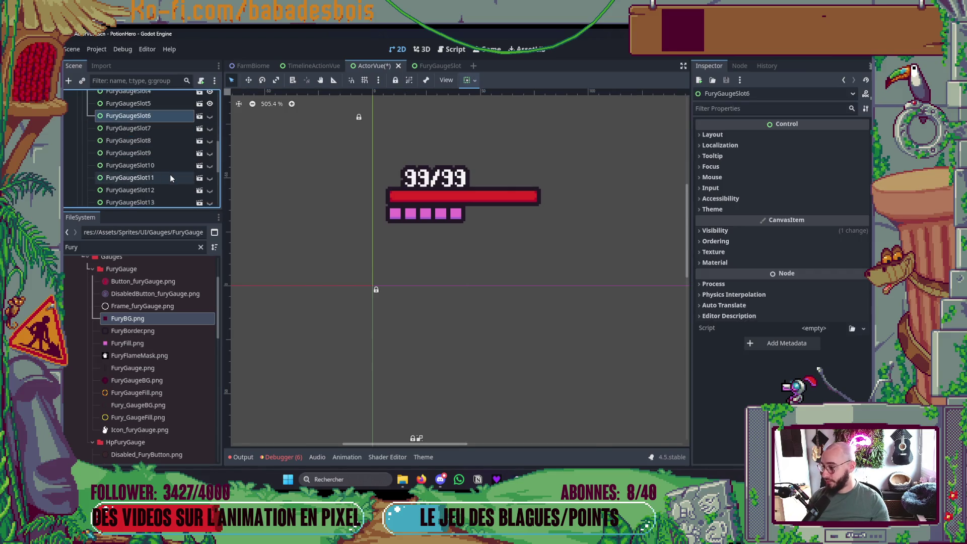
{"action": "left_click", "coordinate": [176, 166], "text": "shift"}
{"action": "left_click", "coordinate": [210, 166]}
Step: Make FuryGaugeSlot11 through FuryGaugeSlot20 visible and clear the selection
{"action": "scroll", "coordinate": [166, 151], "scroll_direction": "down", "scroll_amount": 3}
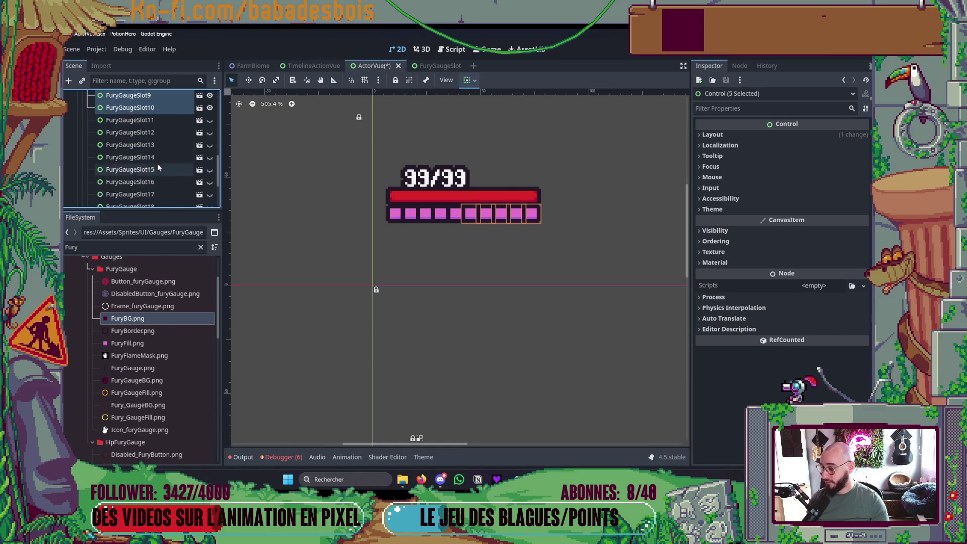
{"action": "left_click", "coordinate": [151, 120]}
{"action": "scroll", "coordinate": [156, 141], "scroll_direction": "down", "scroll_amount": 3}
{"action": "left_click", "coordinate": [167, 150], "text": "shift"}
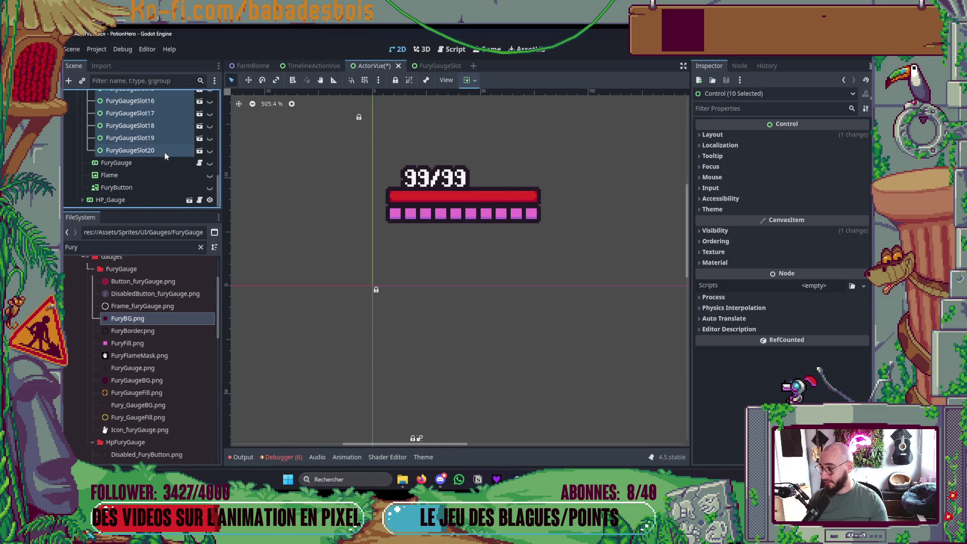
{"action": "left_click", "coordinate": [210, 150]}
{"action": "left_click", "coordinate": [504, 307]}
{"action": "scroll", "coordinate": [503, 302], "scroll_direction": "down", "scroll_amount": 4}
{"action": "left_click", "coordinate": [578, 268]}
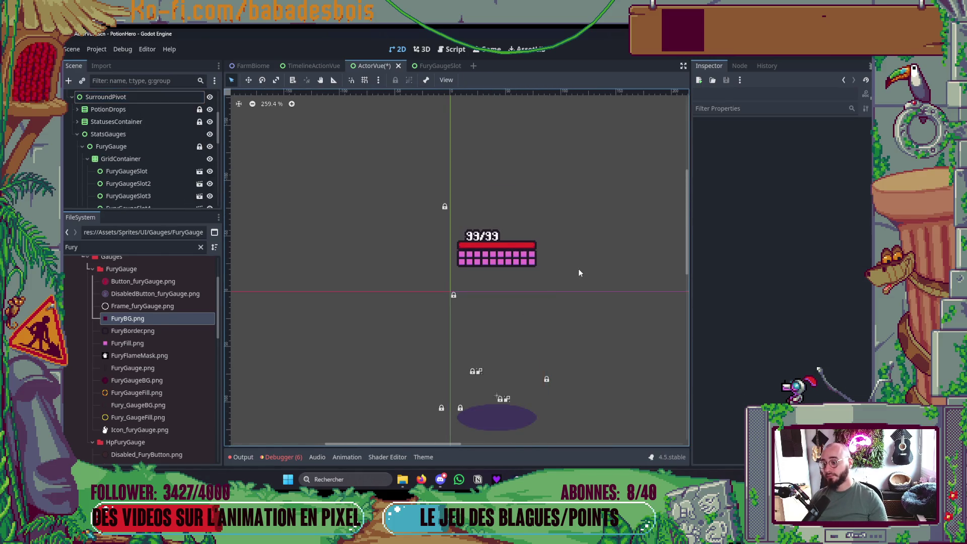
{"action": "scroll", "coordinate": [146, 151], "scroll_direction": "up", "scroll_amount": 5}
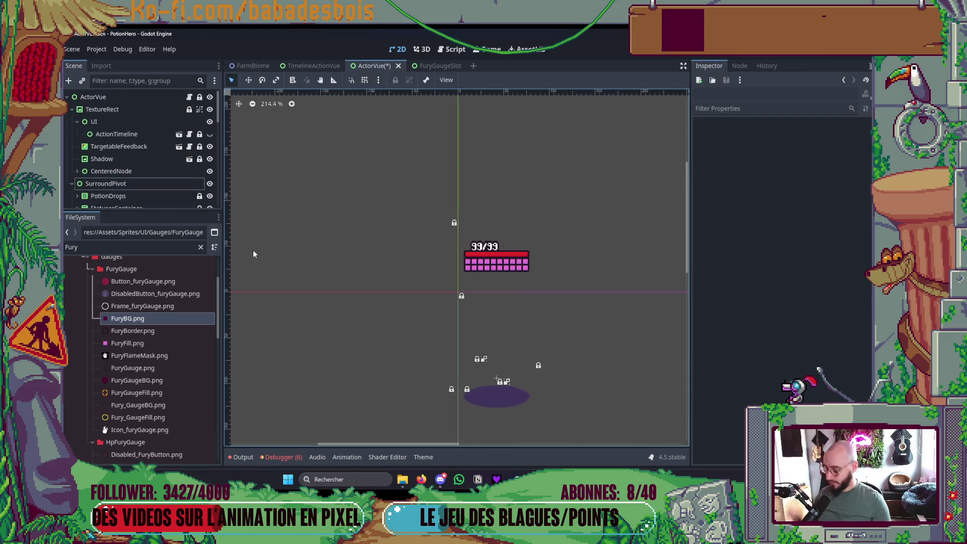
{"action": "key", "text": "alt+Tab"}
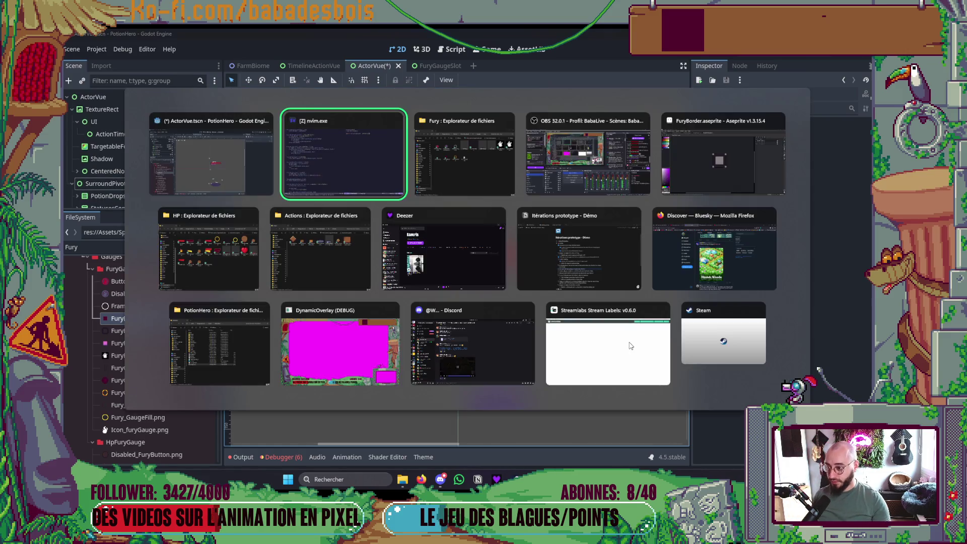
Step: Add blank lines below the GridContainer export and save FuryGauge.gd
{"action": "key", "text": "o"}
{"action": "key", "text": "Return"}
{"action": "key", "text": "Return"}
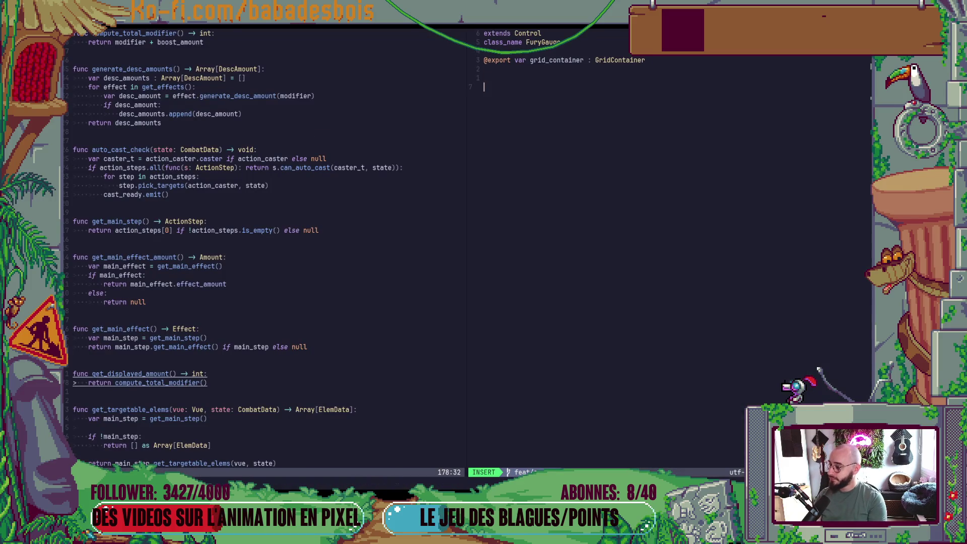
{"action": "key", "text": "alt+Tab"}
{"action": "key", "text": "ctrl+s"}
{"action": "key", "text": "alt+Tab"}
{"action": "key", "text": "Escape"}
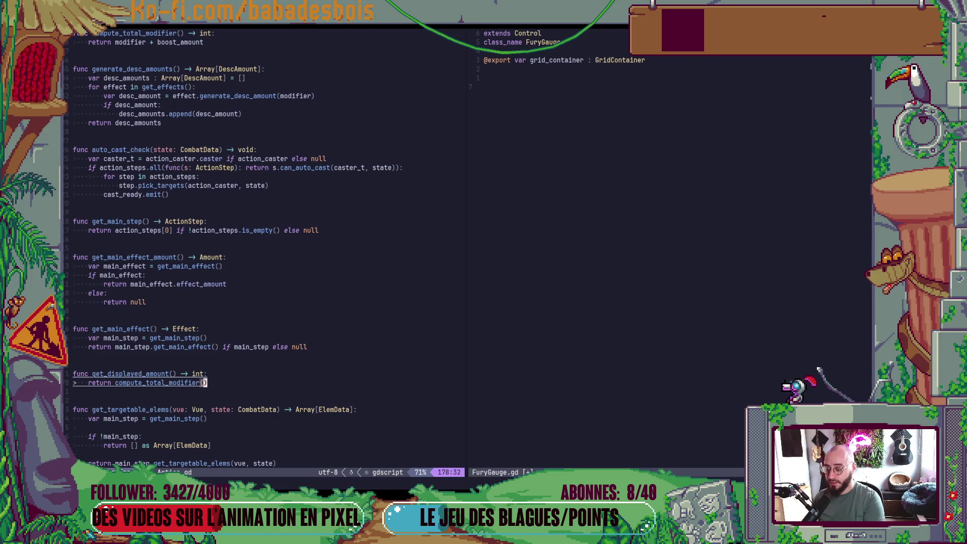
Step: Find FuryGauge.gd with the project file finder and browse its folder
{"action": "key", "text": "space"}
{"action": "key", "text": "f"}
{"action": "key", "text": "f"}
{"action": "type", "text": "Fury"}
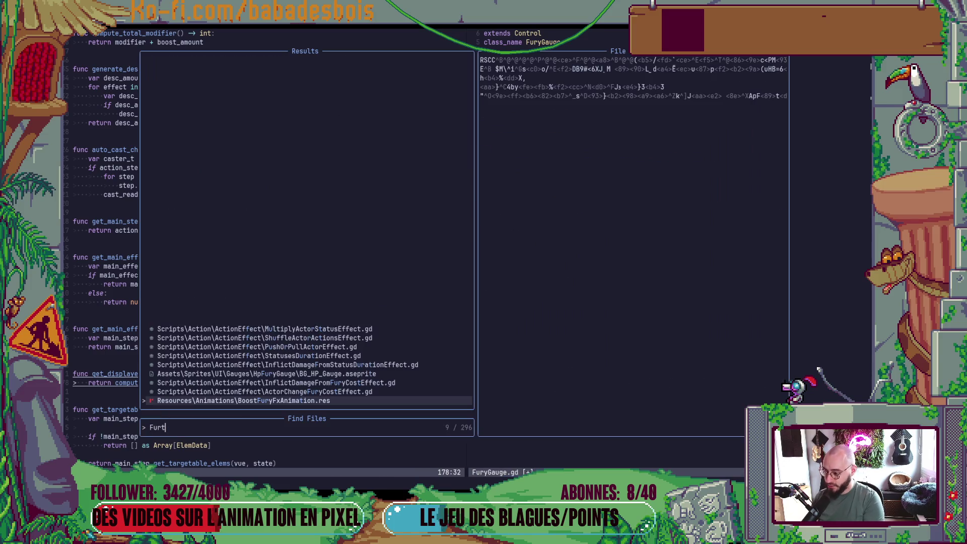
{"action": "key", "text": "Return"}
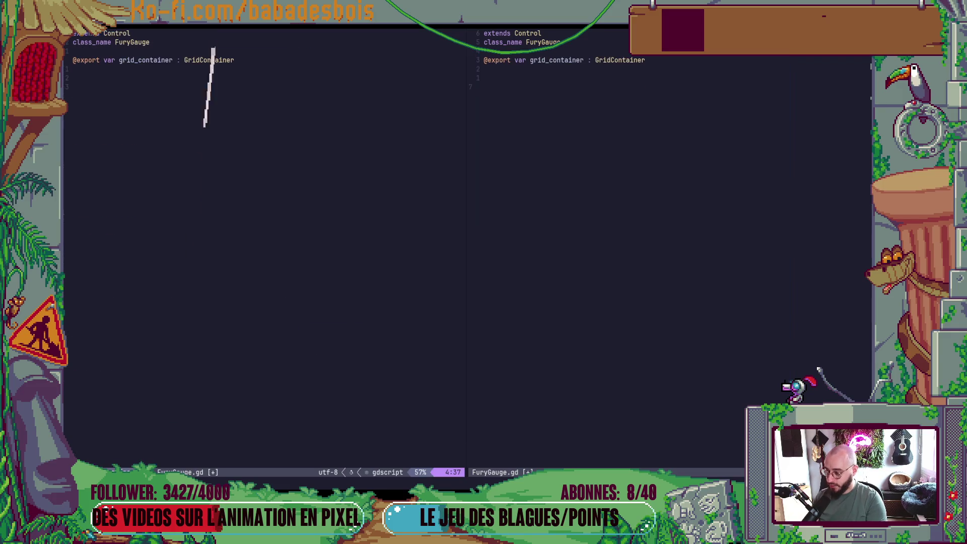
{"action": "key", "text": "minus"}
Step: Add a FuryGaugeSlot.gd entry to the folder, save all, and confirm creating it
{"action": "key", "text": "O"}
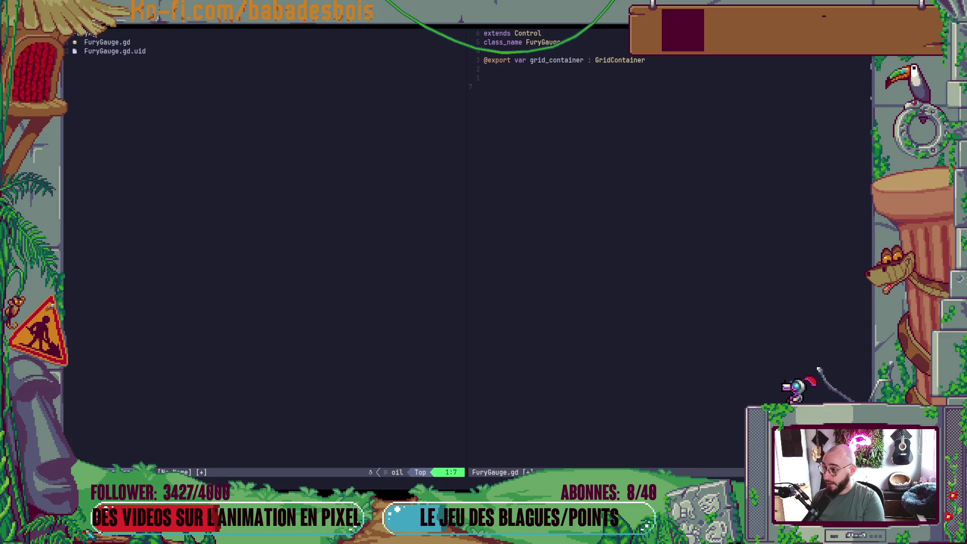
{"action": "type", "text": "augeSlot"}
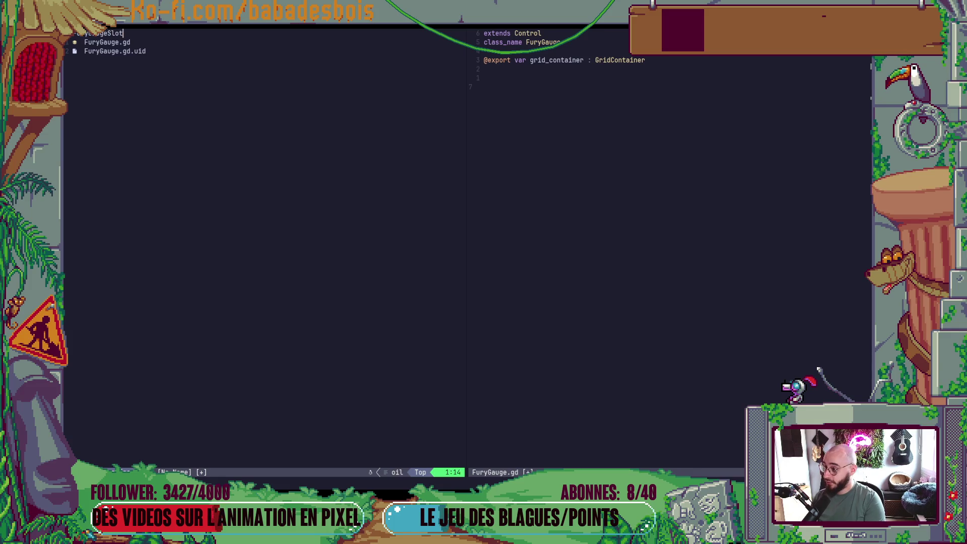
{"action": "type", "text": ".gd"}
{"action": "key", "text": "Escape"}
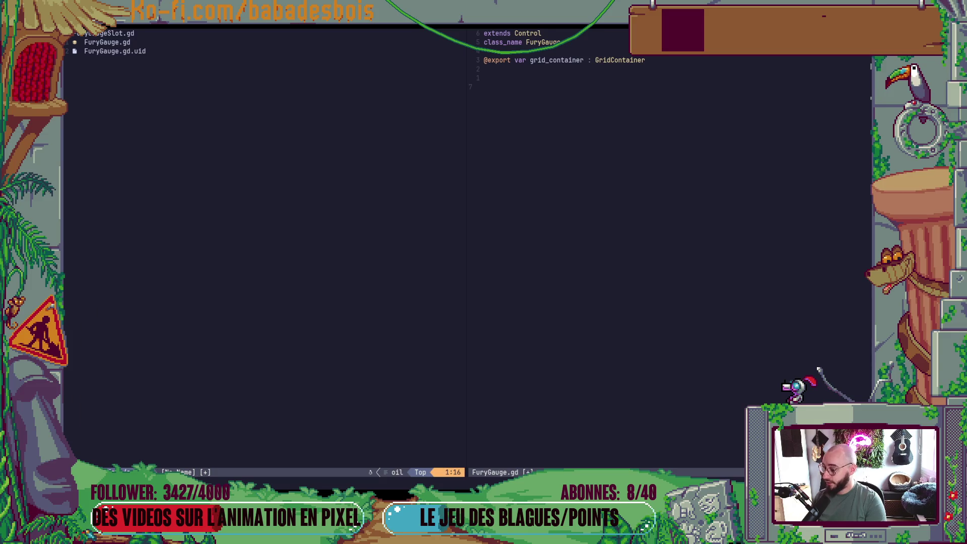
{"action": "type", "text": ":wa"}
{"action": "key", "text": "Return"}
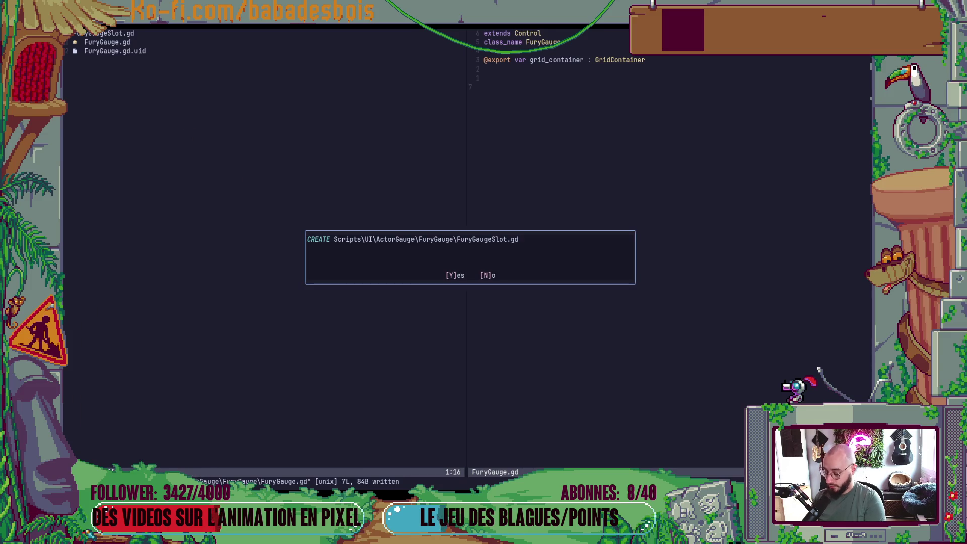
{"action": "key", "text": "y"}
{"action": "key", "text": "Return"}
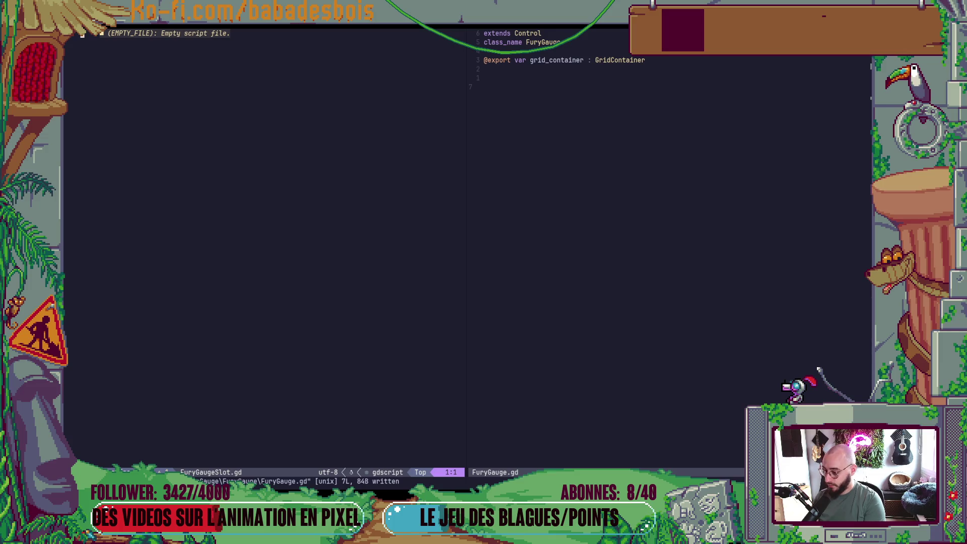
Step: Start FuryGaugeSlot.gd with 'extends Control' and 'class_name FuryGaugeSlot'
{"action": "type", "text": "i"}
{"action": "type", "text": "extends "}
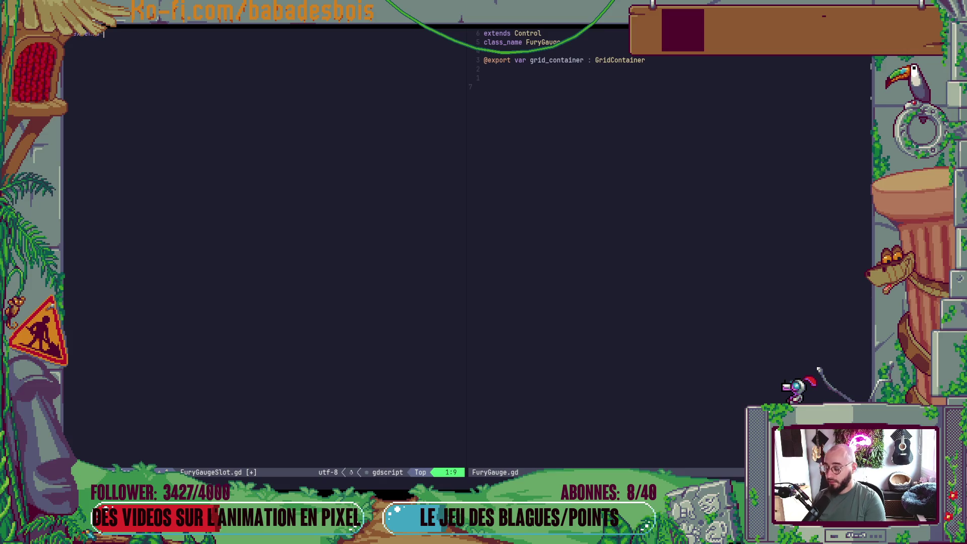
{"action": "type", "text": "C"}
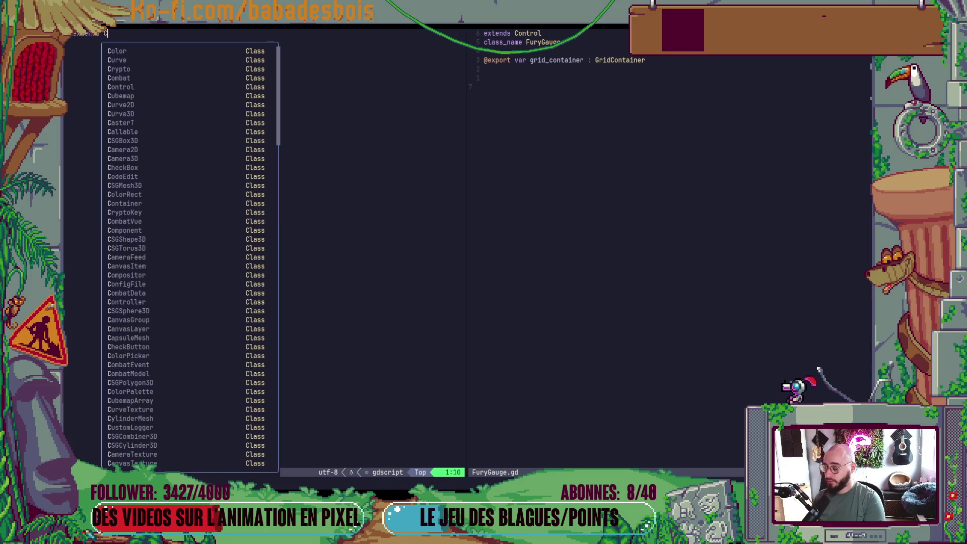
{"action": "type", "text": "ontro.,"}
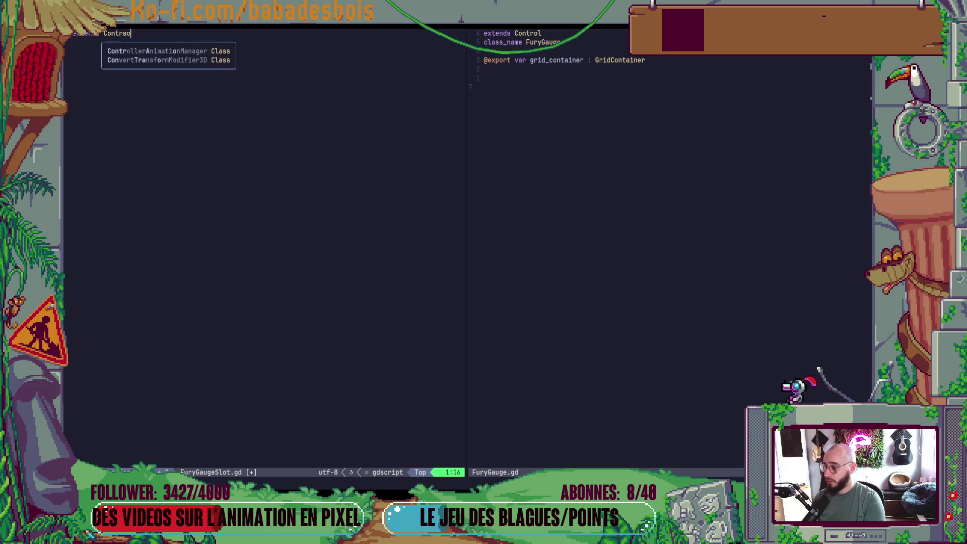
{"action": "key", "text": "BackSpace"}
{"action": "key", "text": "BackSpace"}
{"action": "type", "text": "l"}
{"action": "key", "text": "Escape"}
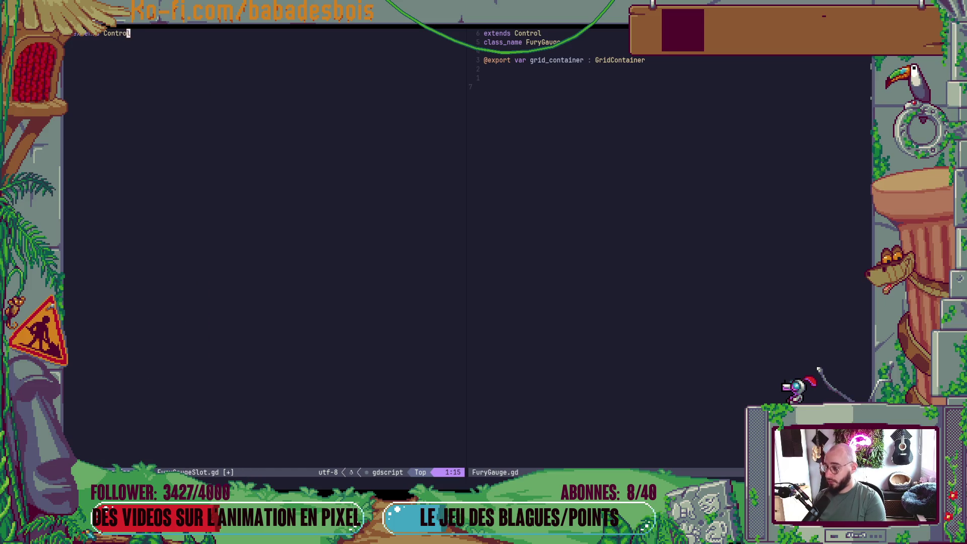
{"action": "type", "text": "oclass_name FuryGaugeSlot"}
{"action": "key", "text": "Escape"}
{"action": "key", "text": "o"}
{"action": "key", "text": "Return"}
{"action": "key", "text": "Return"}
{"action": "key", "text": "Escape"}
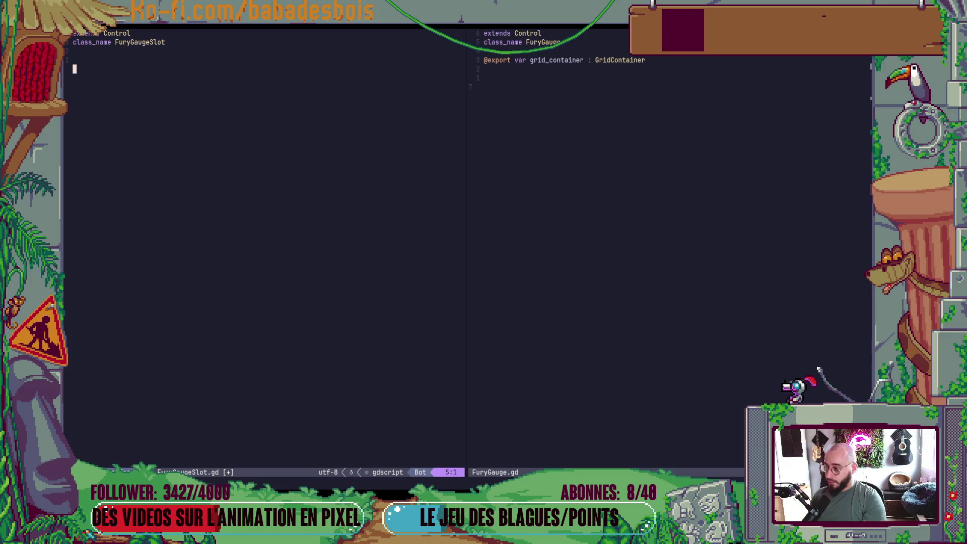
Step: Add exported fill and background variables of type TextureRect
{"action": "type", "text": "o"}
{"action": "type", "text": "@export var "}
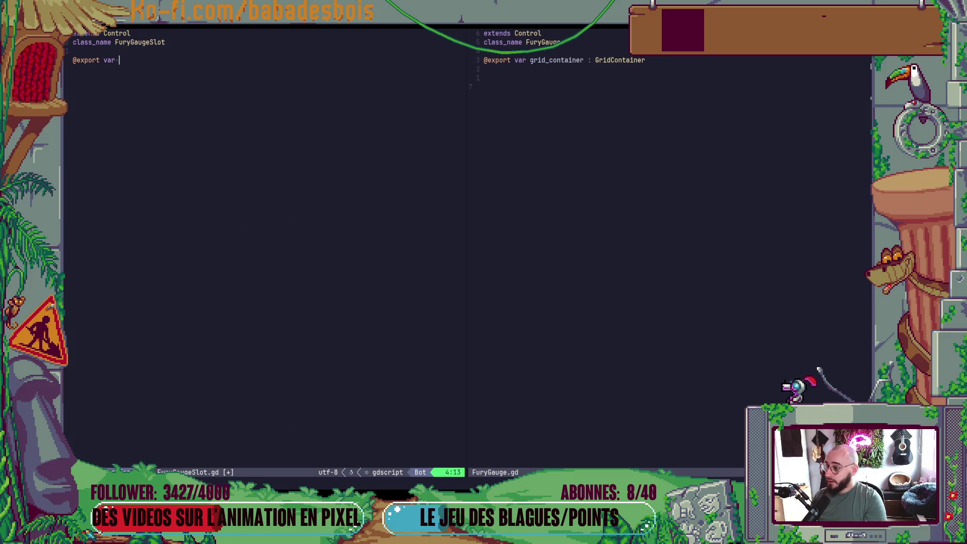
{"action": "type", "text": "fill : "}
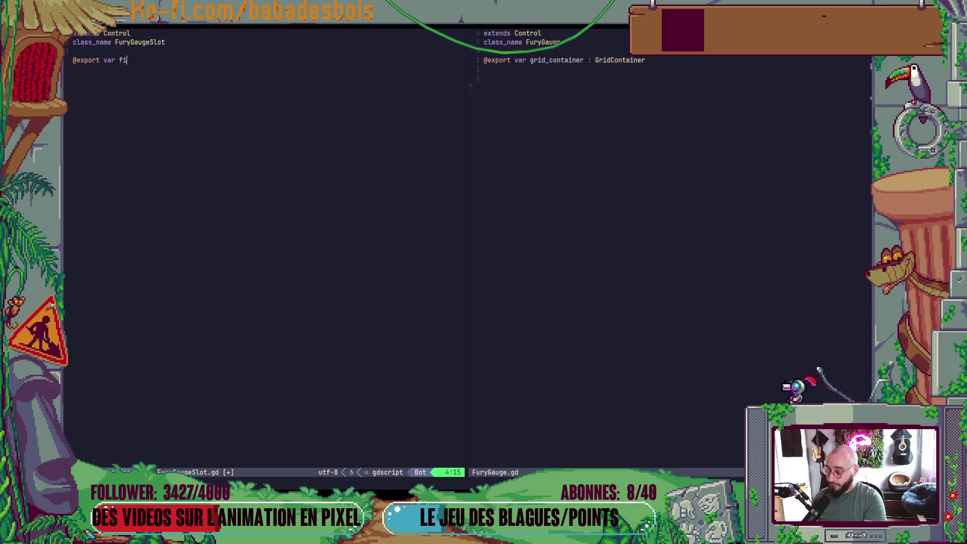
{"action": "type", "text": "Texturer"}
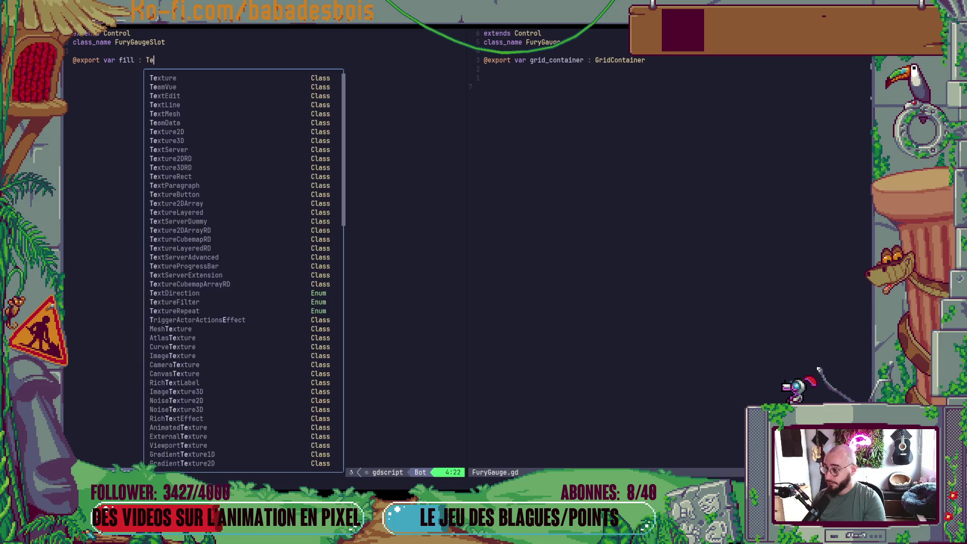
{"action": "key", "text": "BackSpace"}
{"action": "type", "text": "R"}
{"action": "key", "text": "Return"}
{"action": "key", "text": "Return"}
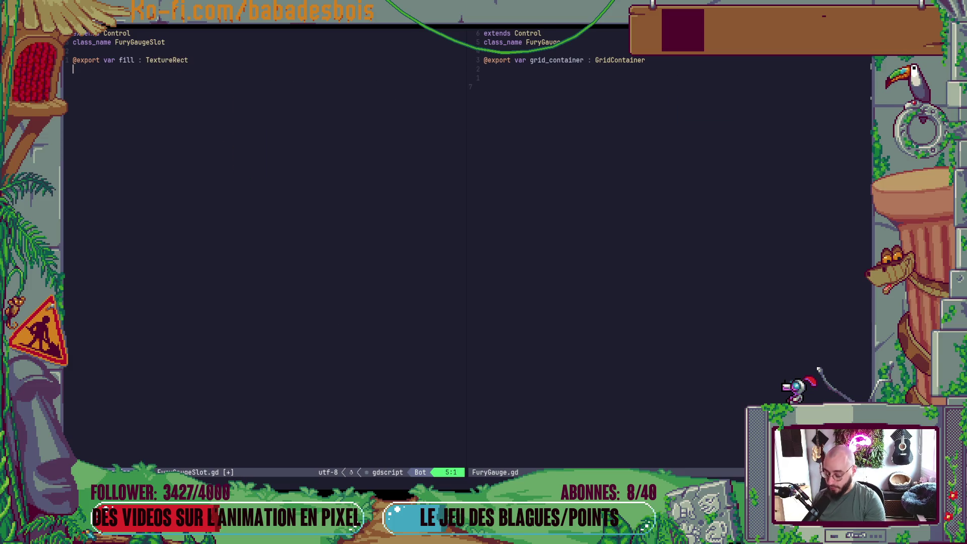
{"action": "type", "text": "@expor"}
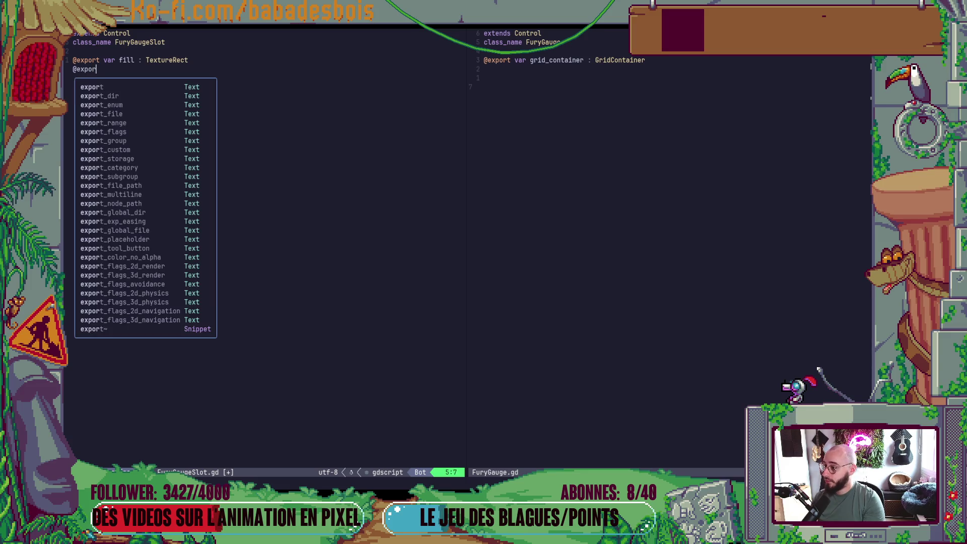
{"action": "type", "text": "t var background "}
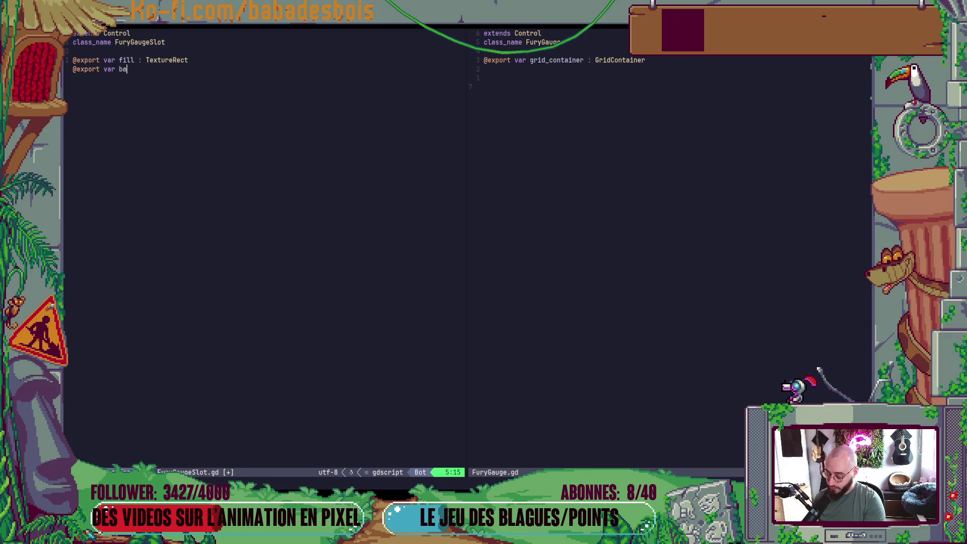
{"action": "type", "text": ": TextureRect"}
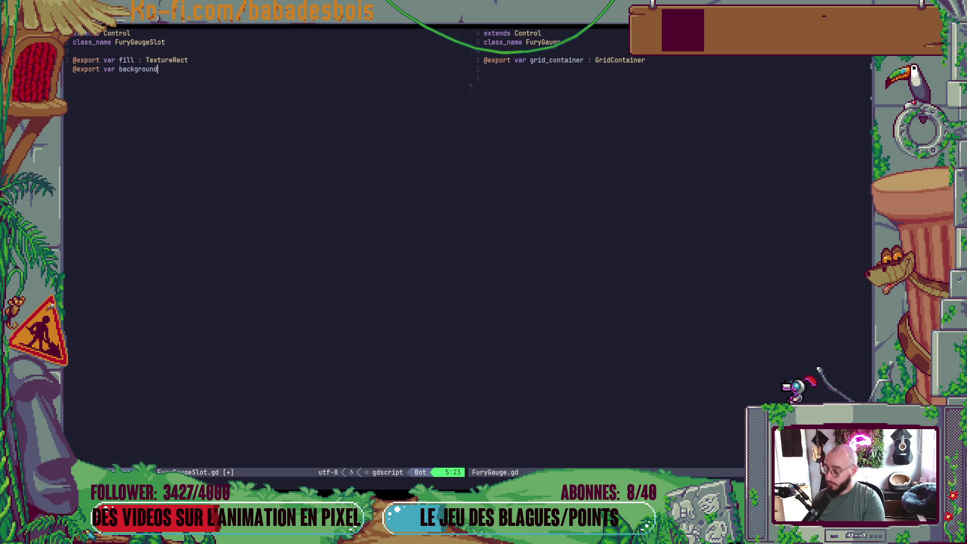
{"action": "key", "text": "Return"}
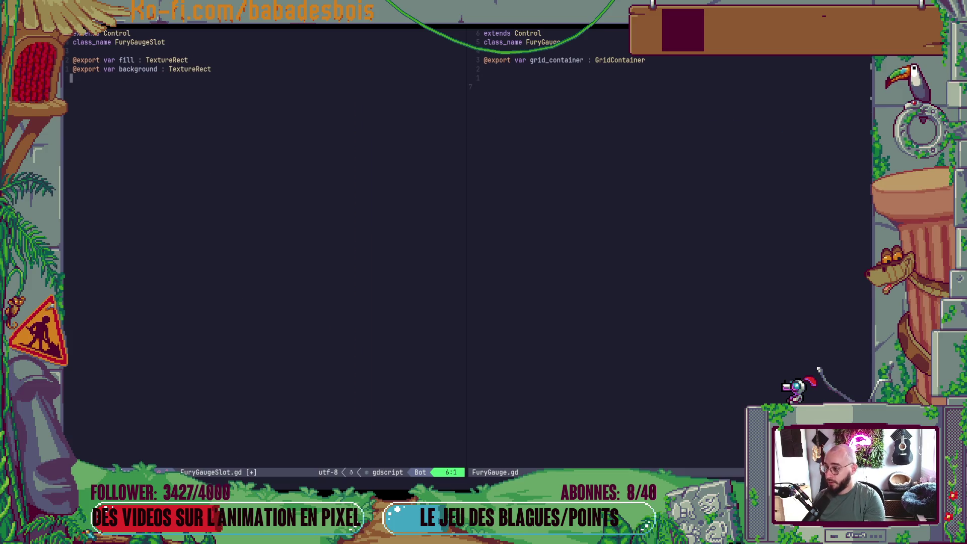
Step: Add an exported border TextureRect variable and save the script
{"action": "type", "text": "@Ex"}
{"action": "key", "text": "BackSpace"}
{"action": "key", "text": "BackSpace"}
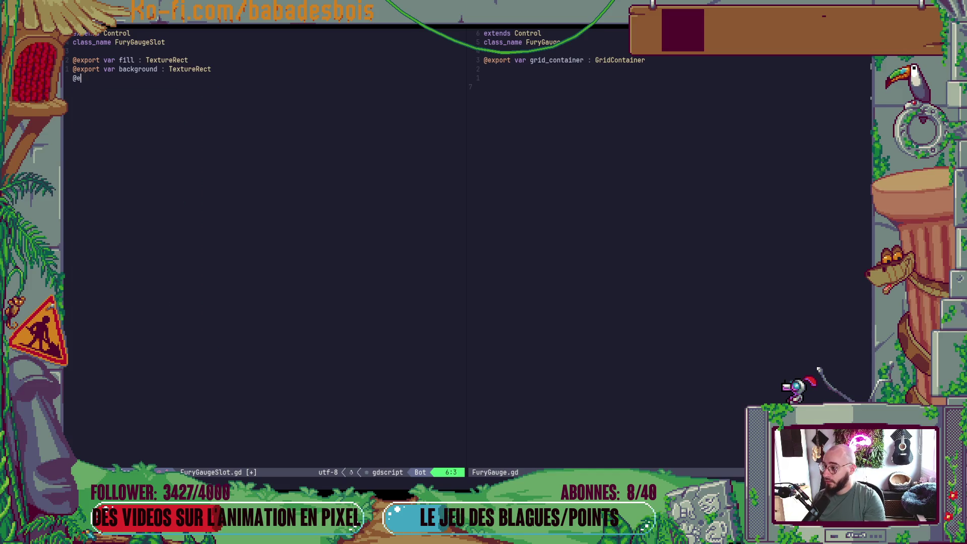
{"action": "type", "text": "export var "}
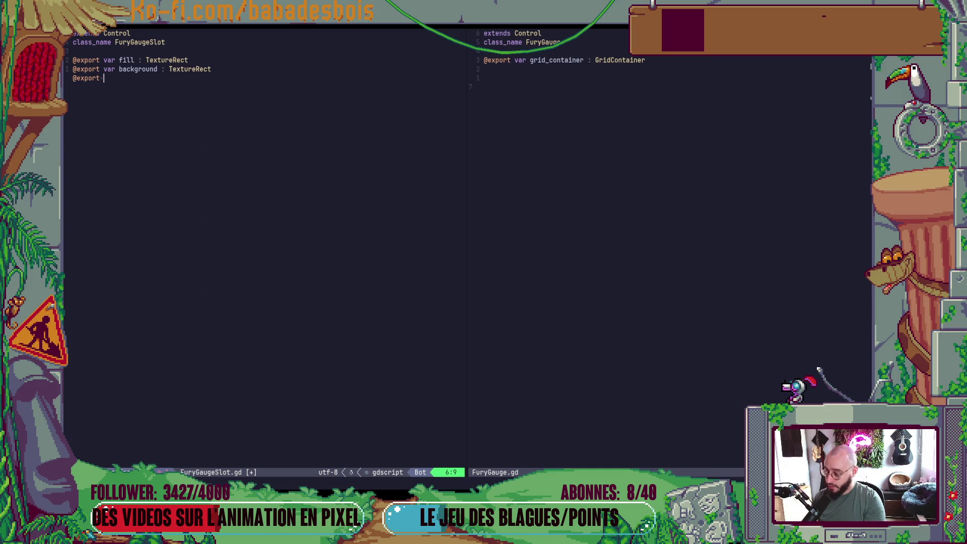
{"action": "type", "text": "border : "}
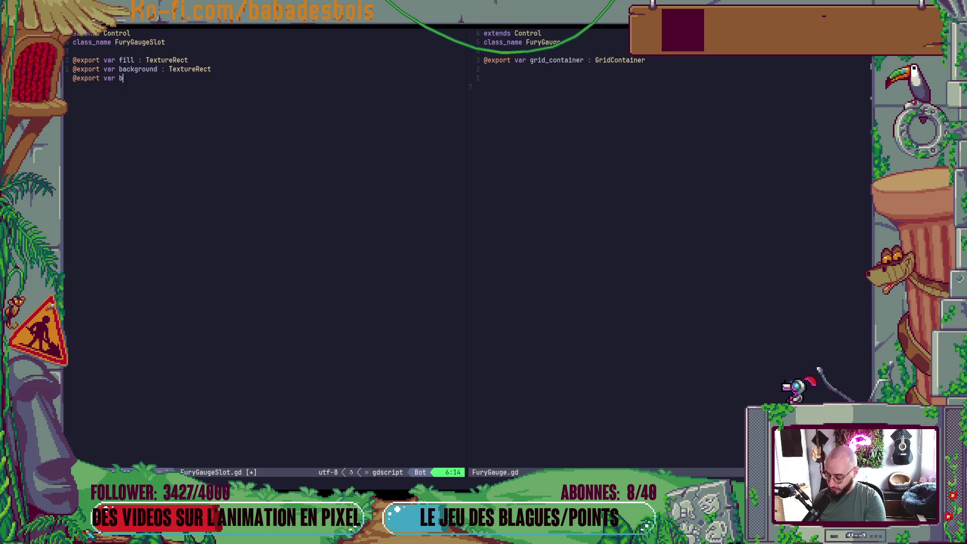
{"action": "type", "text": "Tex"}
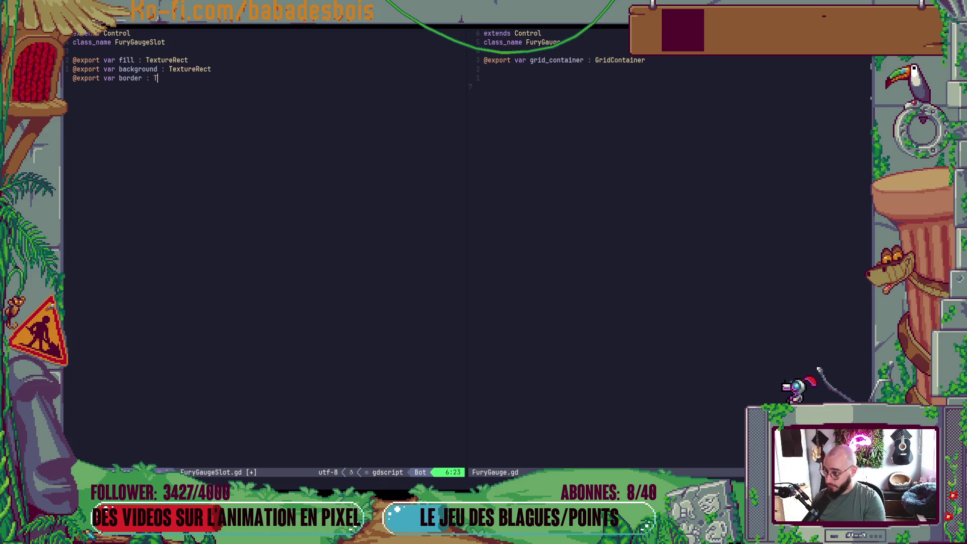
{"action": "key", "text": "Return"}
{"action": "key", "text": "Escape"}
{"action": "type", "text": ":w"}
{"action": "key", "text": "Return"}
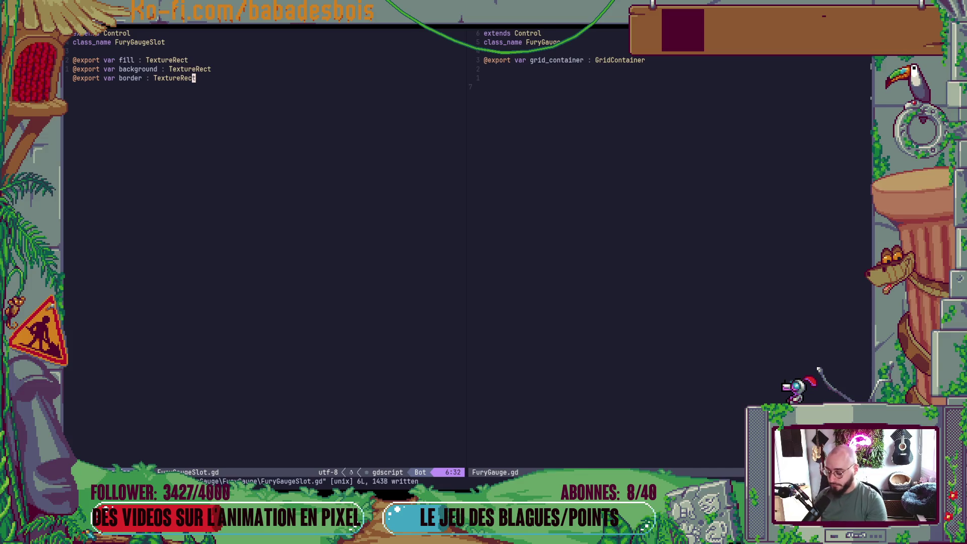
Step: Begin a new function 'func _' below the exports
{"action": "key", "text": "o"}
{"action": "key", "text": "Return"}
{"action": "key", "text": "Return"}
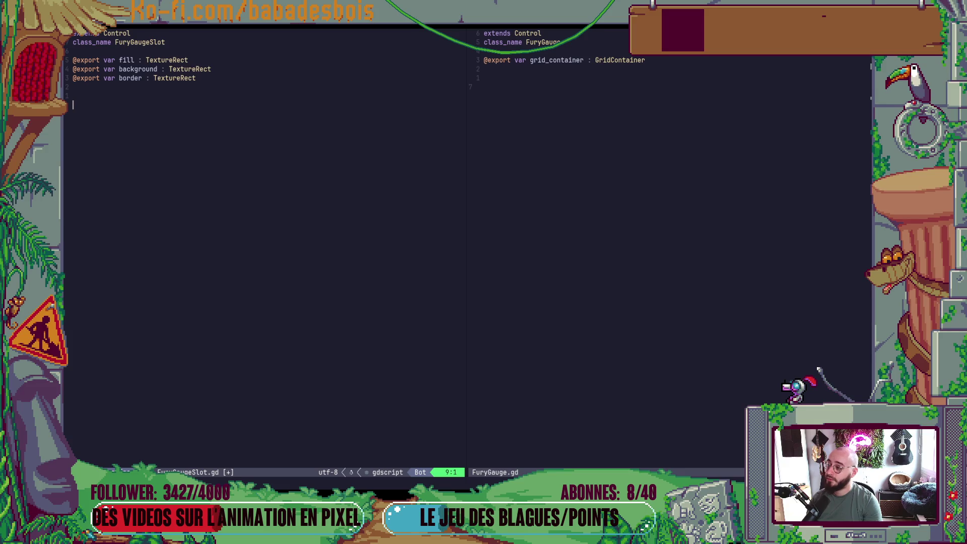
{"action": "type", "text": "func _"}
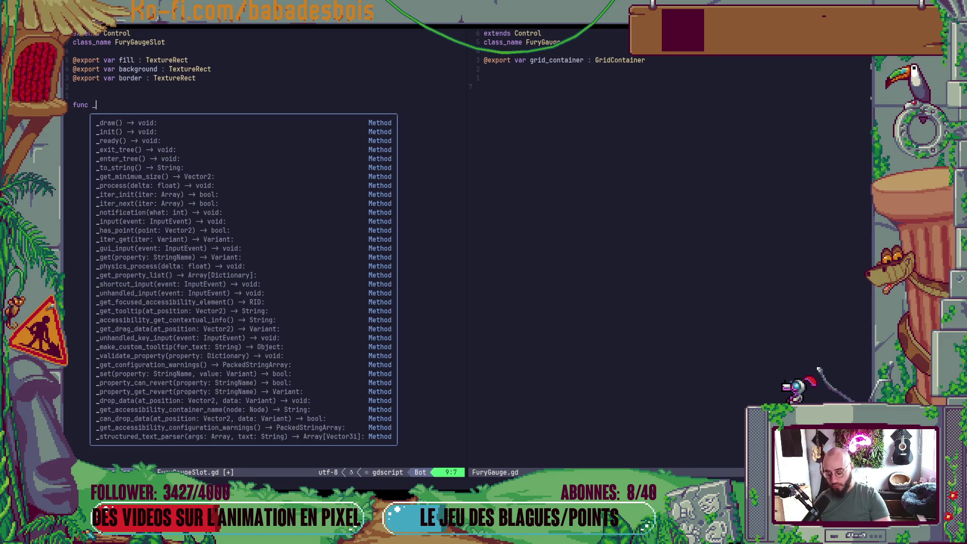
{"action": "key", "text": "Escape"}
{"action": "key", "text": "ctrl+w"}
{"action": "key", "text": "w"}
{"action": "key", "text": "ctrl+w"}
Step: Delete the unfinished func line from FuryGaugeSlot.gd and move to FuryGauge.gd
{"action": "key", "text": "w"}
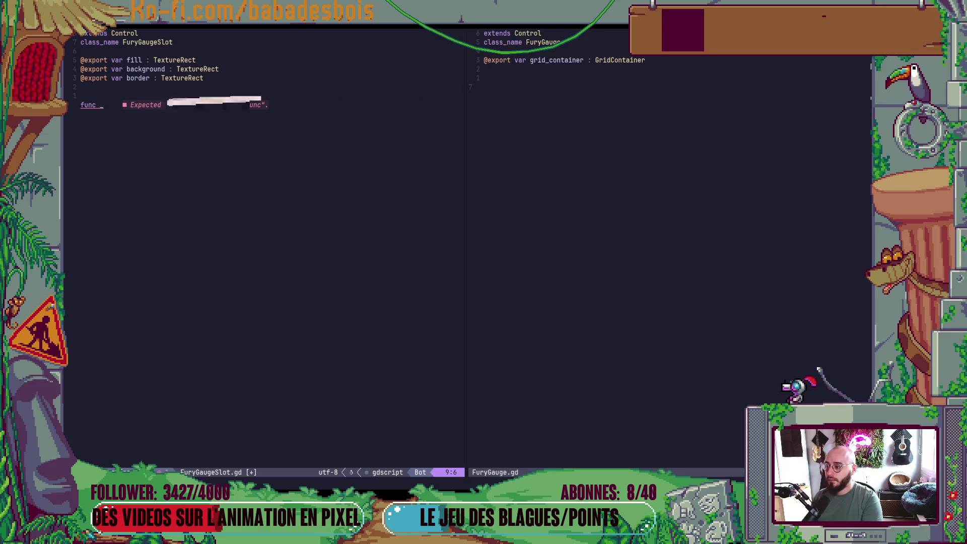
{"action": "key", "text": "Escape"}
{"action": "key", "text": "d"}
{"action": "key", "text": "d"}
{"action": "key", "text": "ctrl+w"}
{"action": "key", "text": "w"}
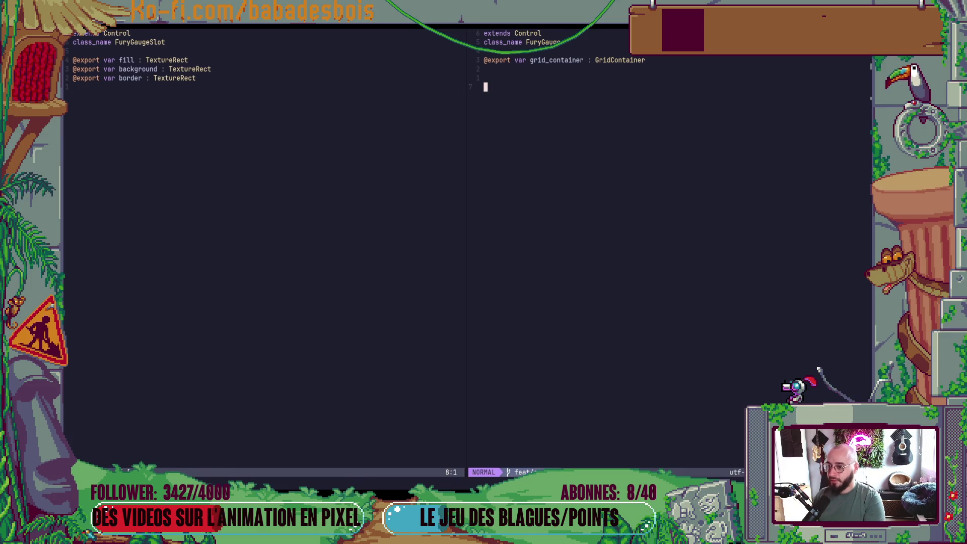
{"action": "type", "text": "O@export var mac"}
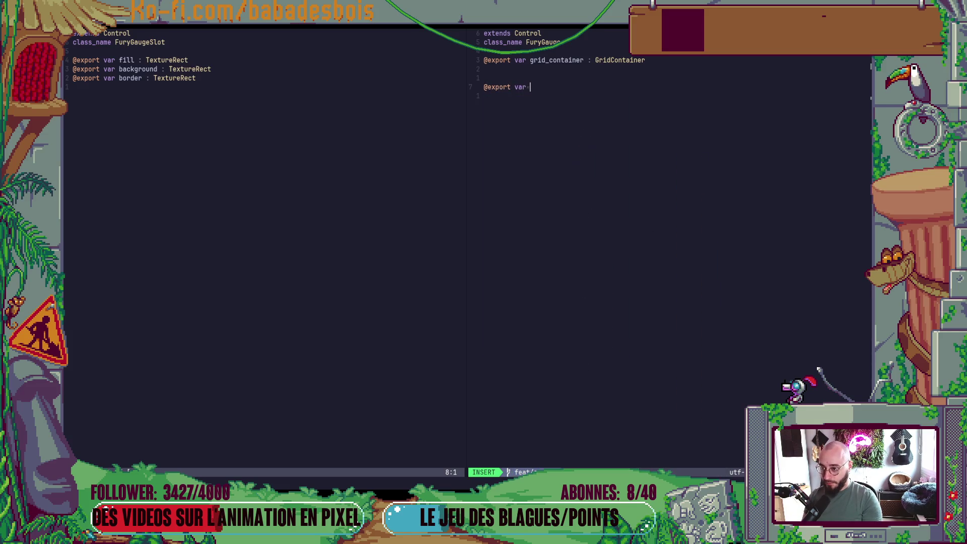
{"action": "key", "text": "BackSpace"}
{"action": "type", "text": "x_value:int"}
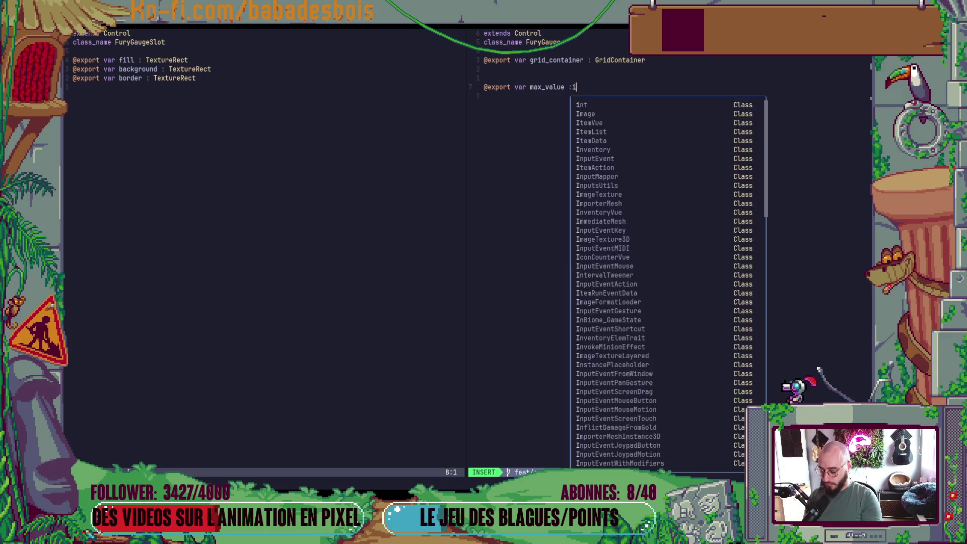
{"action": "type", "text": "_range("}
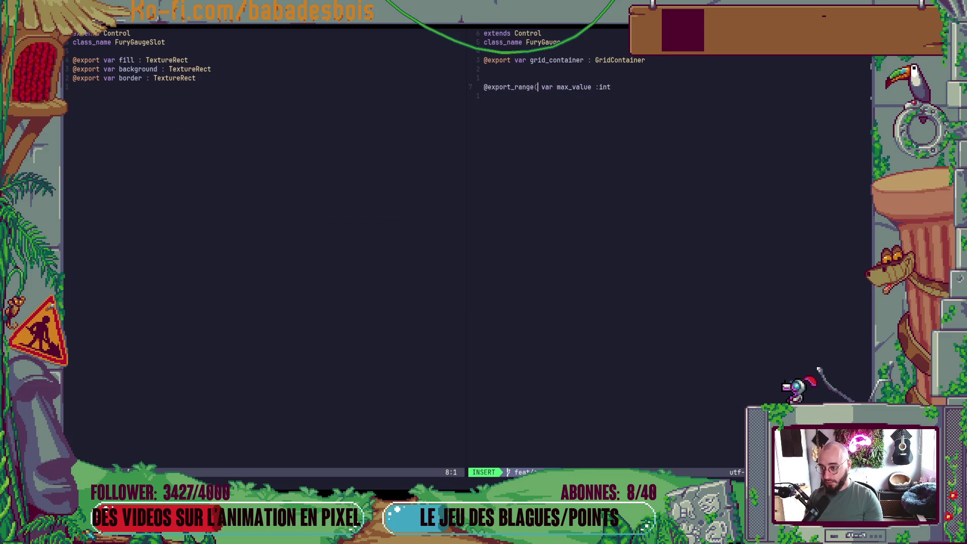
{"action": "type", "text": ")"}
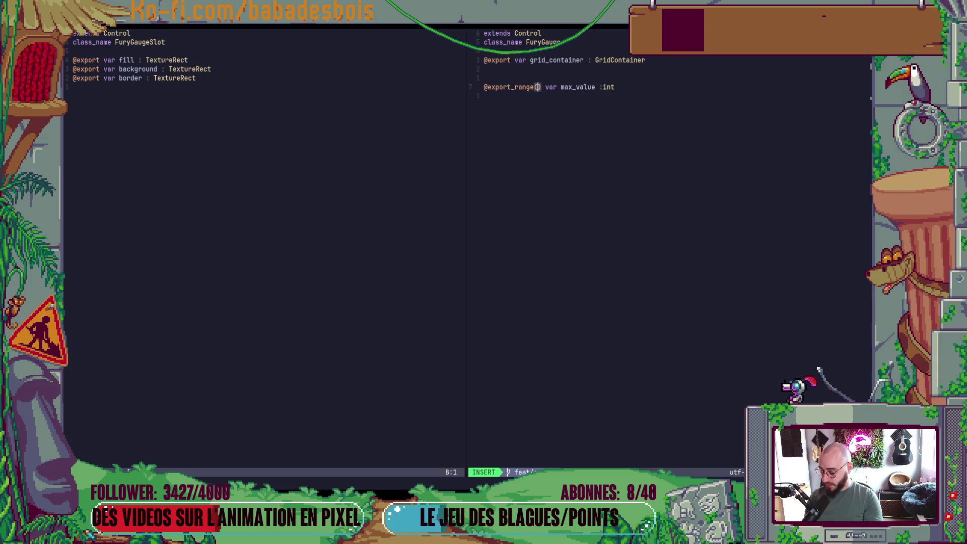
{"action": "type", "text": "0, "}
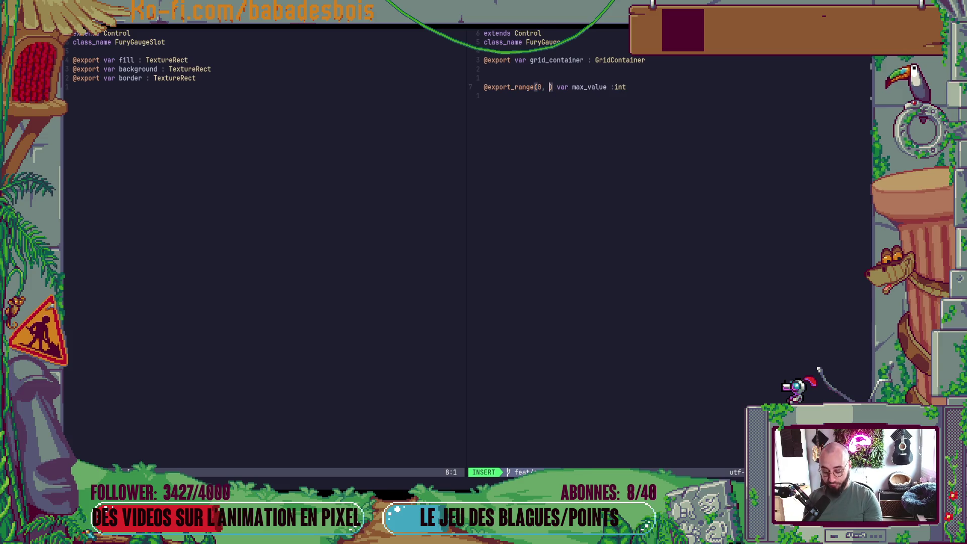
{"action": "type", "text": "9999"}
{"action": "key", "text": "End"}
{"action": "key", "text": "Escape"}
{"action": "key", "text": "h"}
{"action": "type", "text": "hi"}
{"action": "key", "text": "Escape"}
{"action": "key", "text": "A"}
{"action": "key", "text": "Escape"}
Step: Remove the extra blank line and start renaming the class to GridGauge
{"action": "key", "text": "k"}
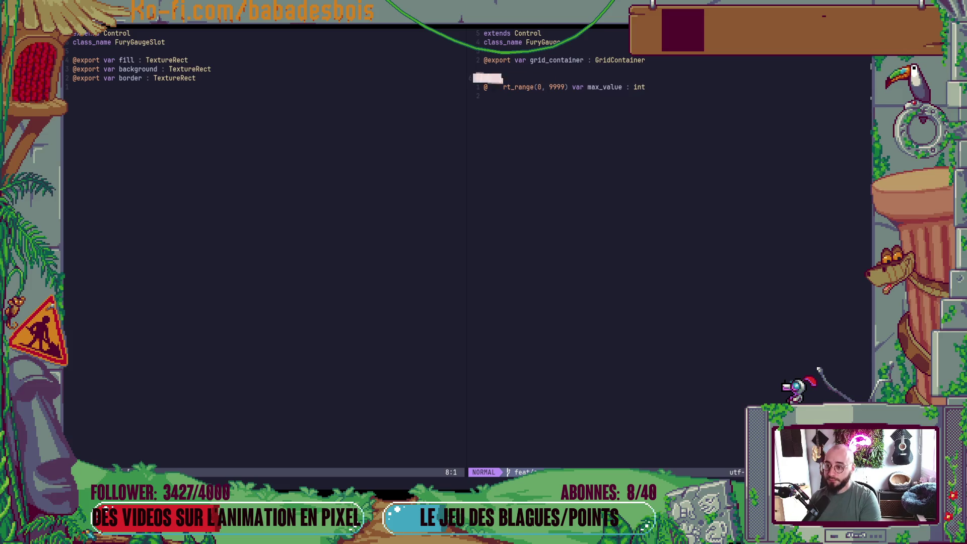
{"action": "key", "text": "d"}
{"action": "key", "text": "d"}
{"action": "key", "text": "k"}
{"action": "key", "text": "k"}
{"action": "key", "text": "k"}
{"action": "key", "text": "k"}
{"action": "key", "text": "e"}
{"action": "type", "text": "wcw"}
{"action": "type", "text": "Grid"}
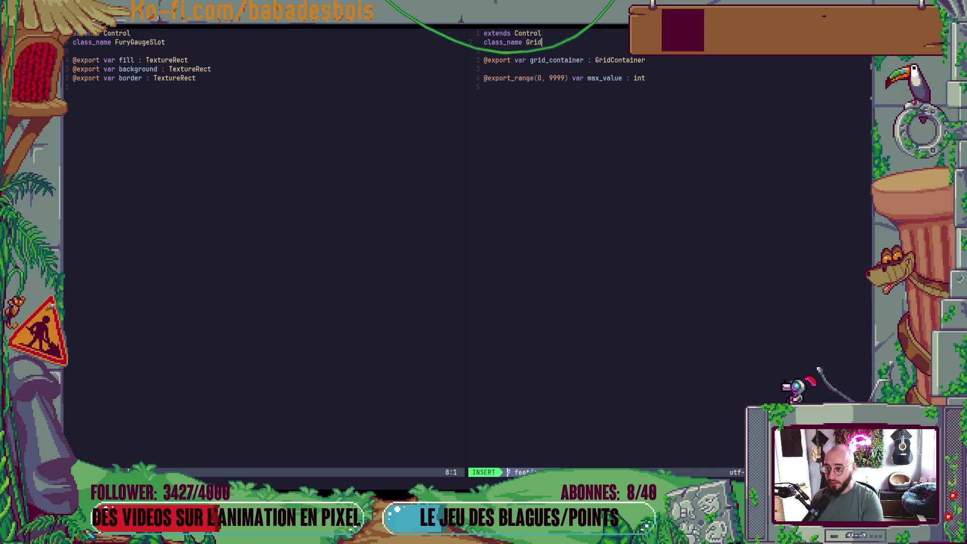
{"action": "type", "text": "Gaug"}
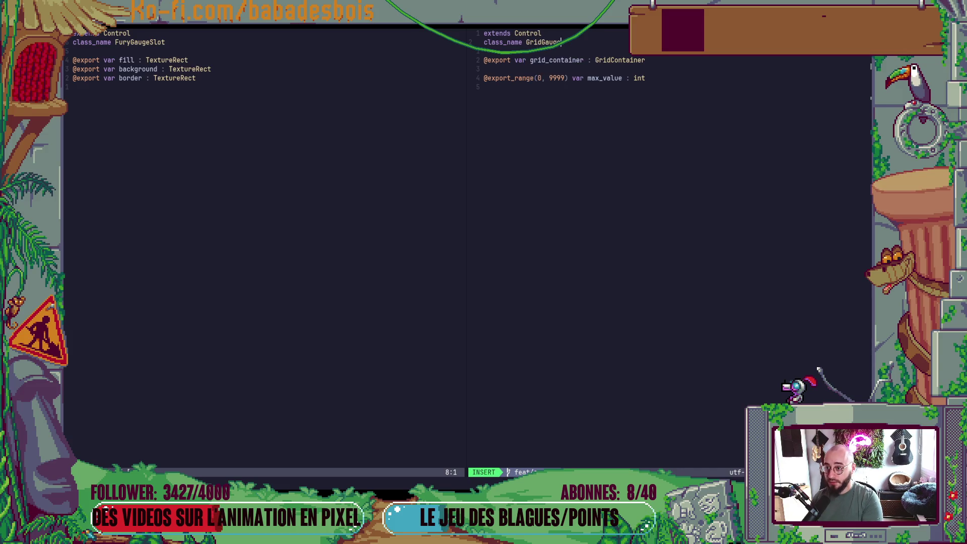
Step: Rename the gauge class to GridTextureGauge and save FuryGaugeSlot.gd
{"action": "key", "text": "Escape"}
{"action": "key", "text": "h"}
{"action": "key", "text": "h"}
{"action": "key", "text": "h"}
{"action": "type", "text": "id"}
{"action": "type", "text": "Texture"}
{"action": "key", "text": "Escape"}
{"action": "key", "text": "ctrl+w"}
{"action": "type", "text": "h:w"}
{"action": "key", "text": "Return"}
Step: Change the slot's class_name to GridTextureGaugeSlot and save it
{"action": "key", "text": "k"}
{"action": "key", "text": "k"}
{"action": "key", "text": "k"}
{"action": "key", "text": "k"}
{"action": "key", "text": "k"}
{"action": "key", "text": "k"}
{"action": "key", "text": "l"}
{"action": "key", "text": "l"}
{"action": "key", "text": "l"}
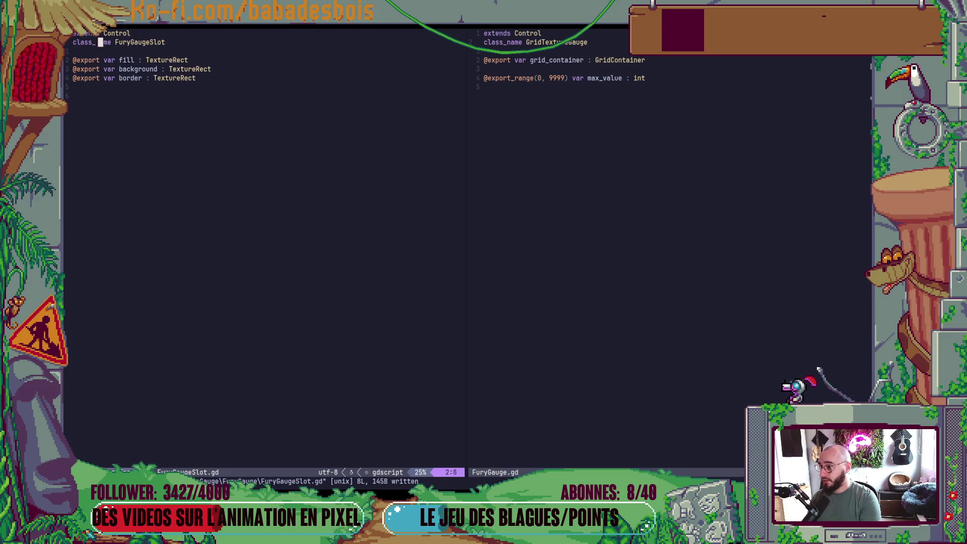
{"action": "key", "text": "h"}
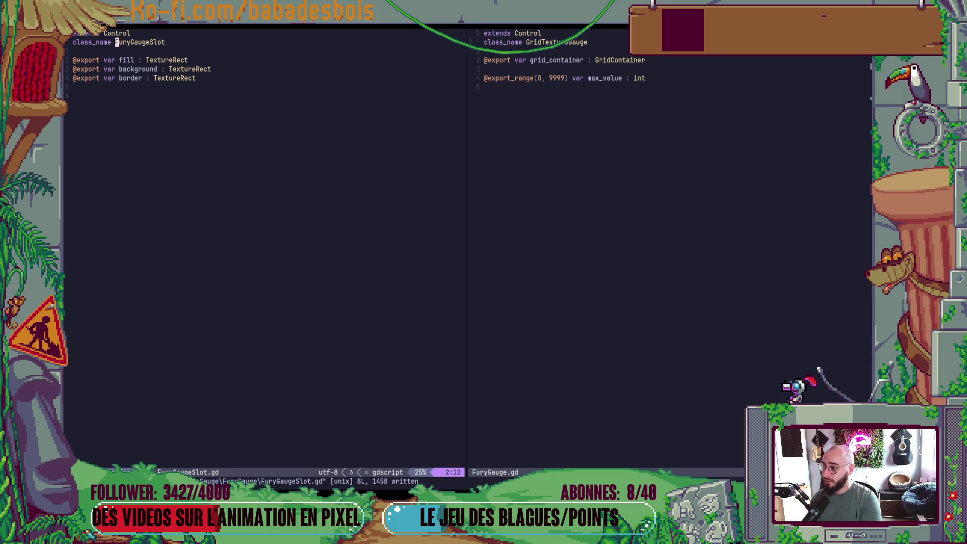
{"action": "type", "text": "cw"}
{"action": "type", "text": "GridTextu"}
{"action": "type", "text": "re"}
{"action": "type", "text": "Ga"}
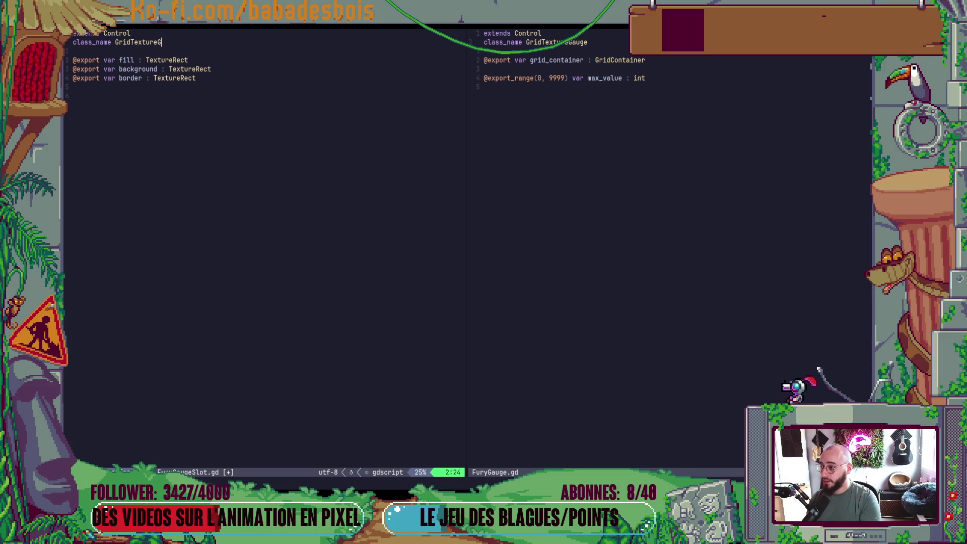
{"action": "type", "text": "ugeSlot"}
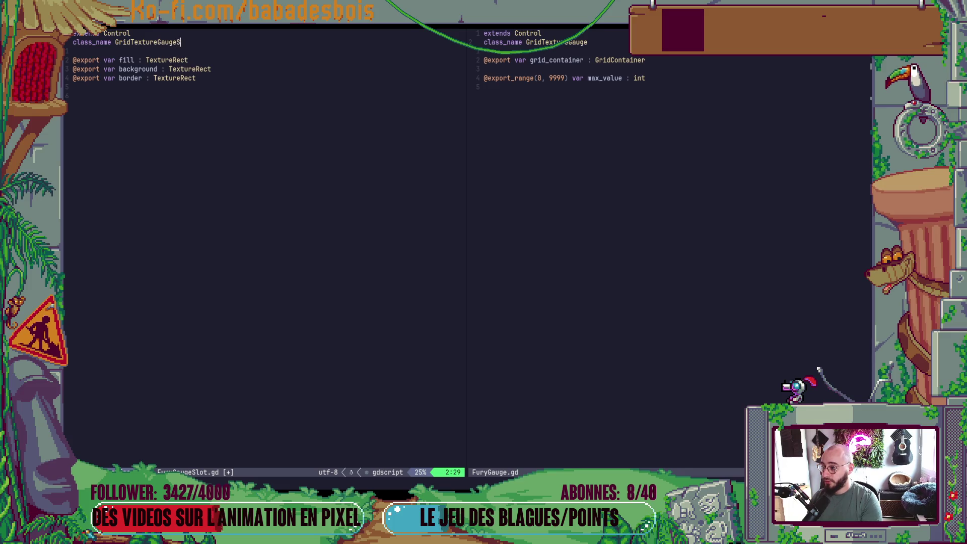
{"action": "key", "text": "Escape"}
{"action": "type", "text": ":w"}
{"action": "key", "text": "Return"}
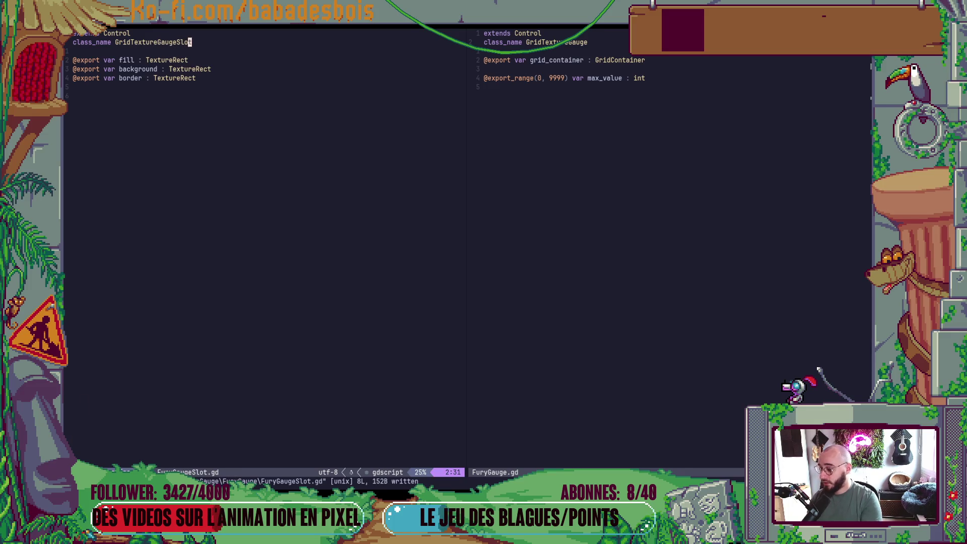
Step: Return to the gauge script and place the cursor on the GridTextureGauge class name
{"action": "key", "text": "ctrl+w"}
{"action": "key", "text": "l"}
{"action": "key", "text": "j"}
{"action": "key", "text": "j"}
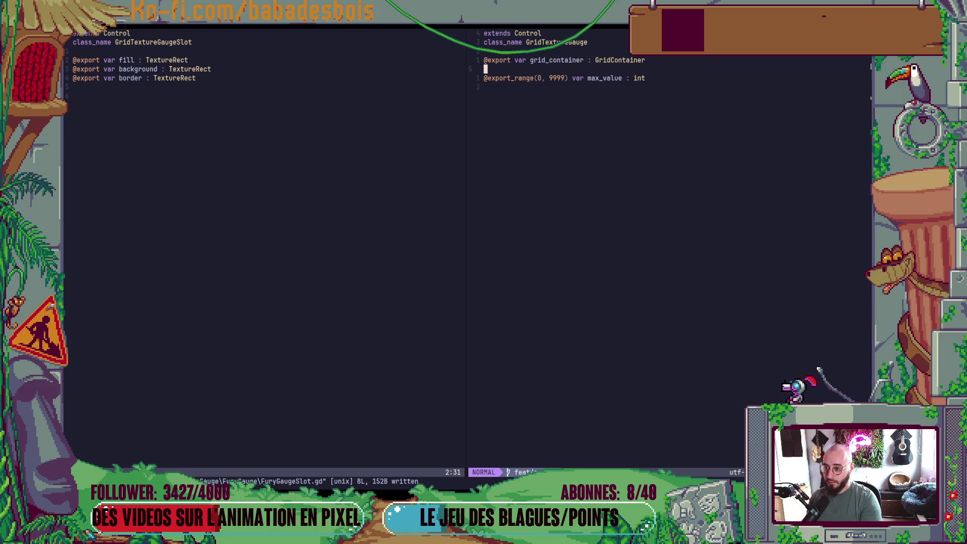
{"action": "left_click", "coordinate": [566, 43]}
Step: Rename the FuryGauge script files to GridTextureGauge in the oil folder listing
{"action": "key", "text": "y"}
{"action": "key", "text": "i"}
{"action": "key", "text": "w"}
{"action": "key", "text": "minus"}
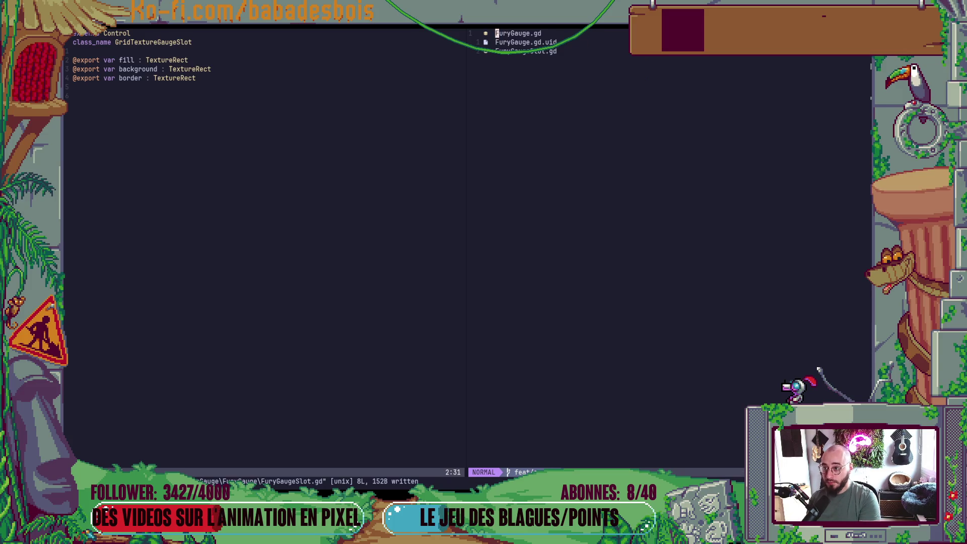
{"action": "key", "text": "ctrl+v"}
{"action": "key", "text": "j"}
{"action": "key", "text": "l"}
{"action": "key", "text": "l"}
{"action": "key", "text": "l"}
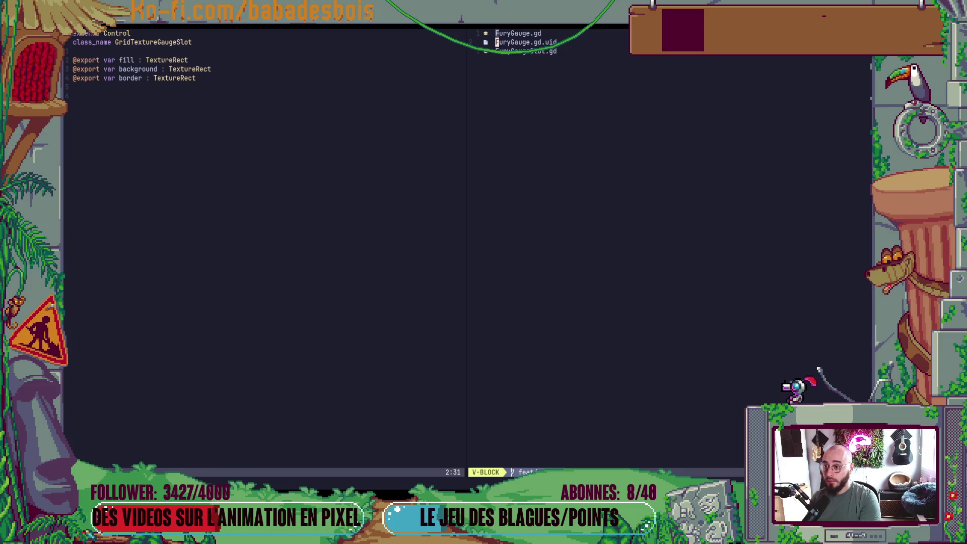
{"action": "type", "text": "cGridTextureGauge"}
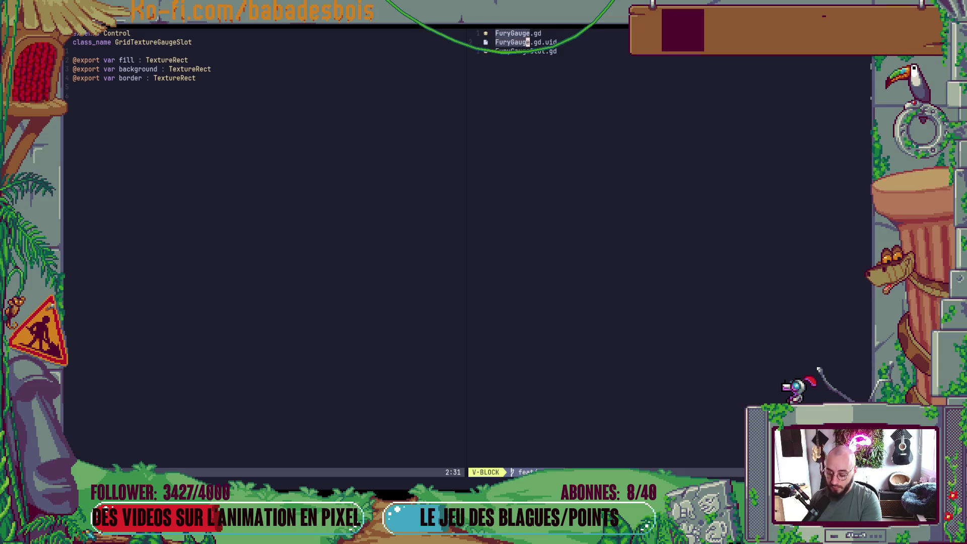
{"action": "key", "text": "Escape"}
Step: Rename FuryGaugeSlot.gd to GridTextureGaugeSlot.gd and confirm applying the file renames
{"action": "key", "text": "j"}
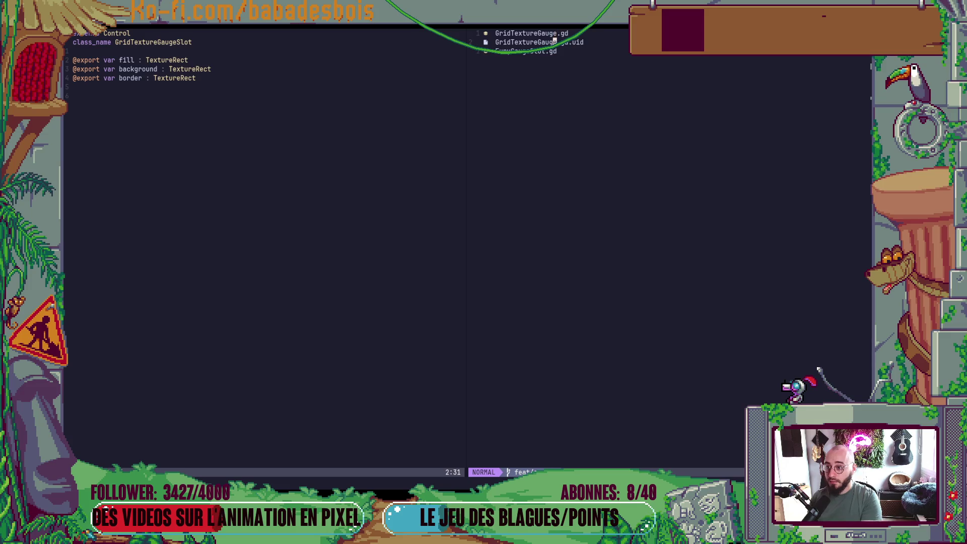
{"action": "key", "text": "j"}
{"action": "key", "text": "0"}
{"action": "key", "text": "v"}
{"action": "key", "text": "l"}
{"action": "key", "text": "l"}
{"action": "key", "text": "l"}
{"action": "key", "text": "l"}
{"action": "key", "text": "l"}
{"action": "key", "text": "l"}
{"action": "key", "text": "y"}
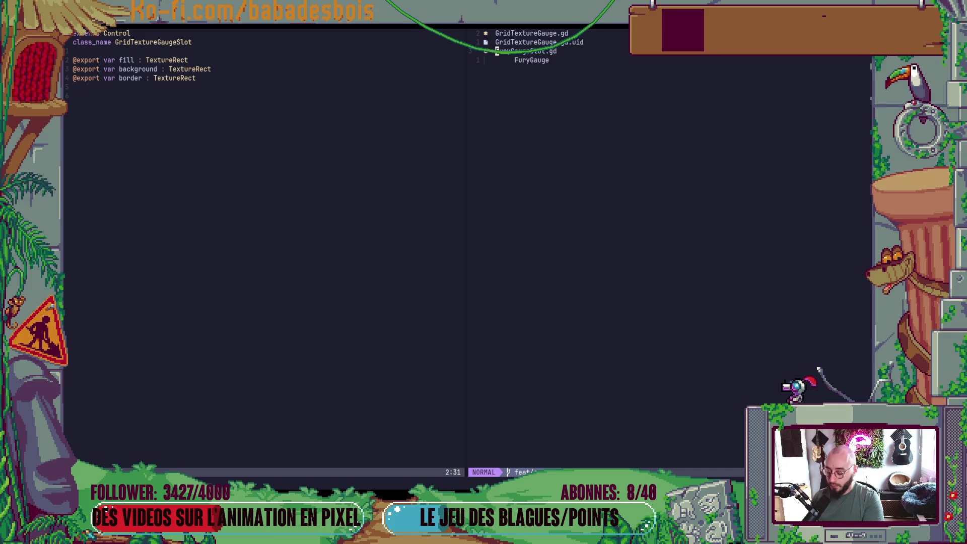
{"action": "key", "text": "k"}
{"action": "key", "text": "k"}
{"action": "key", "text": "j"}
{"action": "key", "text": "j"}
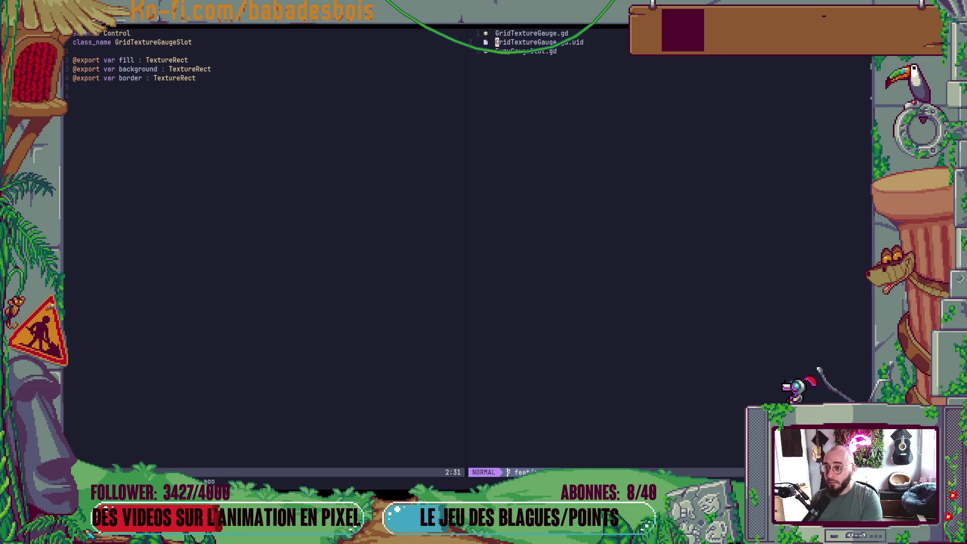
{"action": "key", "text": "v"}
{"action": "key", "text": "l"}
{"action": "key", "text": "l"}
{"action": "key", "text": "l"}
{"action": "key", "text": "l"}
{"action": "key", "text": "l"}
{"action": "key", "text": "l"}
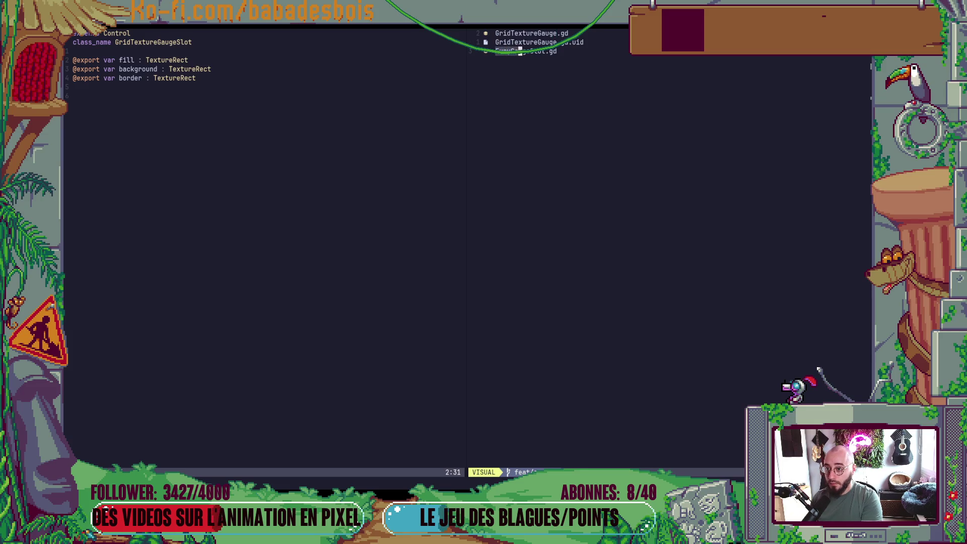
{"action": "type", "text": "p"}
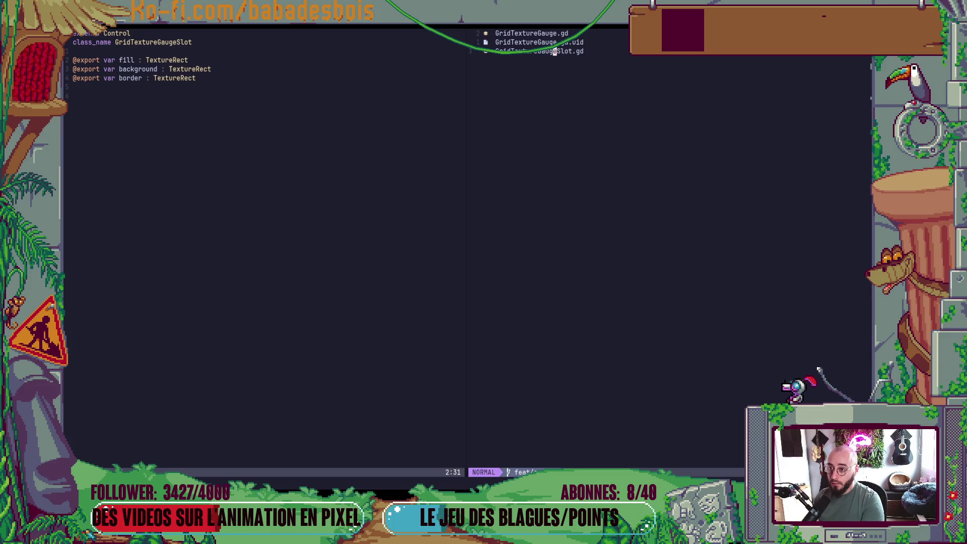
{"action": "type", "text": ":w"}
{"action": "key", "text": "Return"}
{"action": "key", "text": "y"}
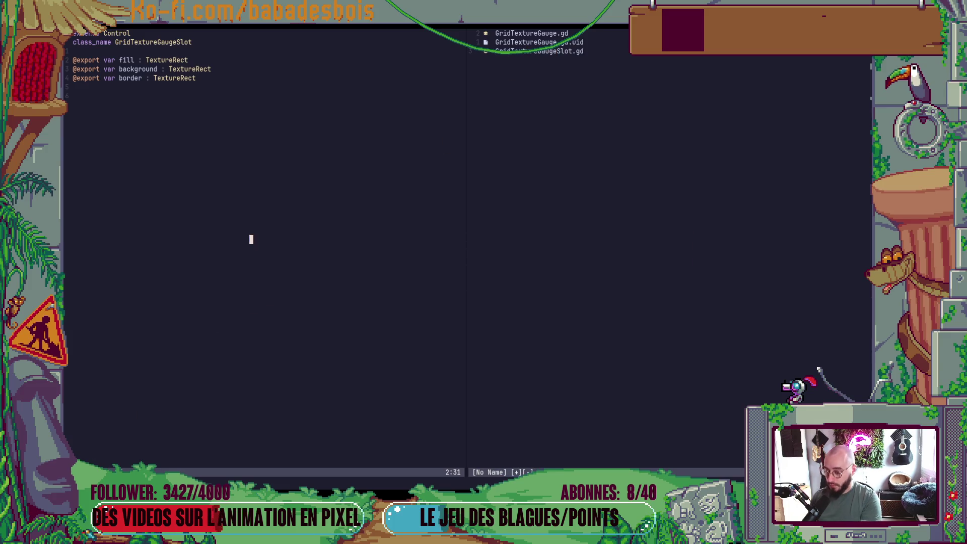
Step: Open GridTextureGauge.gd and start inserting on the empty line after max_value
{"action": "key", "text": "k"}
{"action": "key", "text": "k"}
{"action": "key", "text": "Return"}
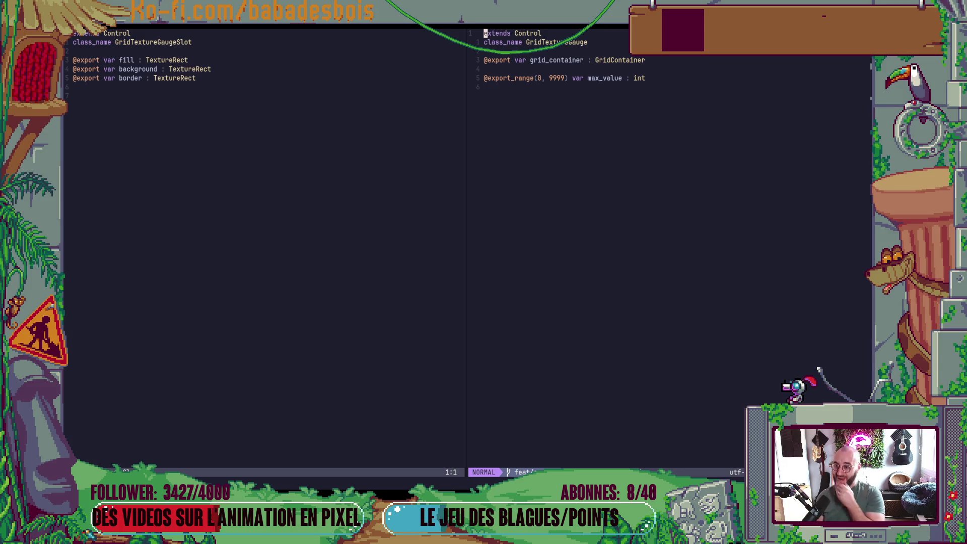
{"action": "key", "text": "j"}
{"action": "key", "text": "j"}
{"action": "key", "text": "j"}
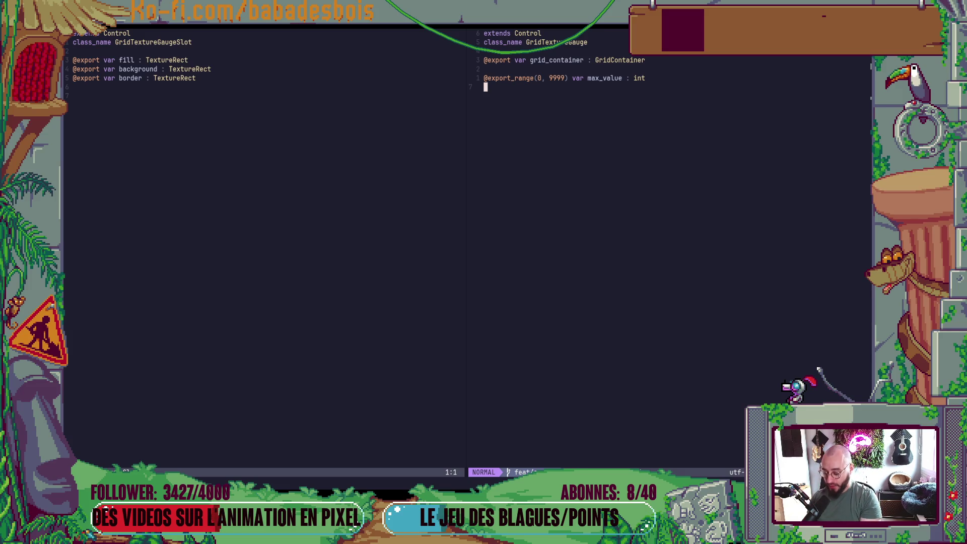
{"action": "key", "text": "i"}
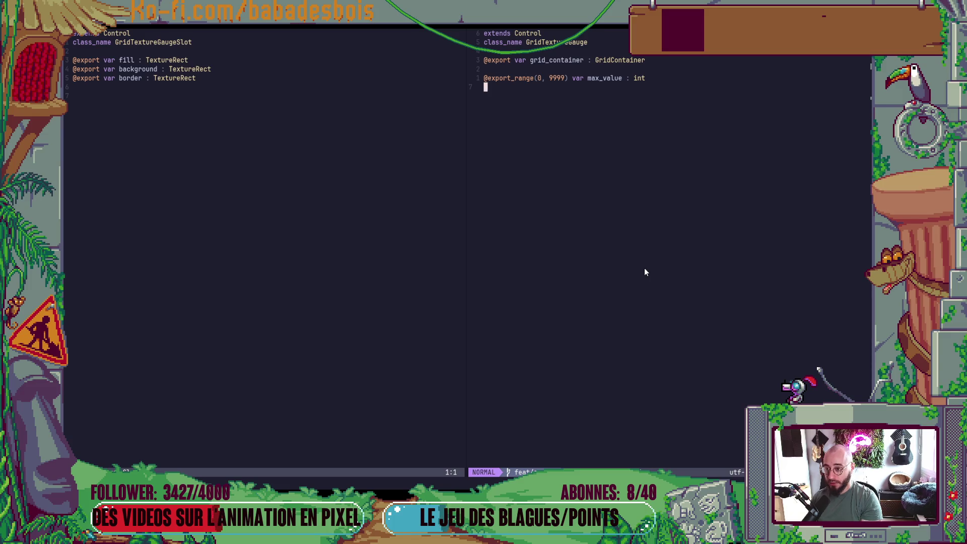
{"action": "key", "text": "alt+Tab"}
{"action": "scroll", "coordinate": [174, 177], "scroll_direction": "down", "scroll_amount": 10}
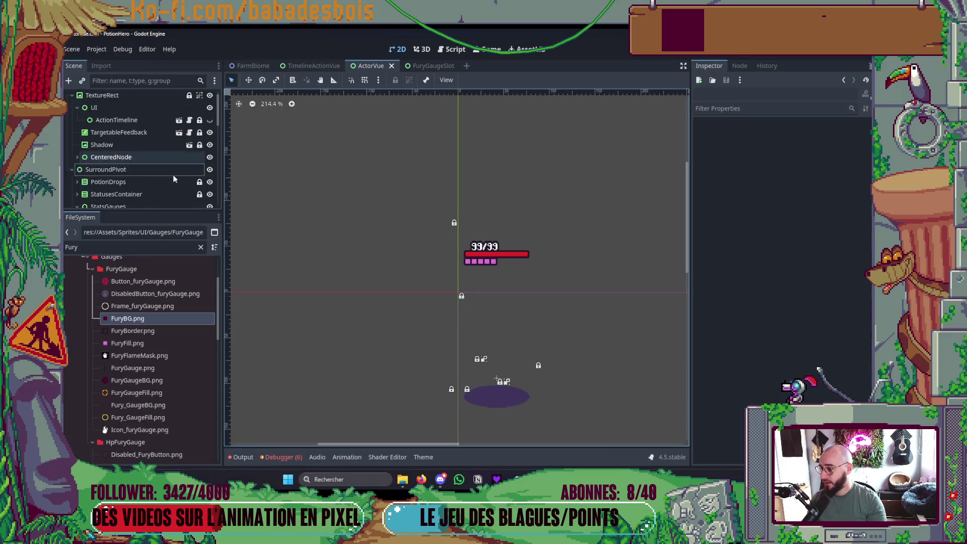
Step: Open the ActorGaugeVue class documentation for the HP_Gauge node
{"action": "scroll", "coordinate": [173, 176], "scroll_direction": "up", "scroll_amount": 5}
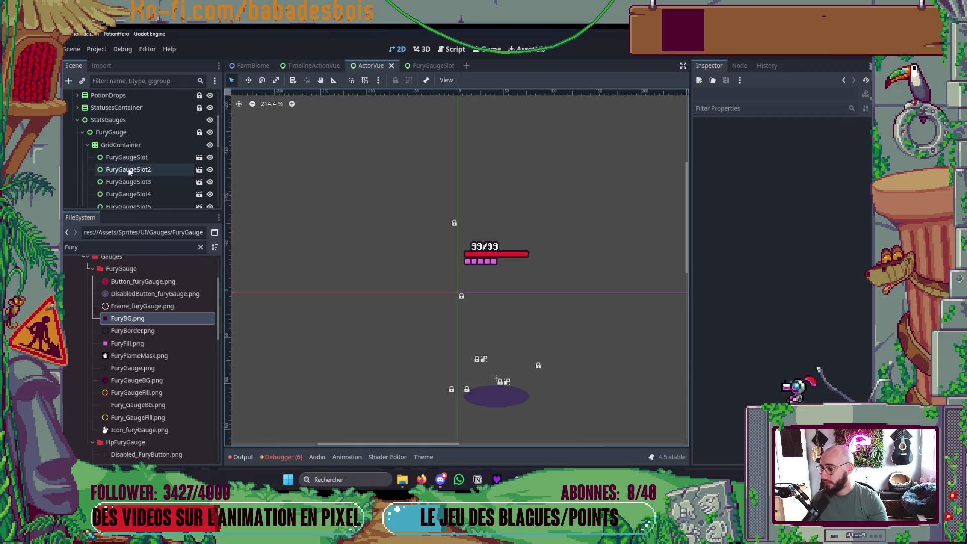
{"action": "left_click", "coordinate": [85, 143]}
{"action": "left_click", "coordinate": [116, 199]}
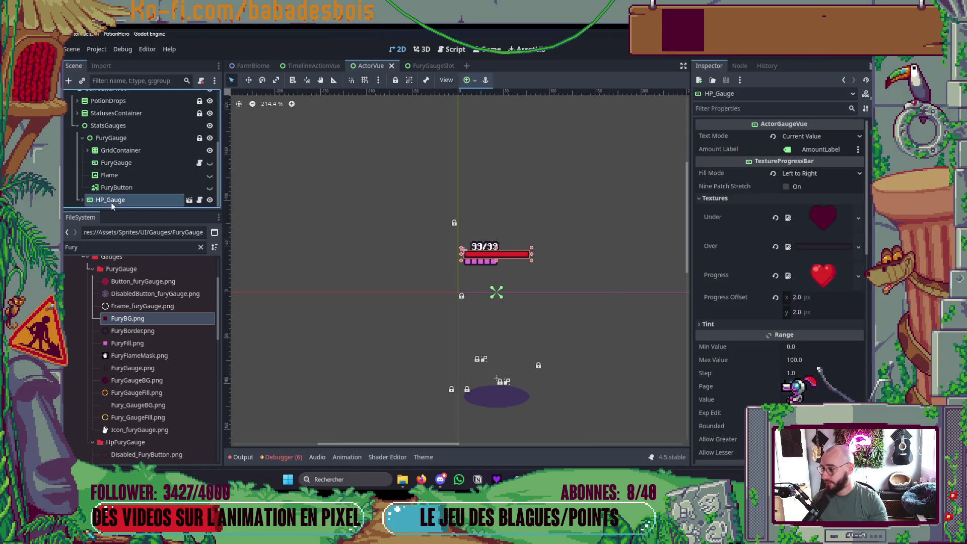
{"action": "right_click", "coordinate": [117, 199]}
{"action": "left_click", "coordinate": [184, 445]}
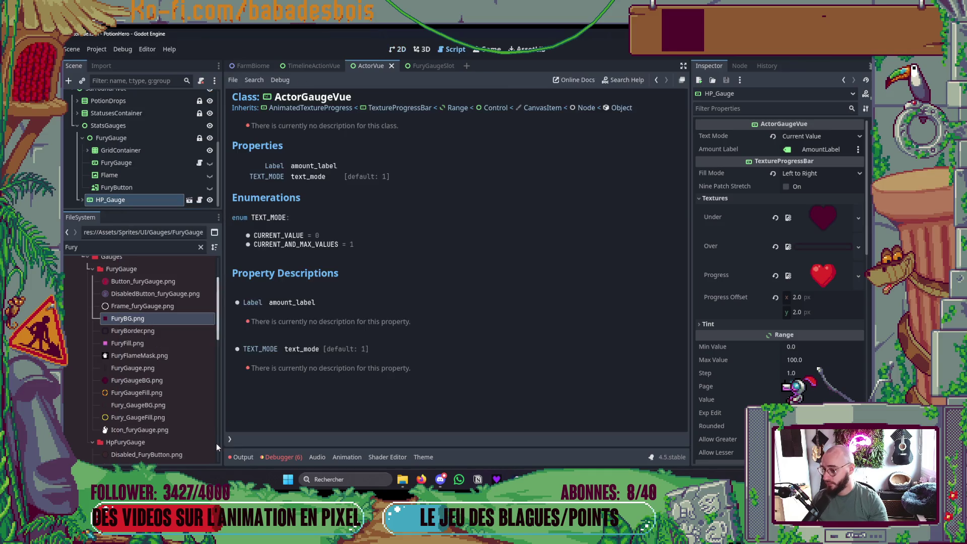
Step: Follow the parent classes AnimatedTextureProgress and TextureProgressBar up to the Range docs
{"action": "left_click", "coordinate": [313, 108]}
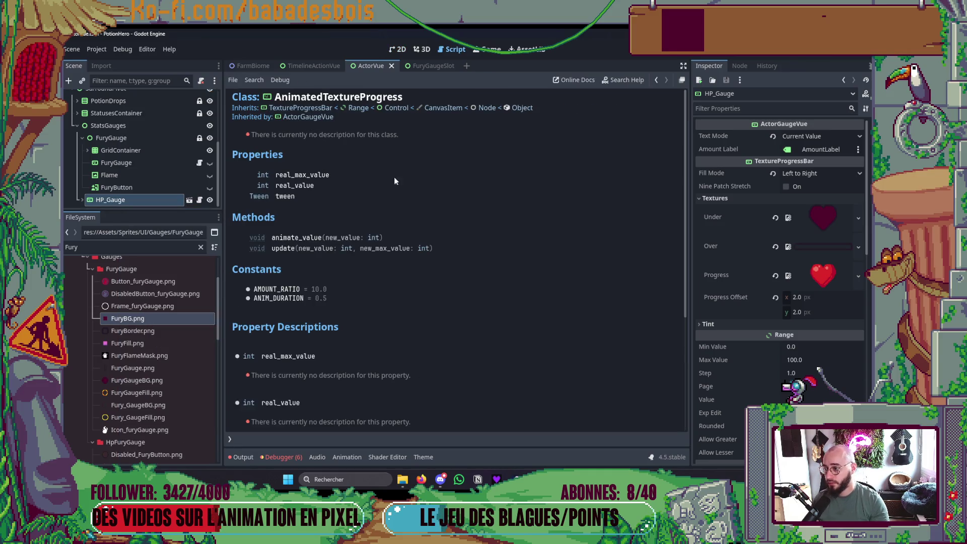
{"action": "scroll", "coordinate": [412, 190], "scroll_direction": "down", "scroll_amount": 3}
{"action": "scroll", "coordinate": [408, 188], "scroll_direction": "up", "scroll_amount": 3}
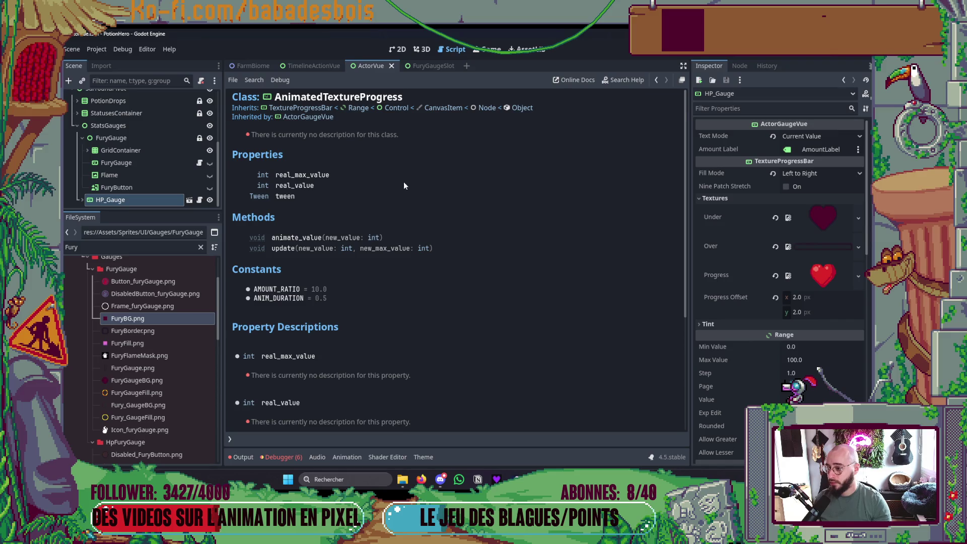
{"action": "left_click", "coordinate": [316, 109]}
{"action": "scroll", "coordinate": [336, 174], "scroll_direction": "down", "scroll_amount": 3}
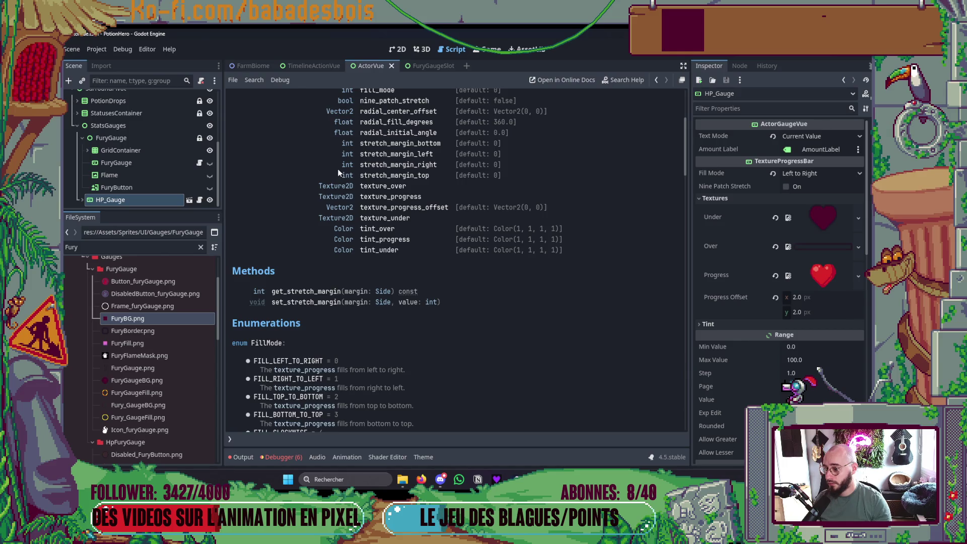
{"action": "scroll", "coordinate": [338, 173], "scroll_direction": "up", "scroll_amount": 3}
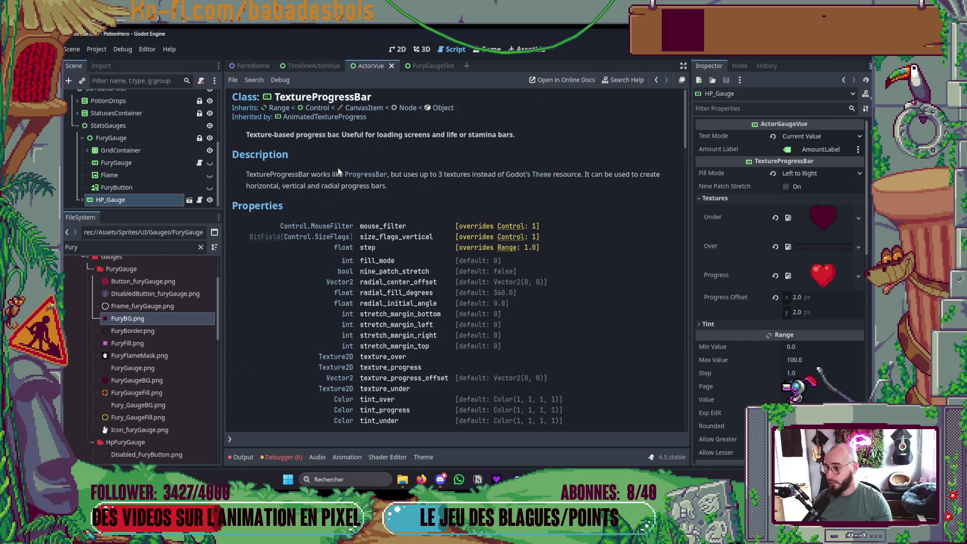
{"action": "left_click", "coordinate": [279, 108]}
{"action": "scroll", "coordinate": [383, 277], "scroll_direction": "down", "scroll_amount": 2}
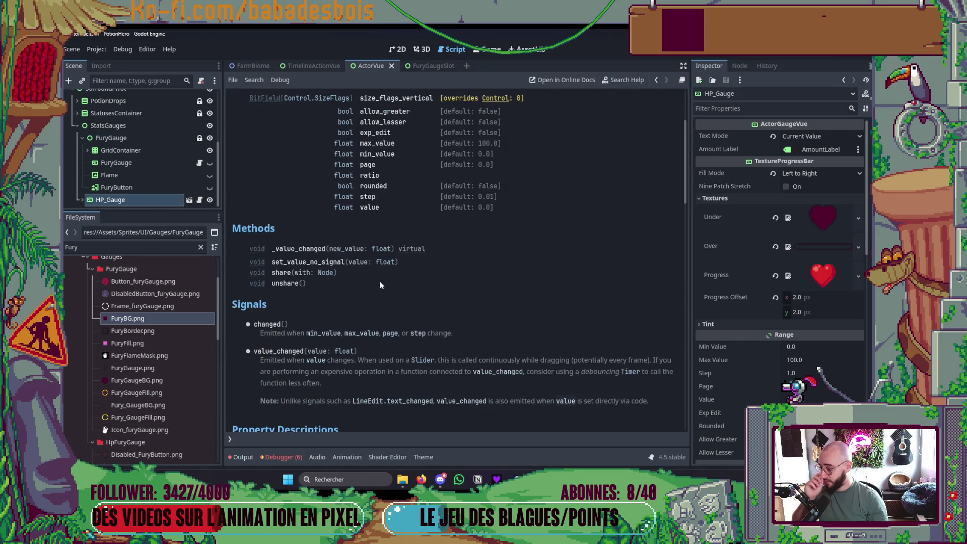
{"action": "scroll", "coordinate": [380, 285], "scroll_direction": "up", "scroll_amount": 2}
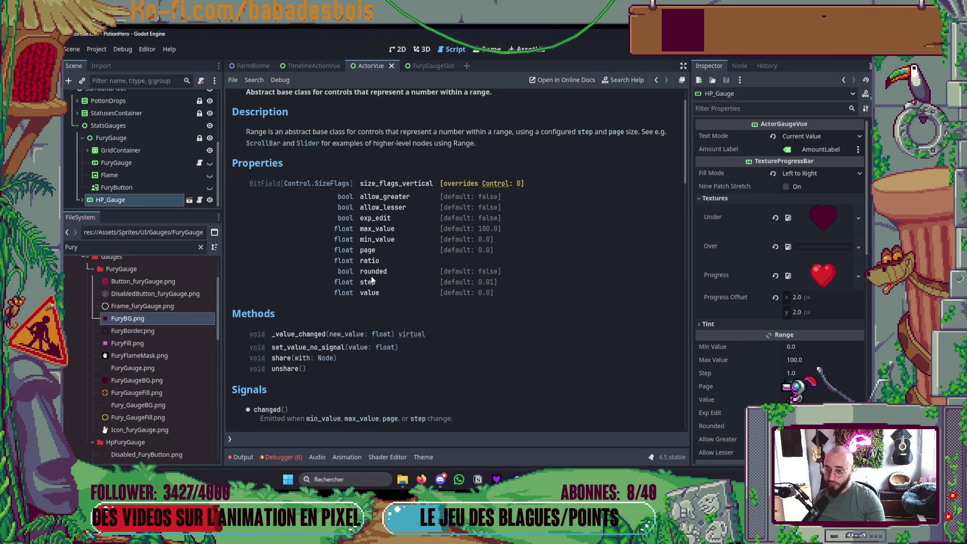
Step: Review Range's min, max, step and value properties and its value_changed signal
{"action": "scroll", "coordinate": [794, 316], "scroll_direction": "down", "scroll_amount": 2}
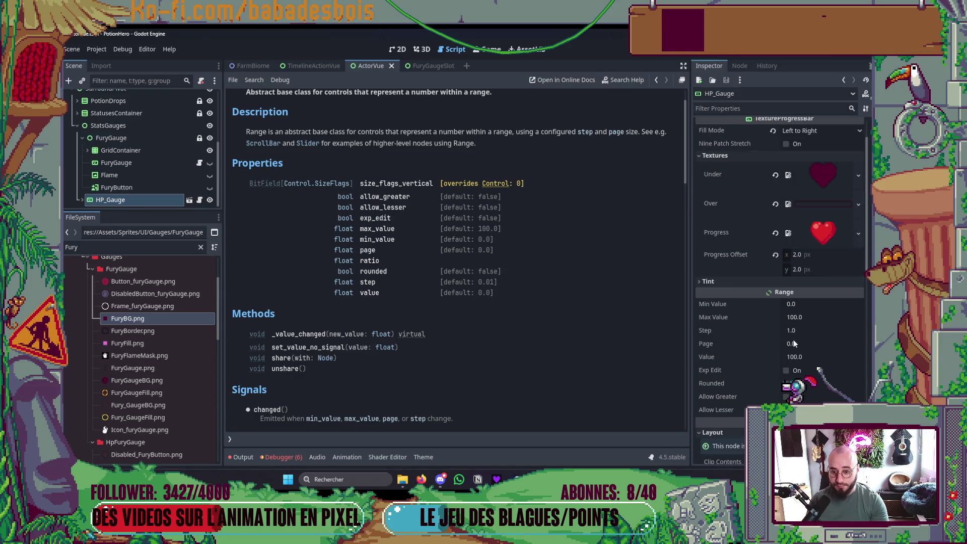
{"action": "mouse_move", "coordinate": [767, 349]}
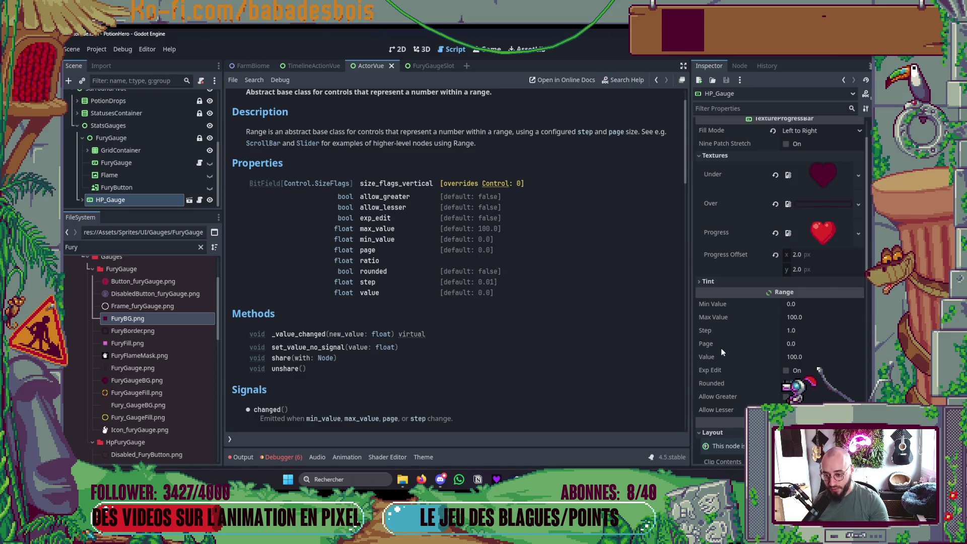
{"action": "mouse_move", "coordinate": [721, 348]}
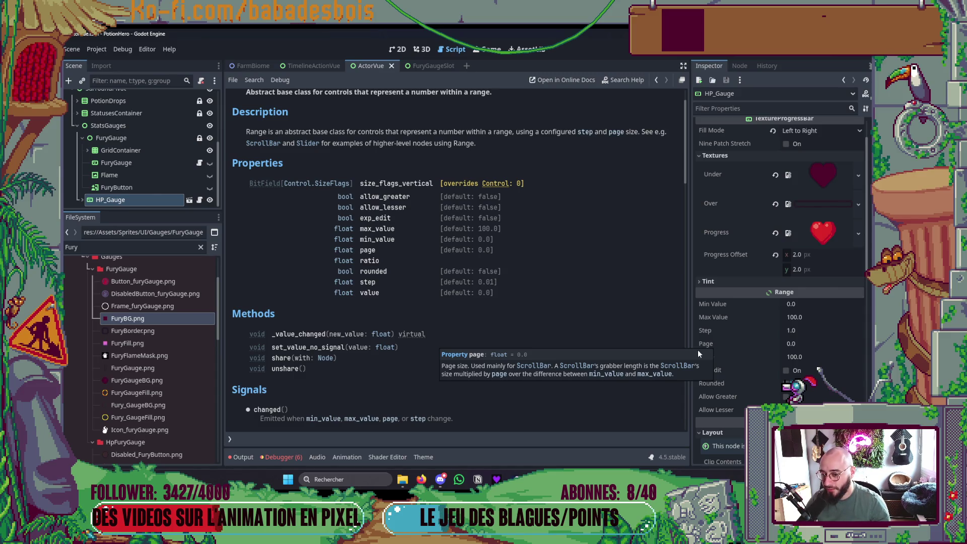
{"action": "scroll", "coordinate": [786, 294], "scroll_direction": "up", "scroll_amount": 2}
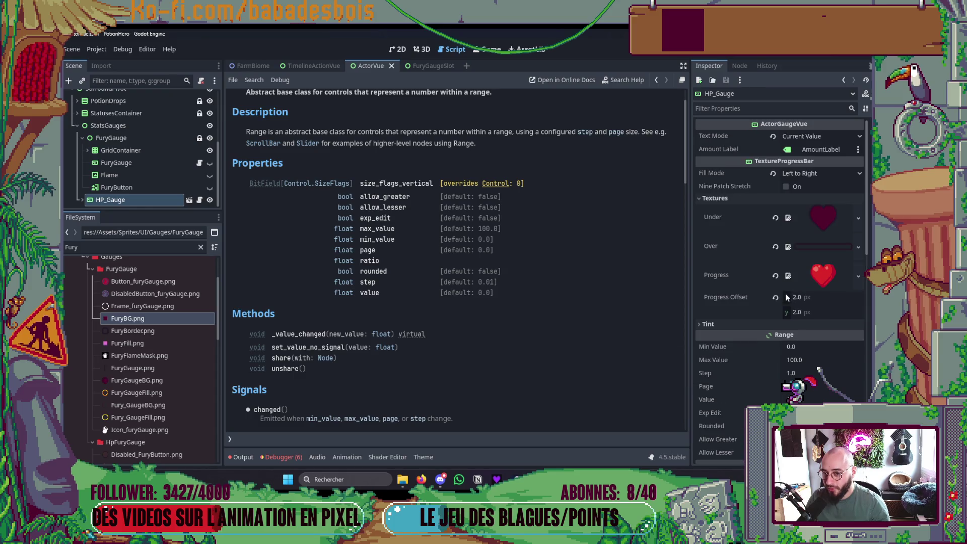
{"action": "scroll", "coordinate": [568, 262], "scroll_direction": "up", "scroll_amount": 2}
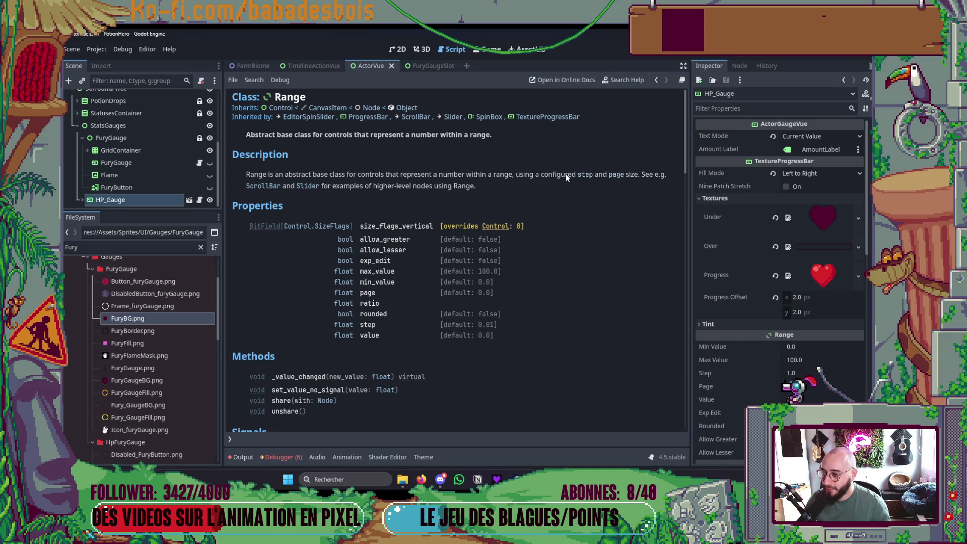
{"action": "scroll", "coordinate": [785, 371], "scroll_direction": "down", "scroll_amount": 4}
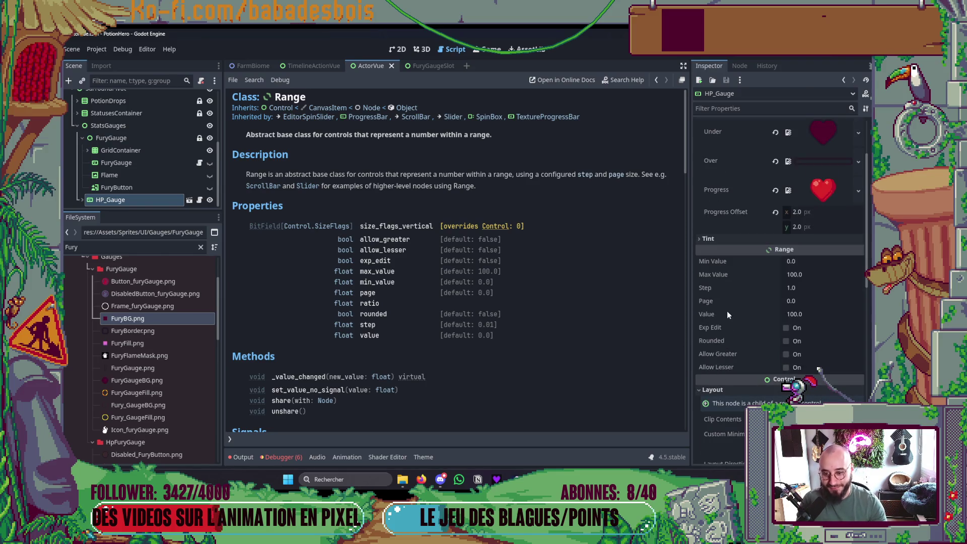
{"action": "mouse_move", "coordinate": [727, 310]}
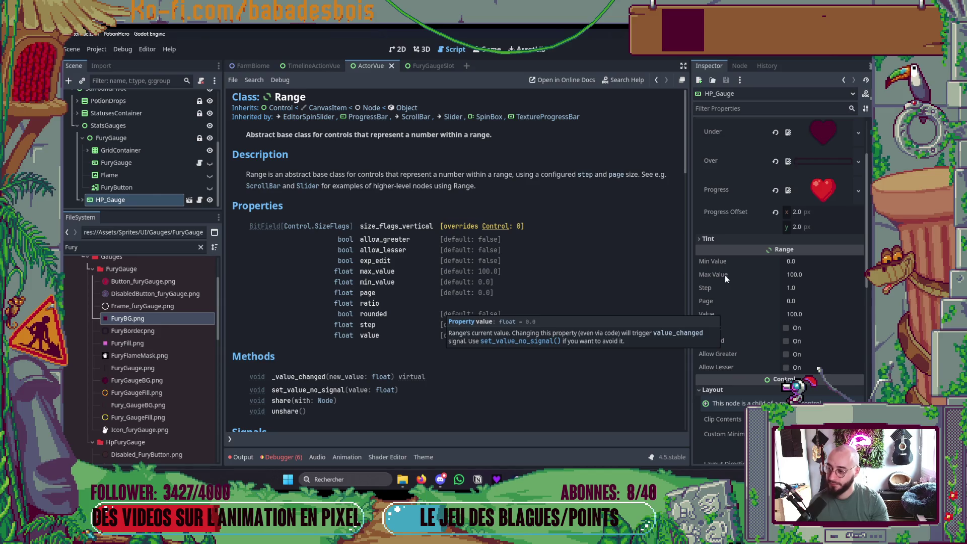
{"action": "mouse_move", "coordinate": [726, 279]}
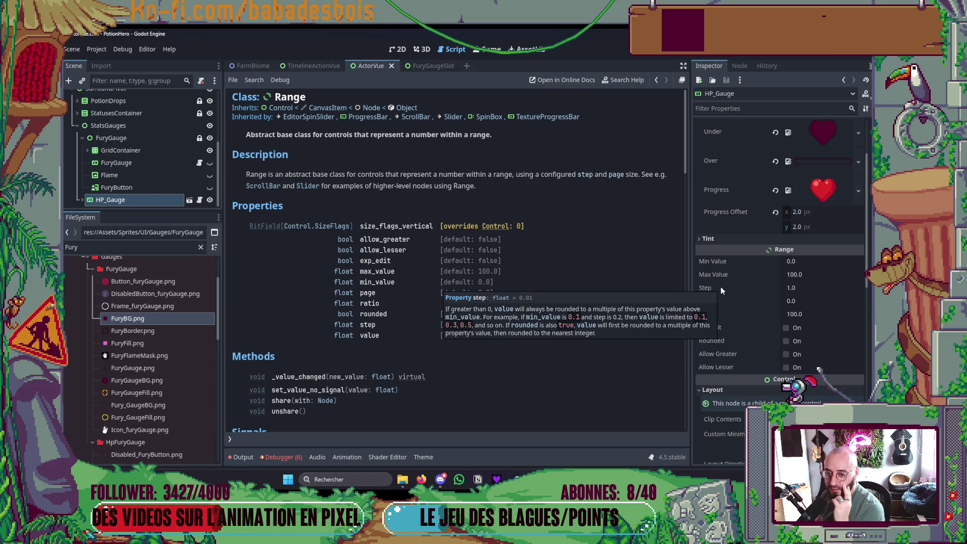
{"action": "key", "text": "alt+Tab"}
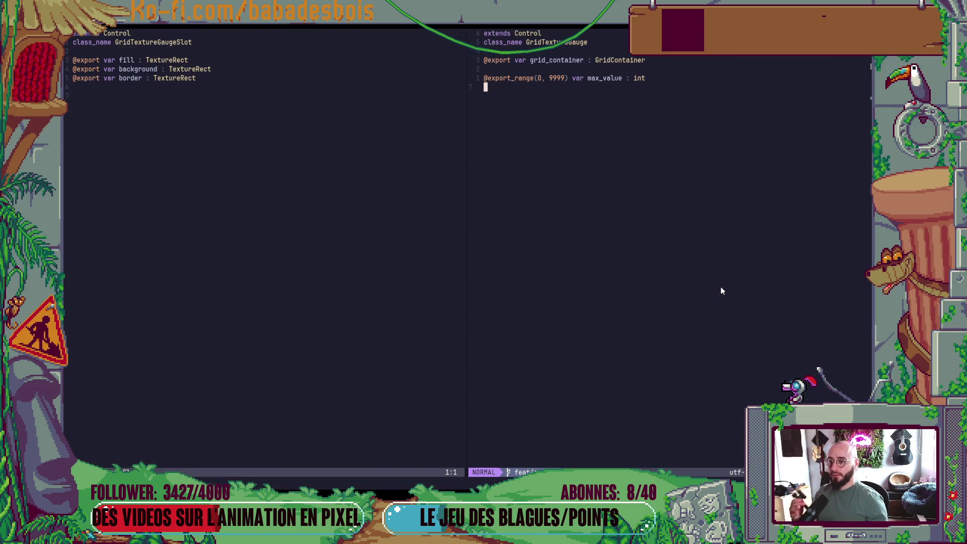
Step: Change max_value's type from int to float
{"action": "key", "text": "k"}
{"action": "key", "text": "$"}
{"action": "key", "text": "h"}
{"action": "key", "text": "h"}
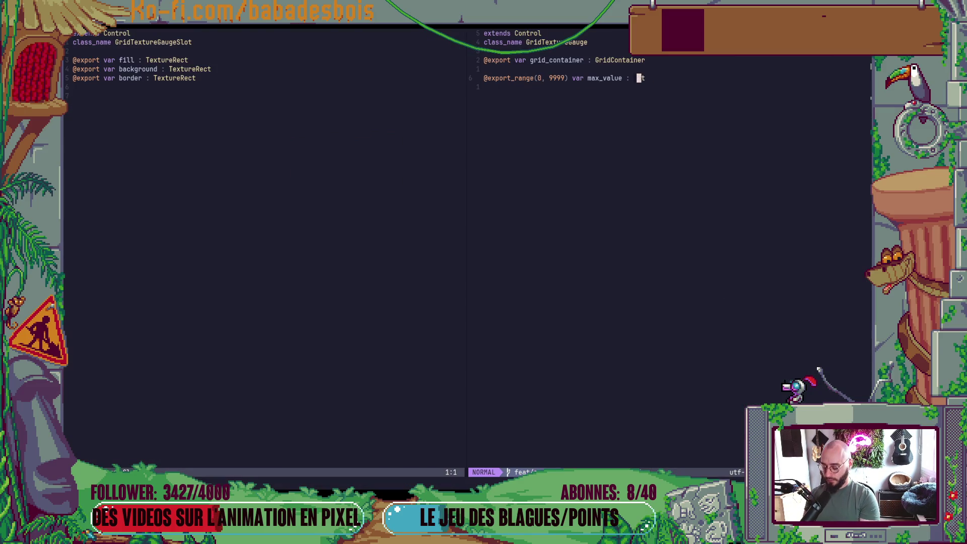
{"action": "type", "text": "cw"}
{"action": "type", "text": "float"}
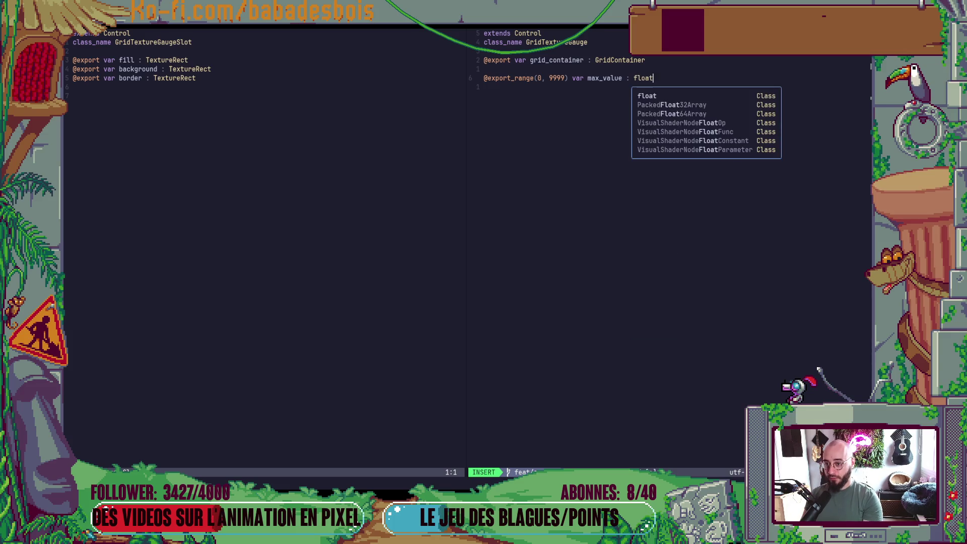
{"action": "key", "text": "Escape"}
Step: Duplicate the max_value export line into float min_value and value variables
{"action": "key", "text": "y"}
{"action": "key", "text": "y"}
{"action": "key", "text": "p"}
{"action": "key", "text": "l"}
{"action": "key", "text": "l"}
{"action": "key", "text": "l"}
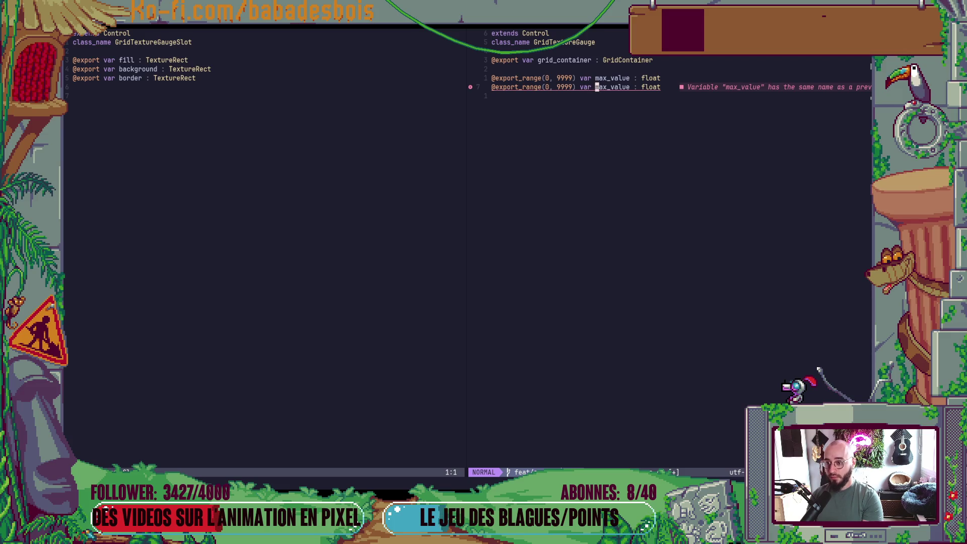
{"action": "type", "text": "cw"}
{"action": "type", "text": "min_va"}
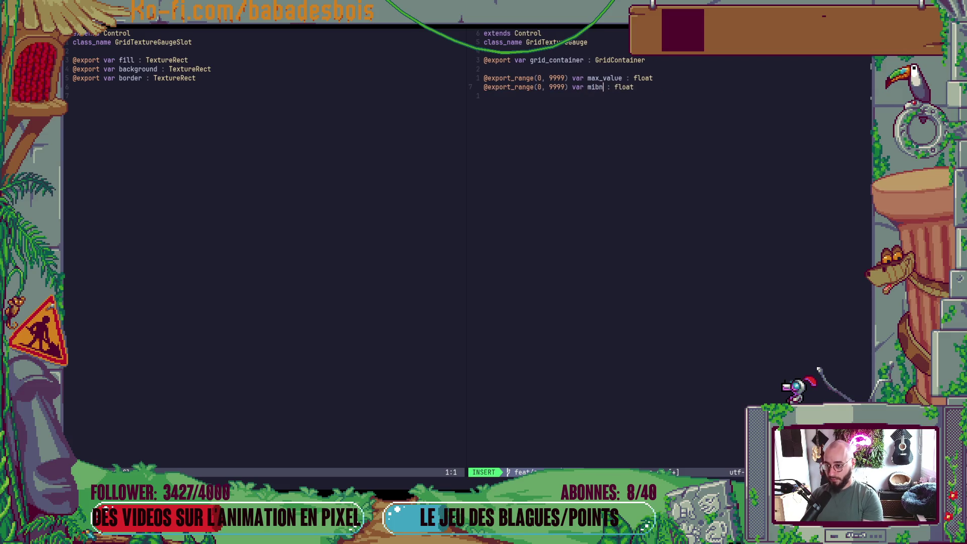
{"action": "type", "text": "lue"}
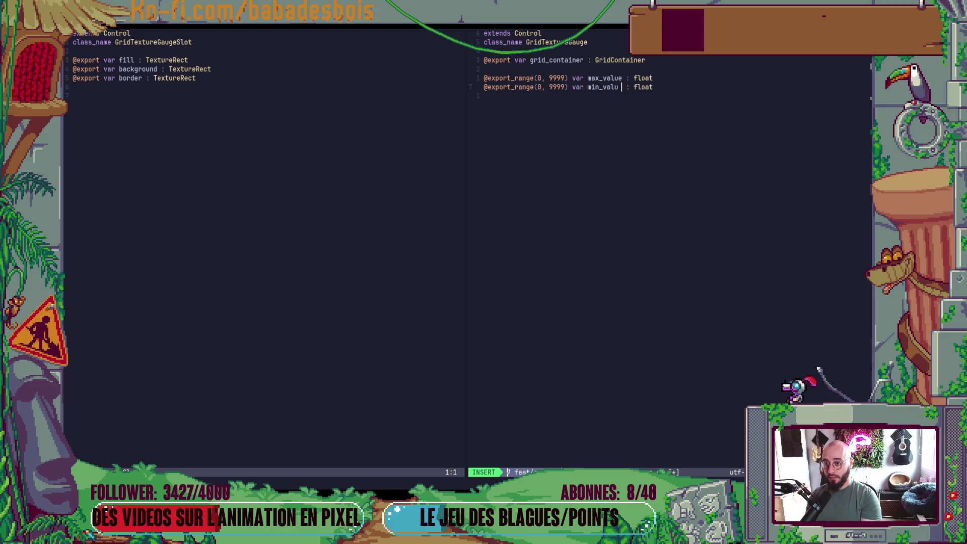
{"action": "key", "text": "Escape"}
{"action": "key", "text": "y"}
{"action": "key", "text": "y"}
{"action": "key", "text": "p"}
{"action": "key", "text": "b"}
{"action": "key", "text": "d"}
{"action": "key", "text": "f"}
{"action": "key", "text": "underscore"}
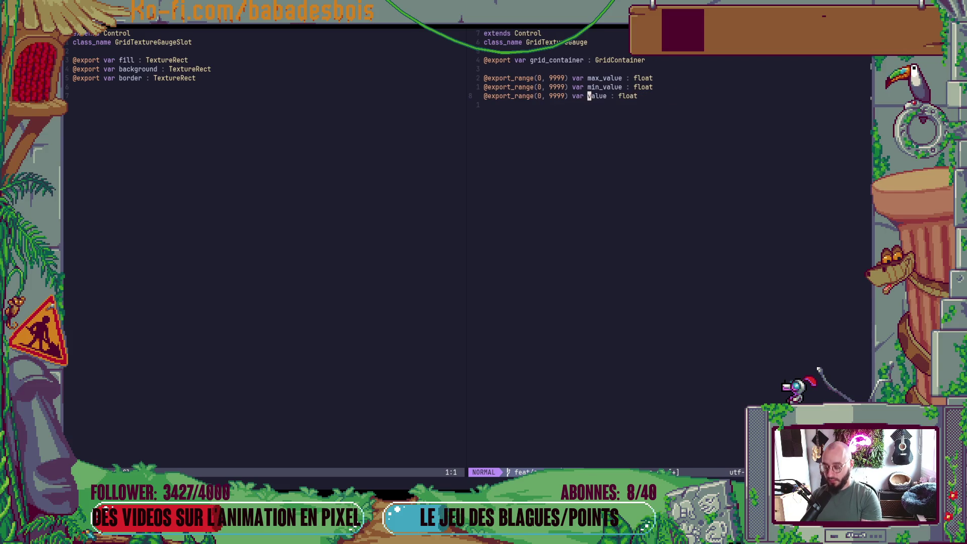
Step: Add an exported float step variable and save the script with :w
{"action": "key", "text": "y"}
{"action": "key", "text": "y"}
{"action": "key", "text": "p"}
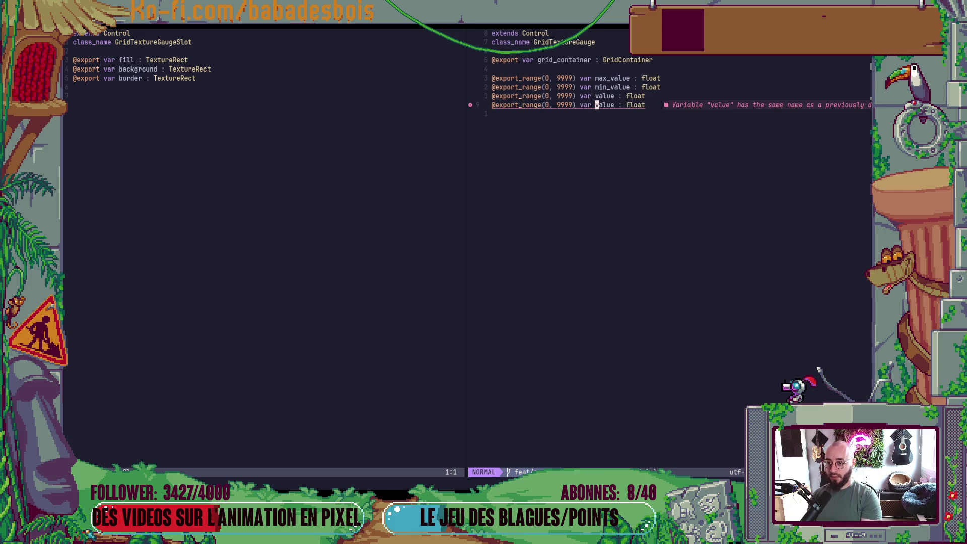
{"action": "key", "text": "c"}
{"action": "key", "text": "i"}
{"action": "key", "text": "w"}
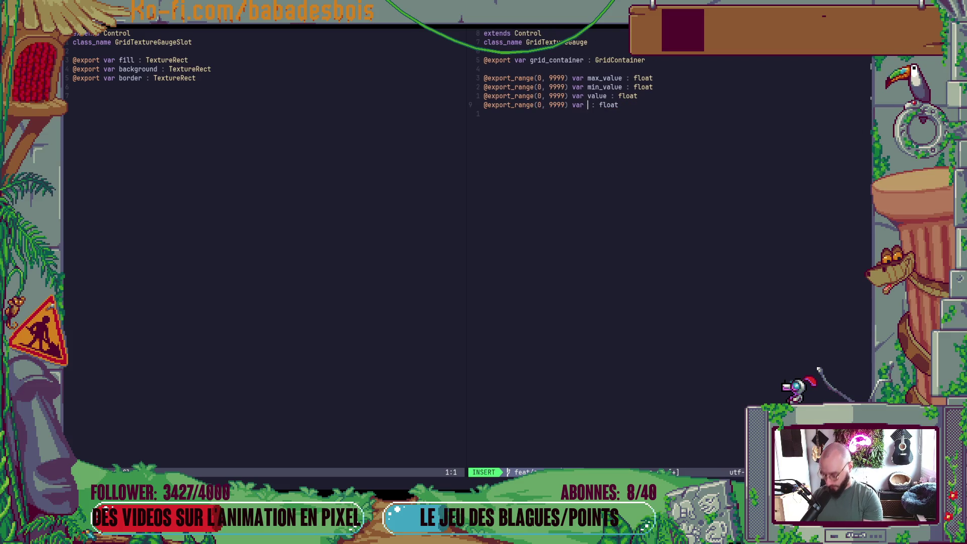
{"action": "type", "text": "step"}
{"action": "key", "text": "Escape"}
{"action": "type", "text": ":w"}
{"action": "key", "text": "Return"}
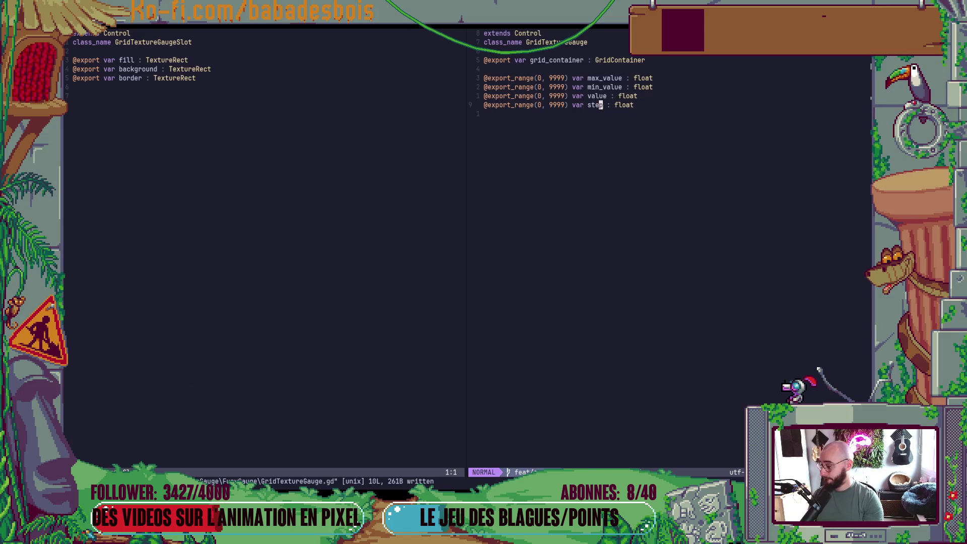
Step: Glance at Godot, then review the new variables and the GridTextureGaugeSlot fill variable
{"action": "key", "text": "alt+Tab"}
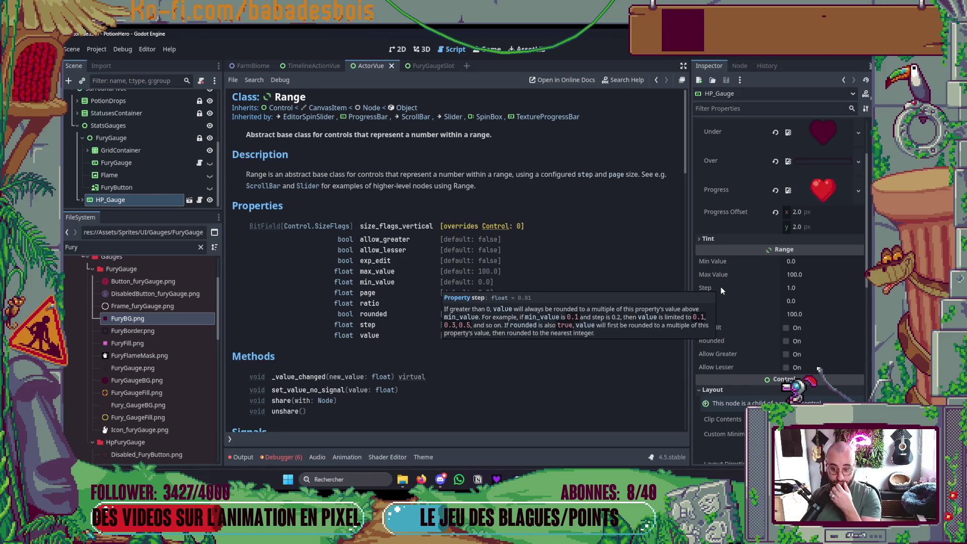
{"action": "key", "text": "alt+Tab"}
{"action": "key", "text": "j"}
{"action": "key", "text": "k"}
{"action": "key", "text": "k"}
{"action": "key", "text": "k"}
{"action": "key", "text": "j"}
{"action": "key", "text": "j"}
{"action": "key", "text": "j"}
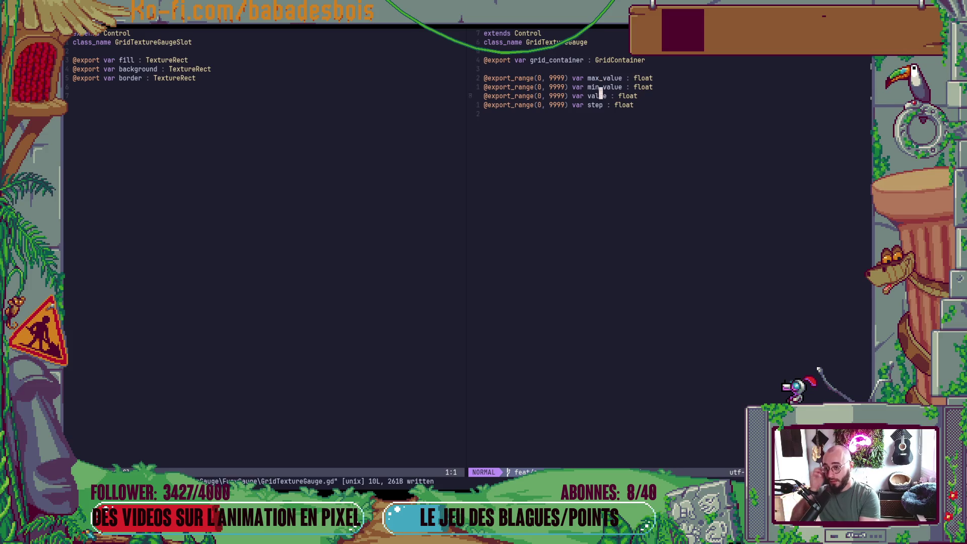
{"action": "key", "text": "k"}
{"action": "key", "text": "k"}
{"action": "key", "text": "k"}
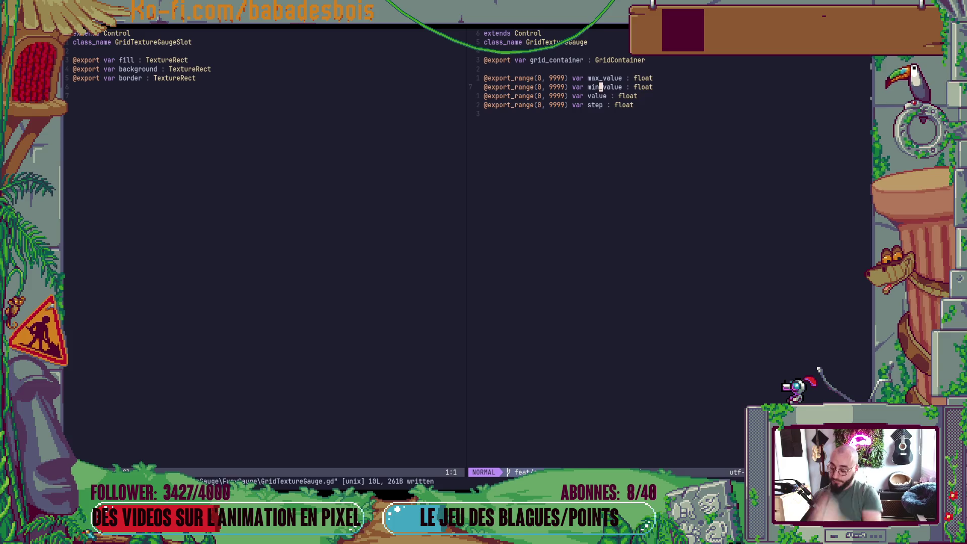
{"action": "key", "text": "ctrl+w"}
{"action": "key", "text": "h"}
{"action": "key", "text": "j"}
{"action": "key", "text": "j"}
{"action": "key", "text": "j"}
{"action": "key", "text": "j"}
{"action": "key", "text": "j"}
{"action": "key", "text": "j"}
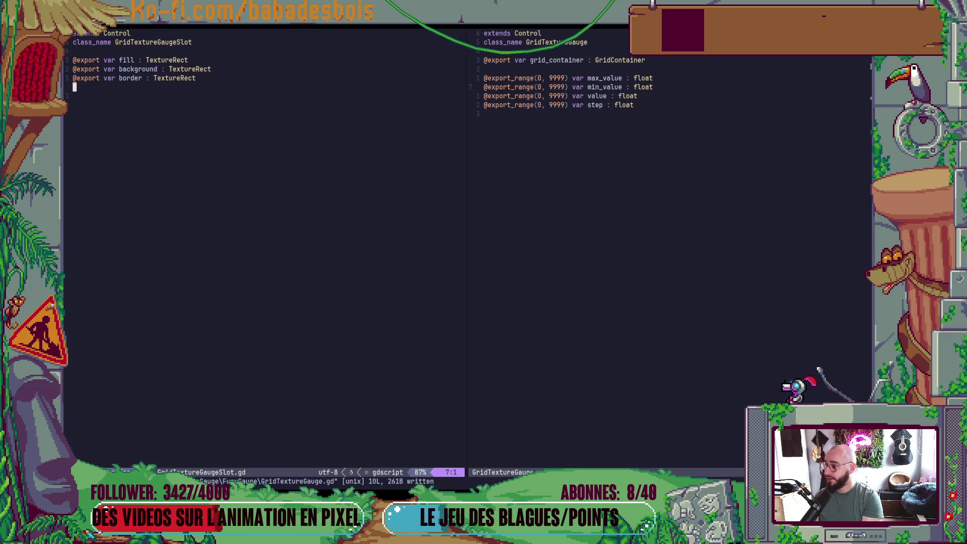
Step: Paste a value setter emitting value_changed, plus the 'signal value_changed' declaration
{"action": "key", "text": "ctrl+w"}
{"action": "key", "text": "l"}
{"action": "key", "text": "k"}
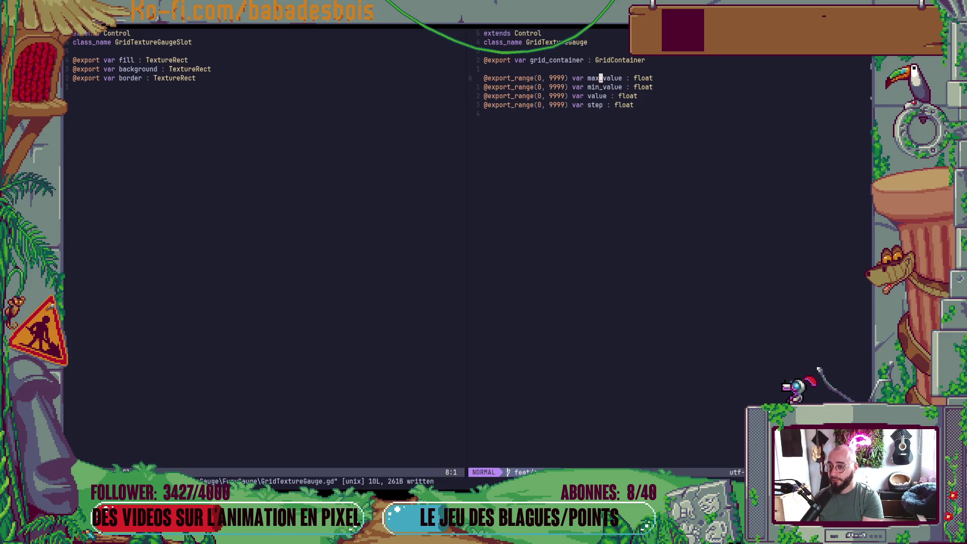
{"action": "key", "text": "j"}
{"action": "key", "text": "j"}
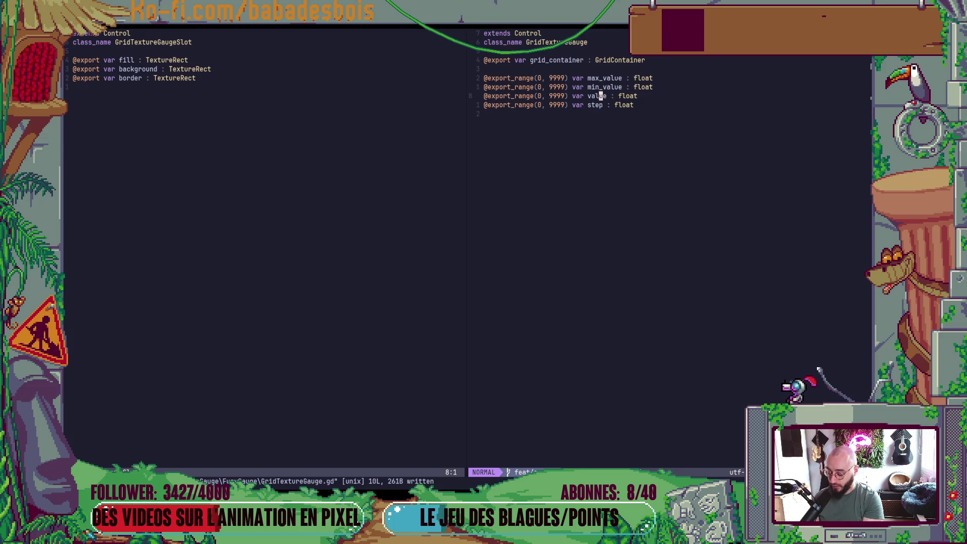
{"action": "key", "text": "p"}
{"action": "key", "text": "alt+j"}
{"action": "key", "text": "alt+j"}
Step: Below the signal, add a _ready() function calling value_changed.connect()
{"action": "key", "text": "k"}
{"action": "key", "text": "k"}
{"action": "key", "text": "j"}
{"action": "key", "text": "j"}
{"action": "key", "text": "o"}
{"action": "key", "text": "Return"}
{"action": "key", "text": "Return"}
{"action": "type", "text": "func _re"}
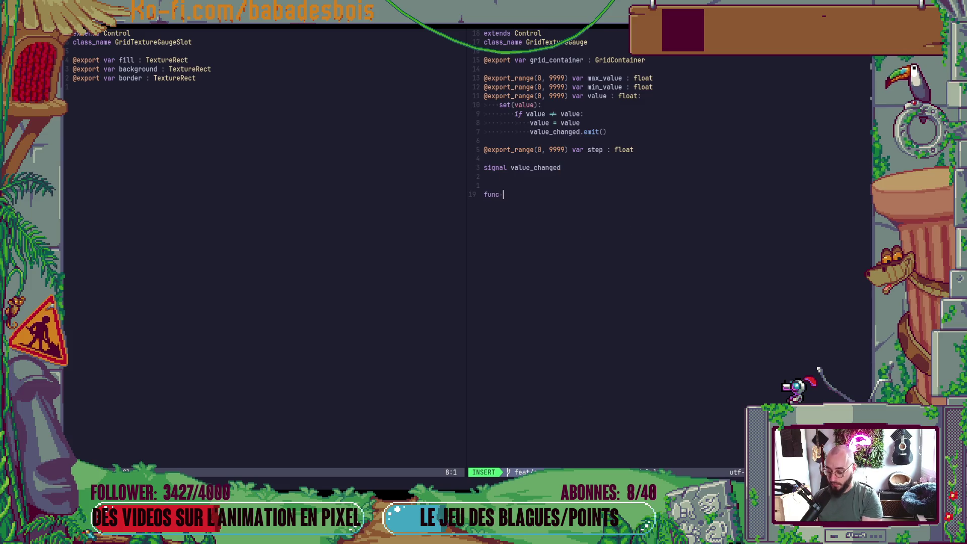
{"action": "key", "text": "Return"}
{"action": "key", "text": "Return"}
{"action": "type", "text": "p"}
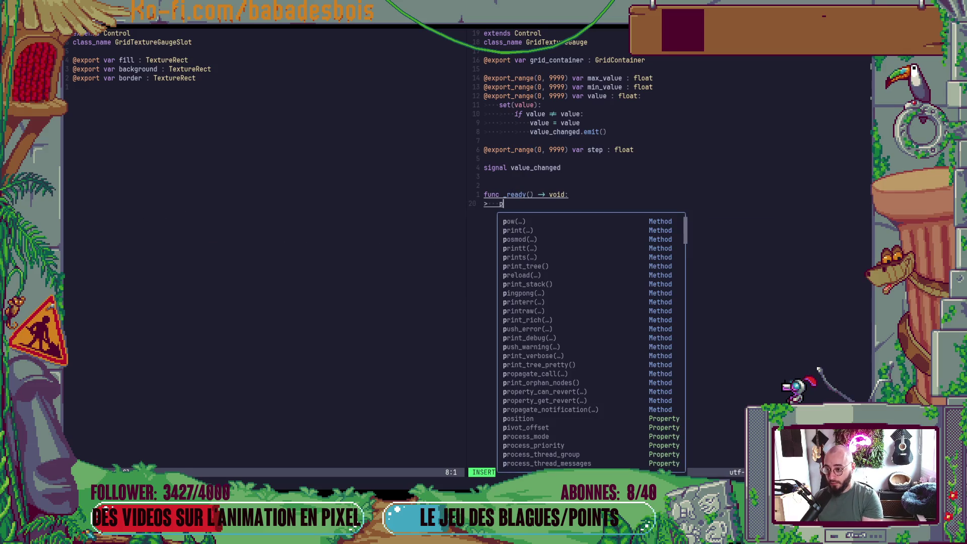
{"action": "key", "text": "BackSpace"}
{"action": "type", "text": "val"}
{"action": "key", "text": "Return"}
{"action": "type", "text": ".connec"}
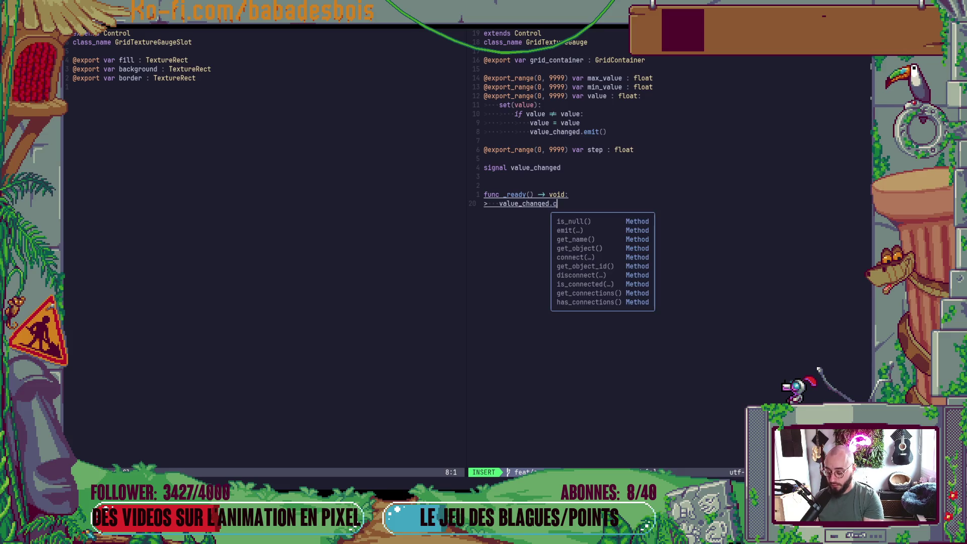
{"action": "key", "text": "BackSpace"}
{"action": "key", "text": "BackSpace"}
{"action": "key", "text": "BackSpace"}
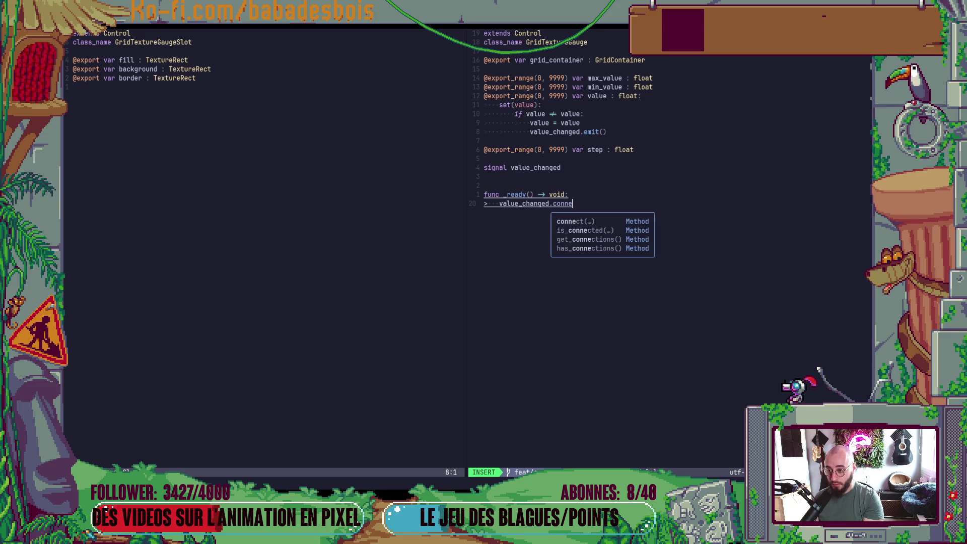
{"action": "key", "text": "Return"}
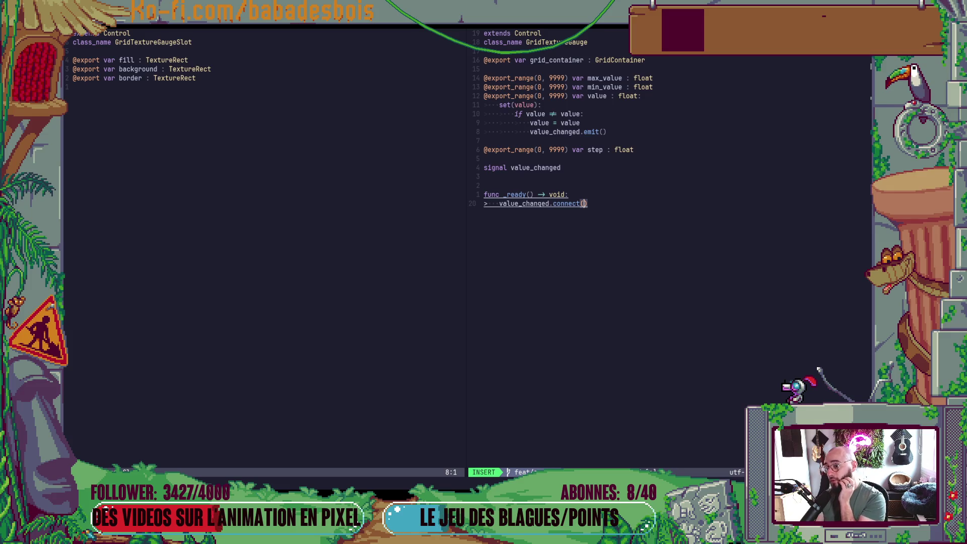
Step: Add an empty 'func update() -> void:' function with a pass body
{"action": "key", "text": "End"}
{"action": "key", "text": "Return"}
{"action": "key", "text": "Return"}
{"action": "key", "text": "Return"}
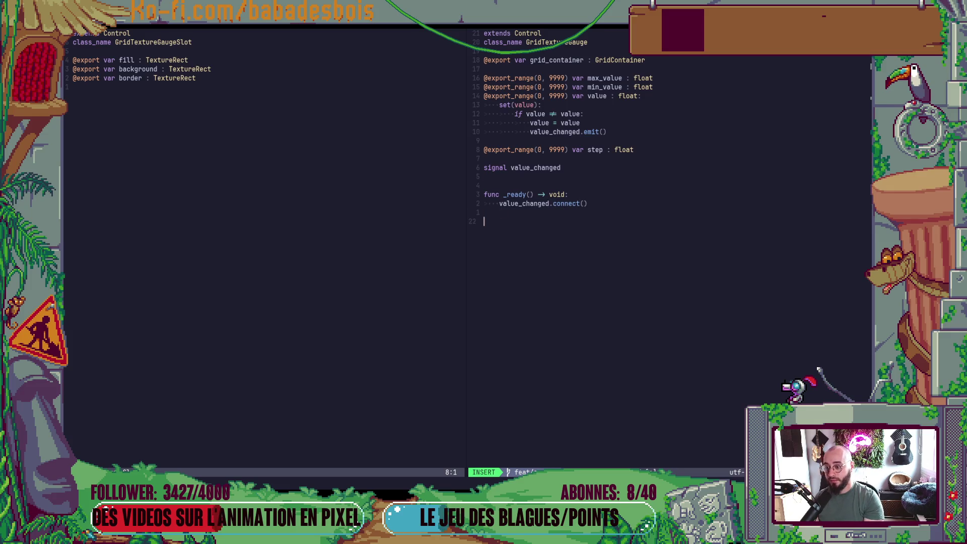
{"action": "type", "text": "func update"}
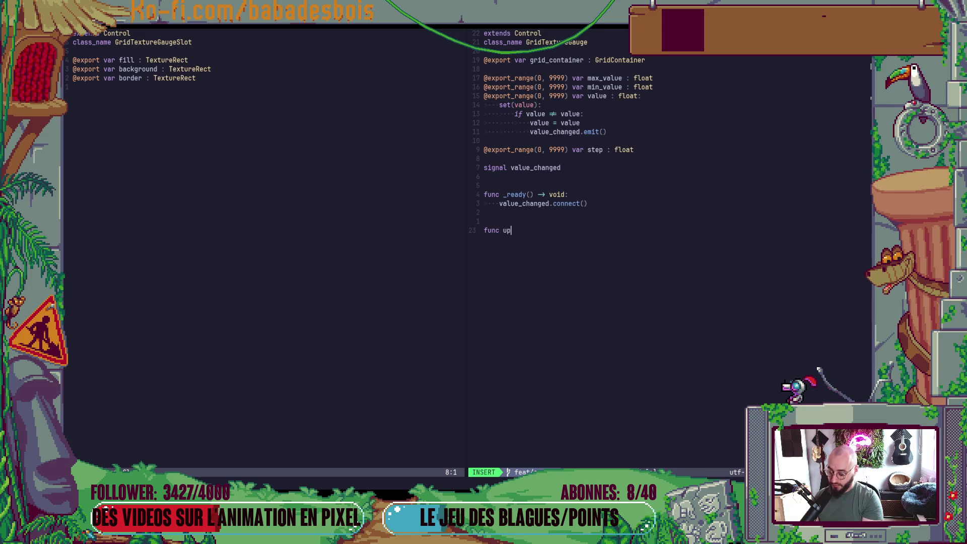
{"action": "type", "text": "() -> vio"}
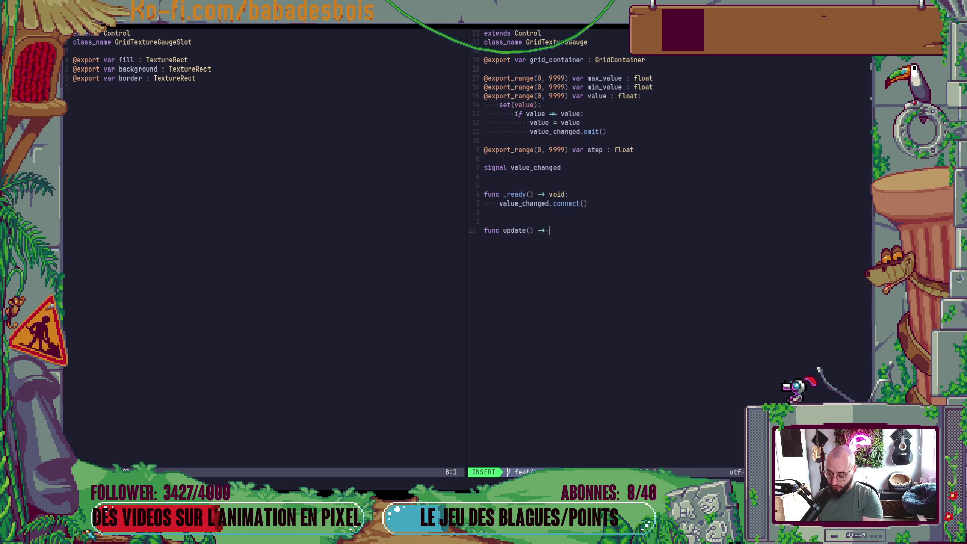
{"action": "key", "text": "BackSpace"}
{"action": "key", "text": "BackSpace"}
{"action": "type", "text": "oid:"}
{"action": "key", "text": "Return"}
{"action": "type", "text": "pass"}
{"action": "key", "text": "Up"}
{"action": "key", "text": "Up"}
{"action": "key", "text": "Up"}
Step: Pass update as the callback in the value_changed.connect call
{"action": "key", "text": "End"}
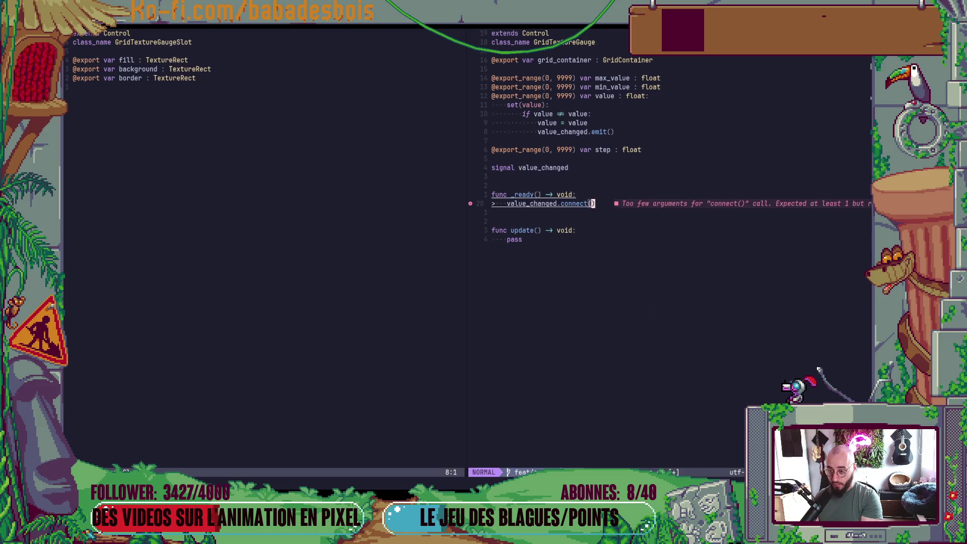
{"action": "type", "text": "update"}
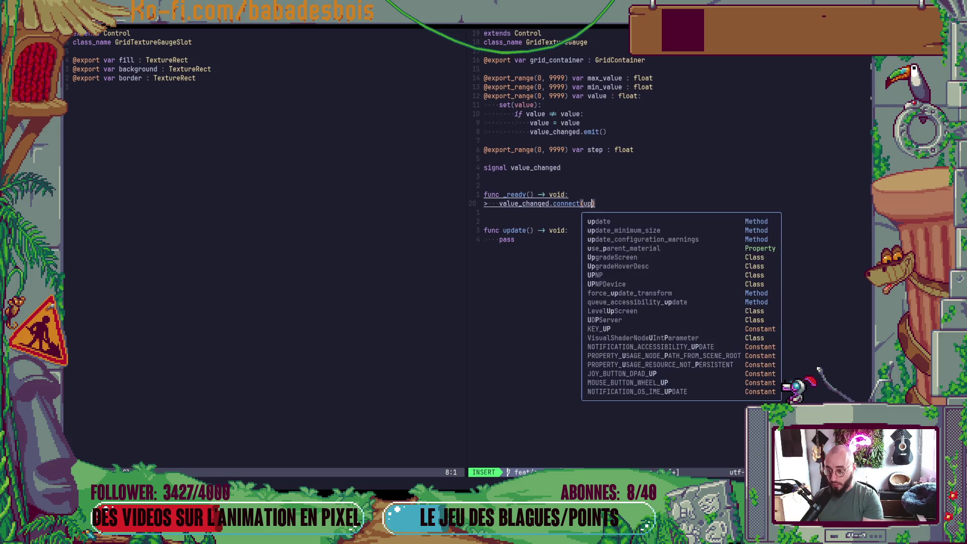
{"action": "key", "text": "Escape"}
{"action": "key", "text": "k"}
{"action": "key", "text": "j"}
{"action": "key", "text": "j"}
{"action": "key", "text": "j"}
{"action": "key", "text": "j"}
{"action": "key", "text": "j"}
Step: Replace update's pass with 'for child in grid_container.get_children():' holding a pass placeholder
{"action": "key", "text": "c"}
{"action": "key", "text": "c"}
{"action": "type", "text": "for chi"}
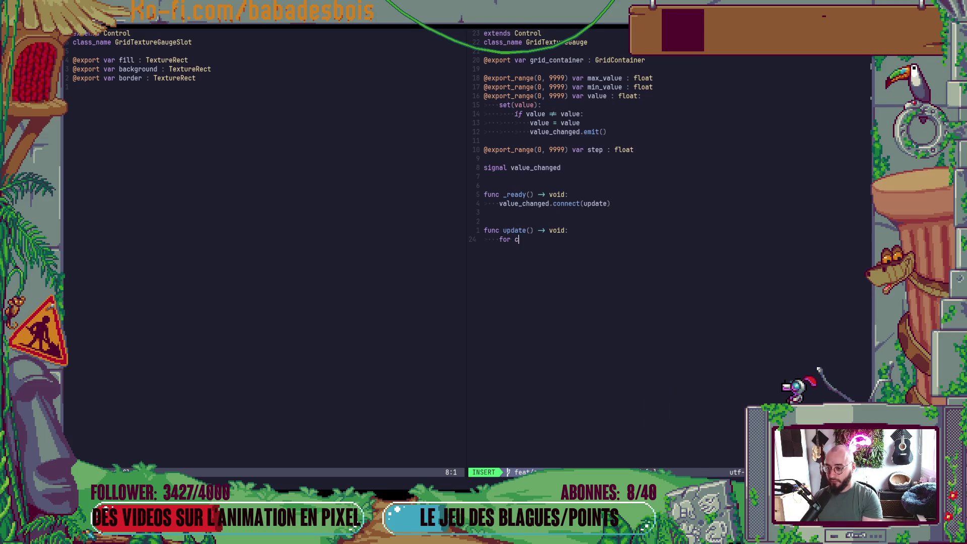
{"action": "type", "text": "ld"}
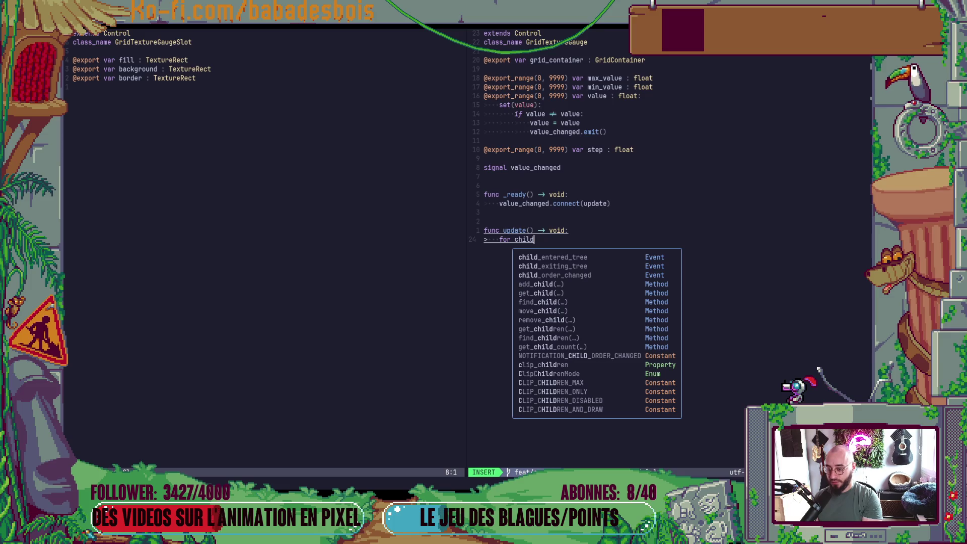
{"action": "type", "text": " in "}
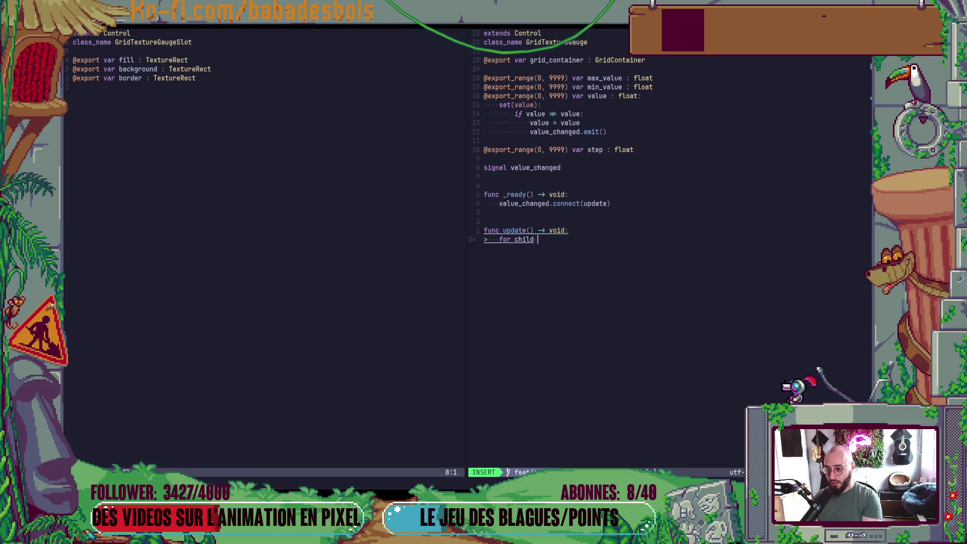
{"action": "type", "text": "gr"}
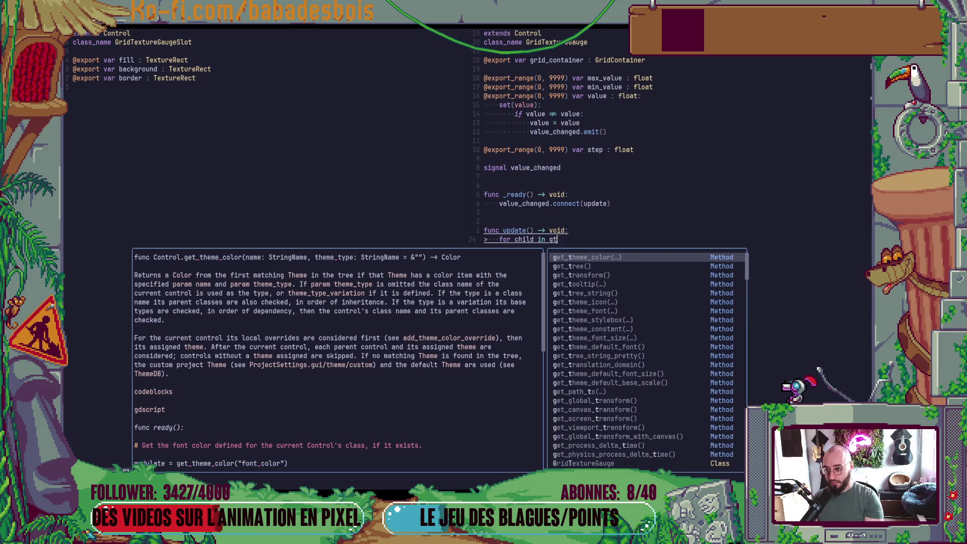
{"action": "key", "text": "Down"}
{"action": "key", "text": "Down"}
{"action": "key", "text": "Down"}
{"action": "key", "text": "Return"}
{"action": "type", "text": ".get_ch"}
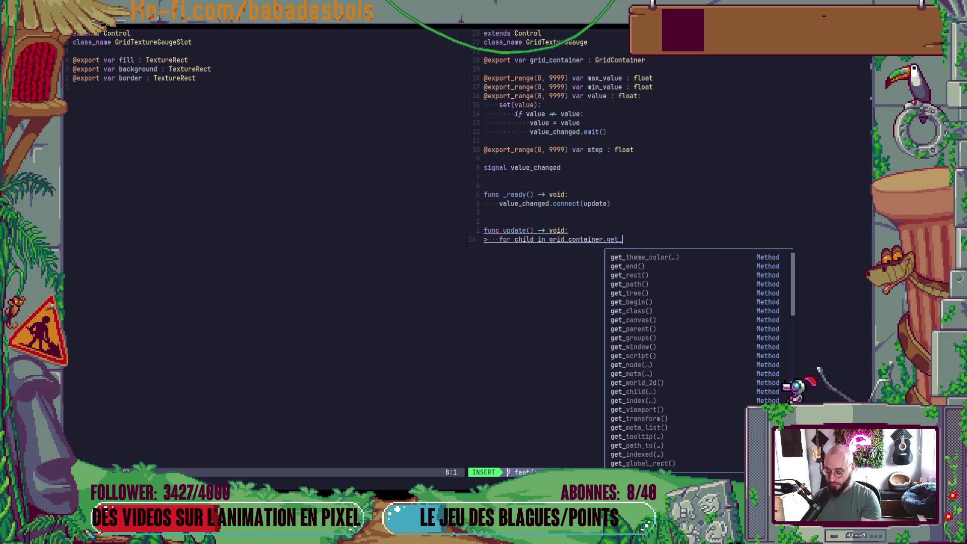
{"action": "key", "text": "Down"}
{"action": "key", "text": "Return"}
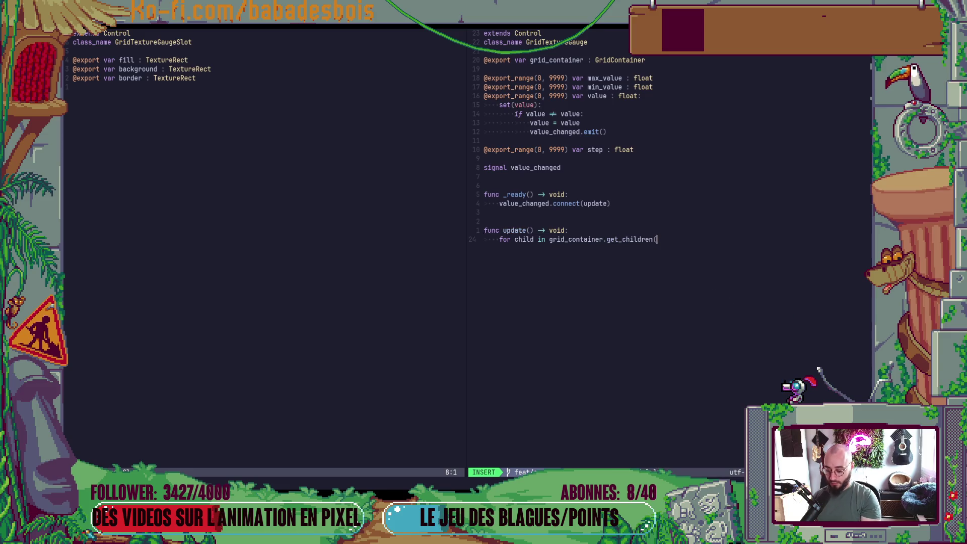
{"action": "key", "text": "Escape"}
{"action": "type", "text": "A:"}
{"action": "key", "text": "Return"}
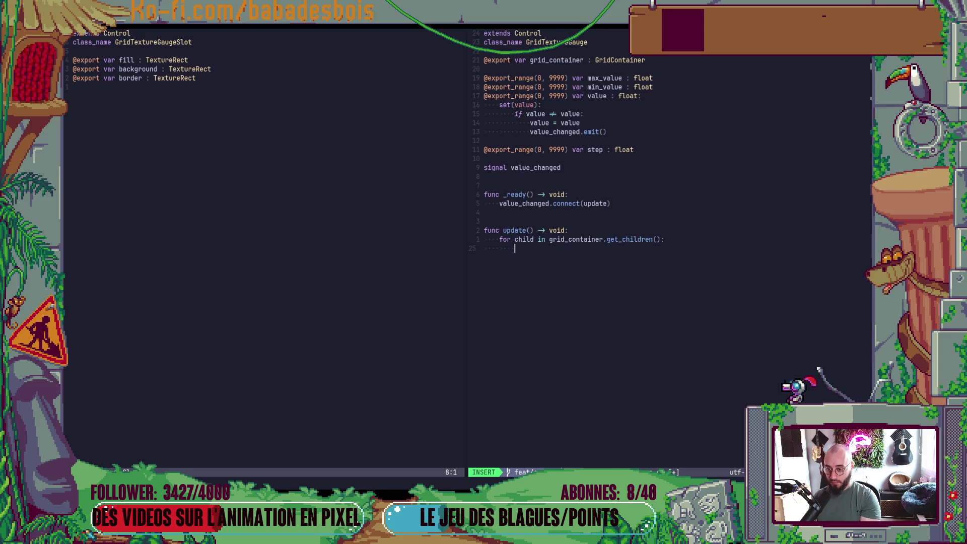
{"action": "type", "text": "pass"}
{"action": "key", "text": "Escape"}
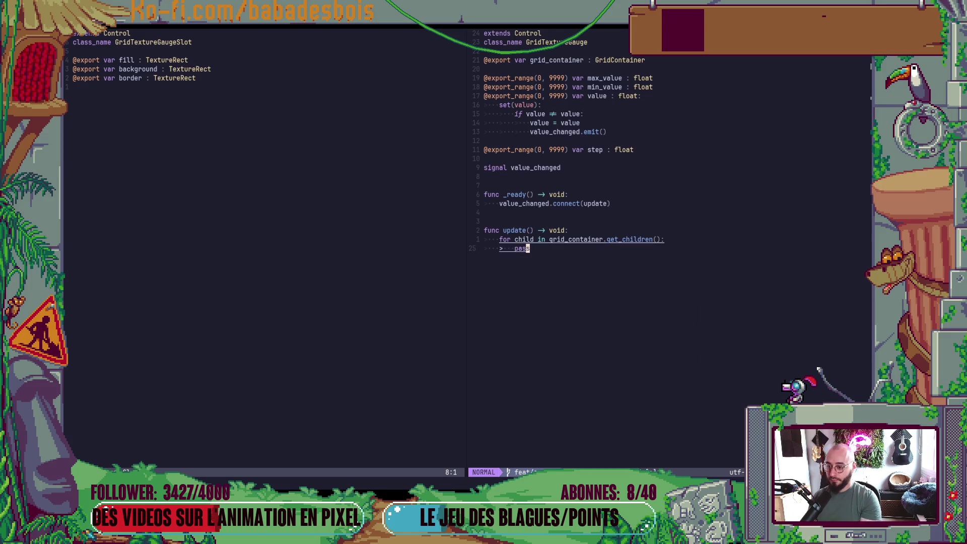
Step: Save GridTextureGauge.gd with :w and return to the loop's pass line
{"action": "key", "text": "k"}
{"action": "key", "text": "k"}
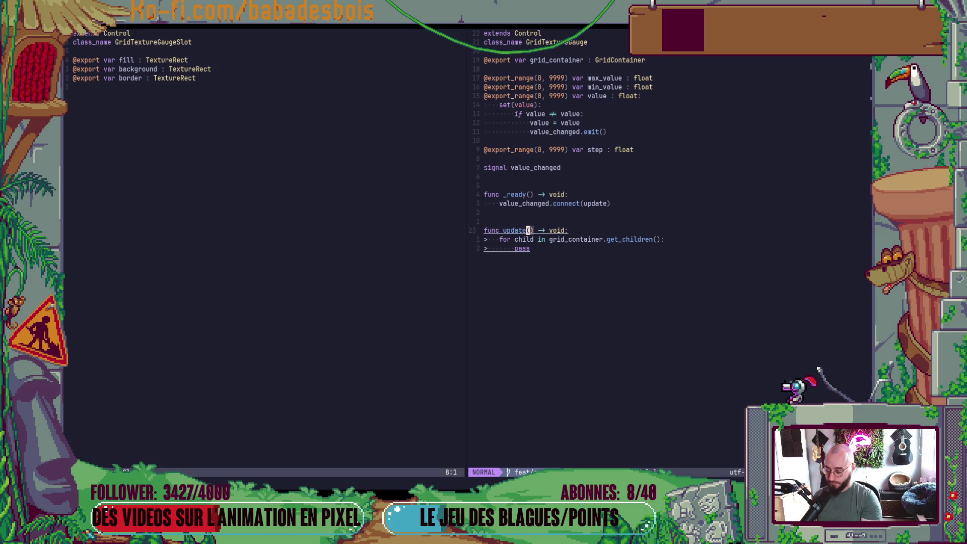
{"action": "type", "text": ":w"}
{"action": "key", "text": "Return"}
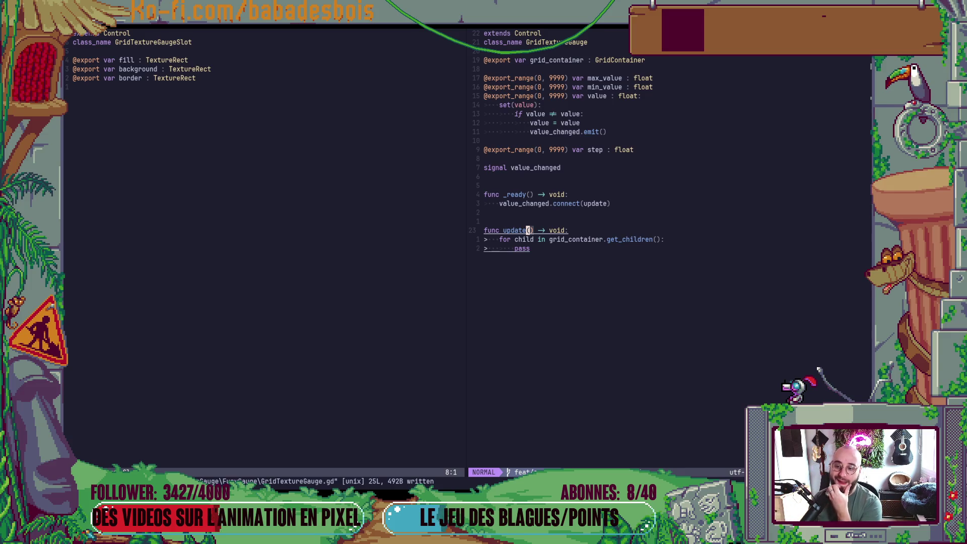
{"action": "key", "text": "j"}
{"action": "key", "text": "j"}
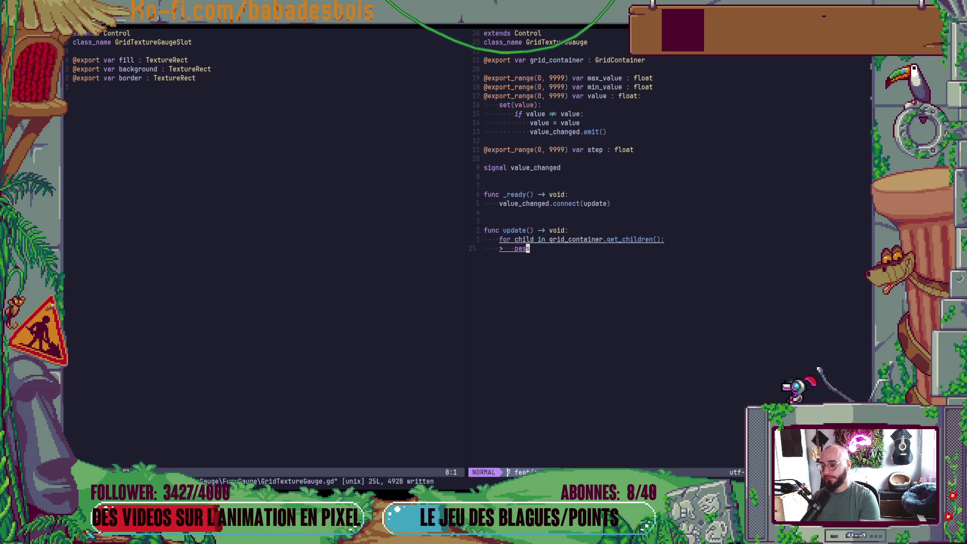
{"action": "key", "text": "b"}
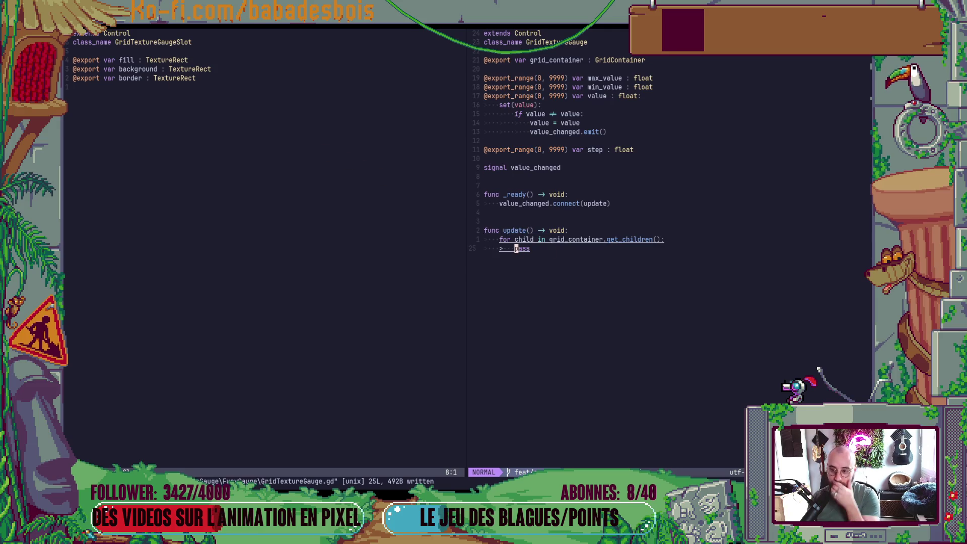
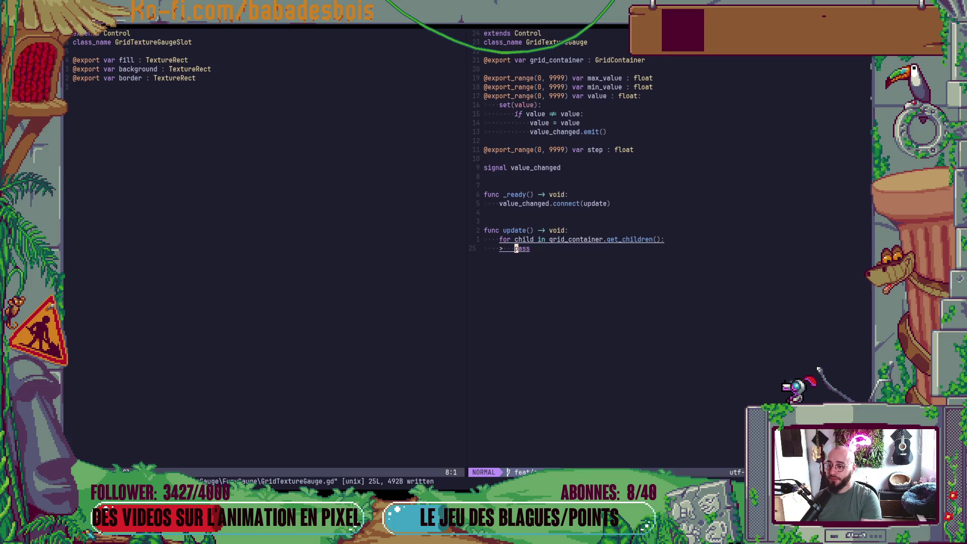
Step: Delete the step export line and the blank line above the signal
{"action": "key", "text": "k"}
{"action": "key", "text": "k"}
{"action": "key", "text": "k"}
{"action": "key", "text": "d"}
{"action": "key", "text": "d"}
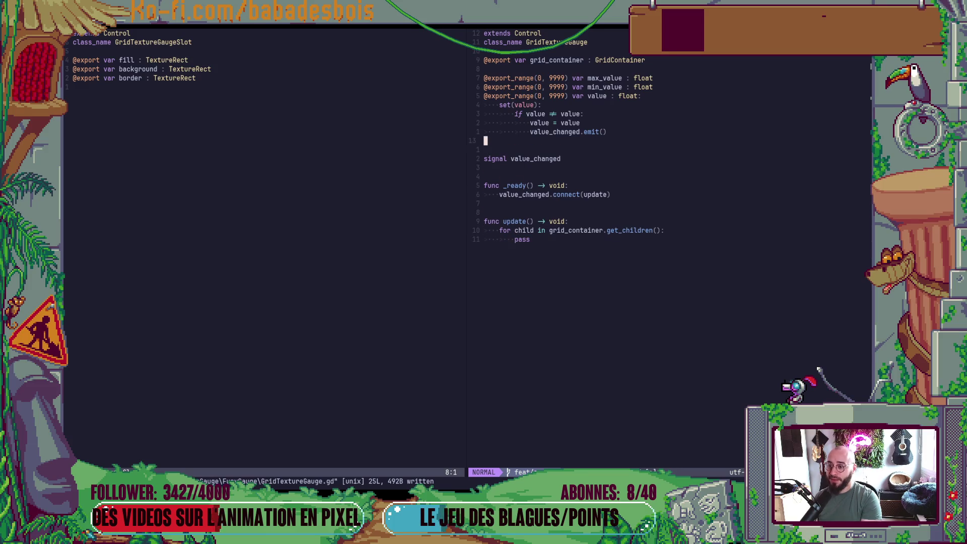
{"action": "key", "text": "d"}
{"action": "key", "text": "d"}
{"action": "key", "text": "k"}
{"action": "key", "text": "k"}
{"action": "key", "text": "k"}
Step: Change the value property's type from float to int
{"action": "key", "text": "dollar"}
{"action": "key", "text": "h"}
{"action": "key", "text": "h"}
{"action": "type", "text": "ciw"}
{"action": "type", "text": "u"}
{"action": "key", "text": "Escape"}
{"action": "type", "text": "ciwint"}
{"action": "key", "text": "Escape"}
{"action": "key", "text": "k"}
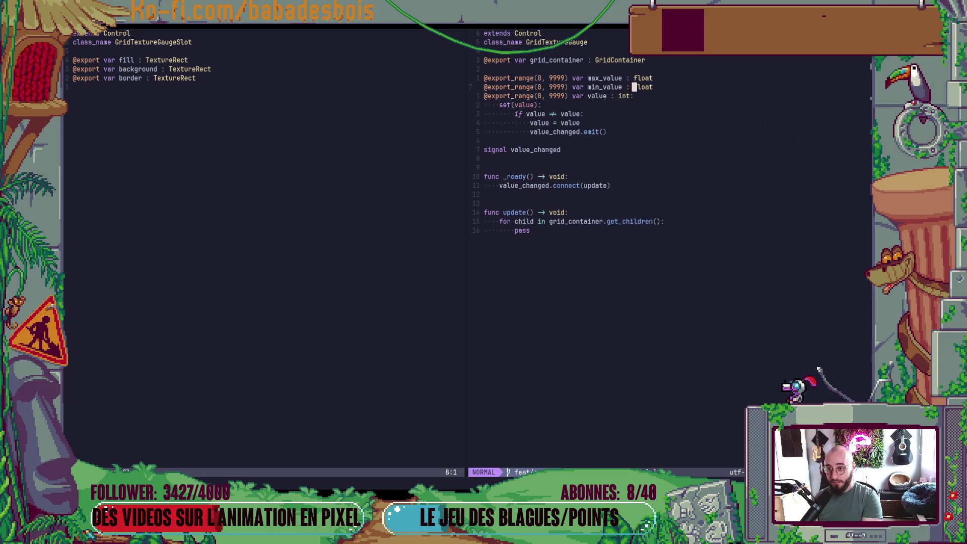
Step: Make min_value and max_value int as well and save GridTextureGauge.gd
{"action": "key", "text": "F"}
{"action": "key", "text": "_"}
{"action": "key", "text": "$"}
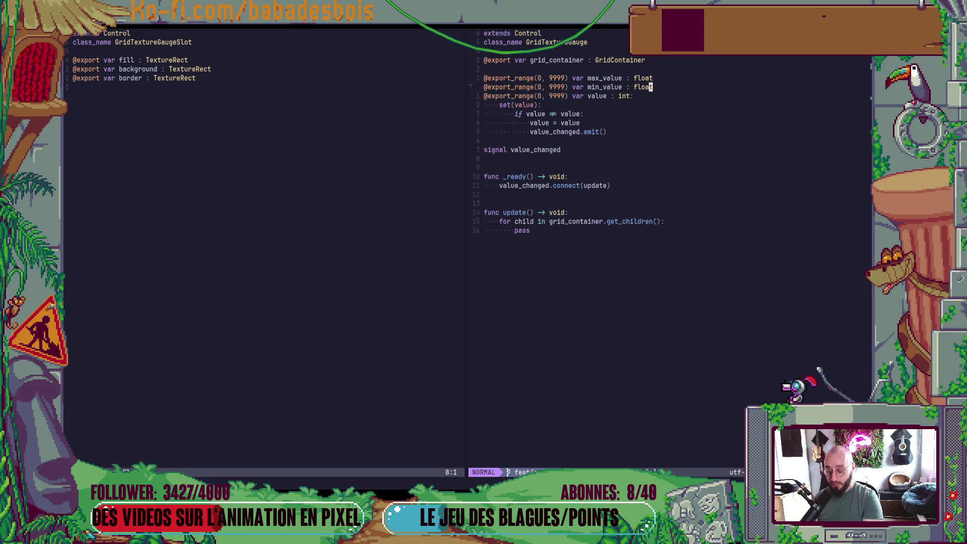
{"action": "key", "text": "."}
{"action": "key", "text": "k"}
{"action": "type", "text": ".:w"}
{"action": "key", "text": "Return"}
{"action": "key", "text": "j"}
{"action": "key", "text": "j"}
Step: Rewrite the update() loop header as 'for i in grid_container.get_child_count()'
{"action": "key", "text": "6j"}
{"action": "key", "text": "8j"}
{"action": "key", "text": "^"}
{"action": "type", "text": "ewcwi"}
{"action": "key", "text": "Escape"}
{"action": "key", "text": "w"}
{"action": "key", "text": "e"}
{"action": "key", "text": "w"}
{"action": "key", "text": "$"}
{"action": "key", "text": "h"}
{"action": "key", "text": "h"}
{"action": "key", "text": "h"}
{"action": "key", "text": "h"}
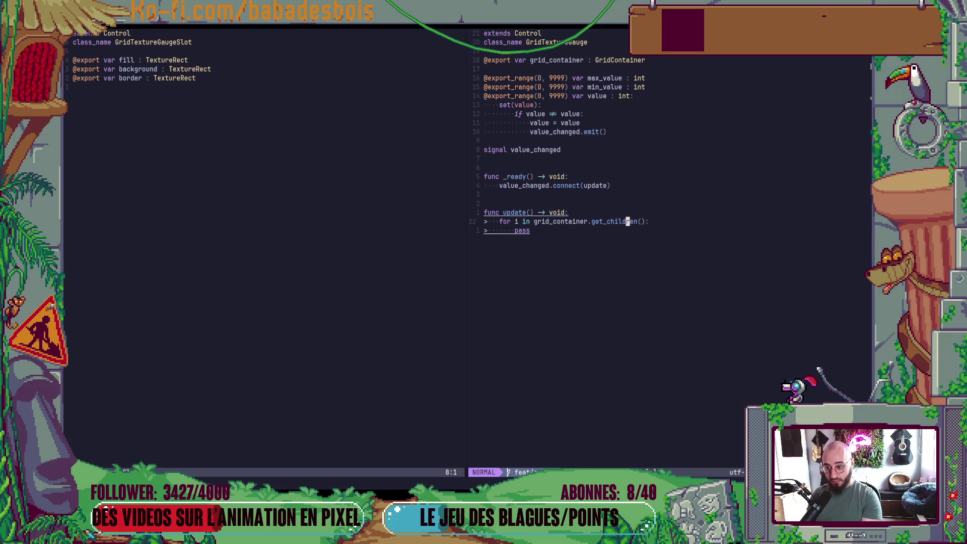
{"action": "type", "text": "ce_co"}
{"action": "key", "text": "Return"}
{"action": "key", "text": "Escape"}
{"action": "key", "text": "j"}
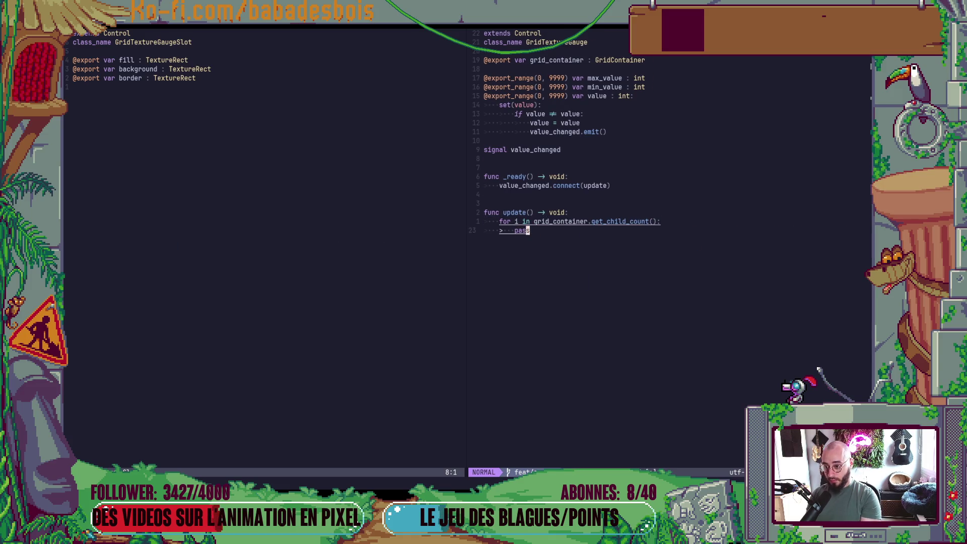
Step: Start a 'var slot : GridTextureGaugeSlot' declaration inside the loop body
{"action": "key", "text": "shift+o"}
{"action": "type", "text": "var chil"}
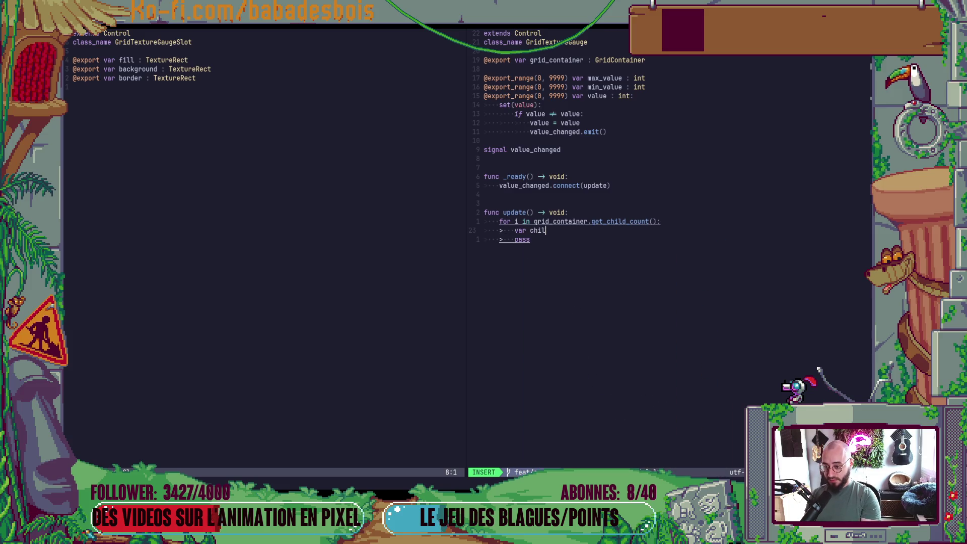
{"action": "key", "text": "BackSpace"}
{"action": "key", "text": "BackSpace"}
{"action": "key", "text": "BackSpace"}
{"action": "type", "text": "slot ="}
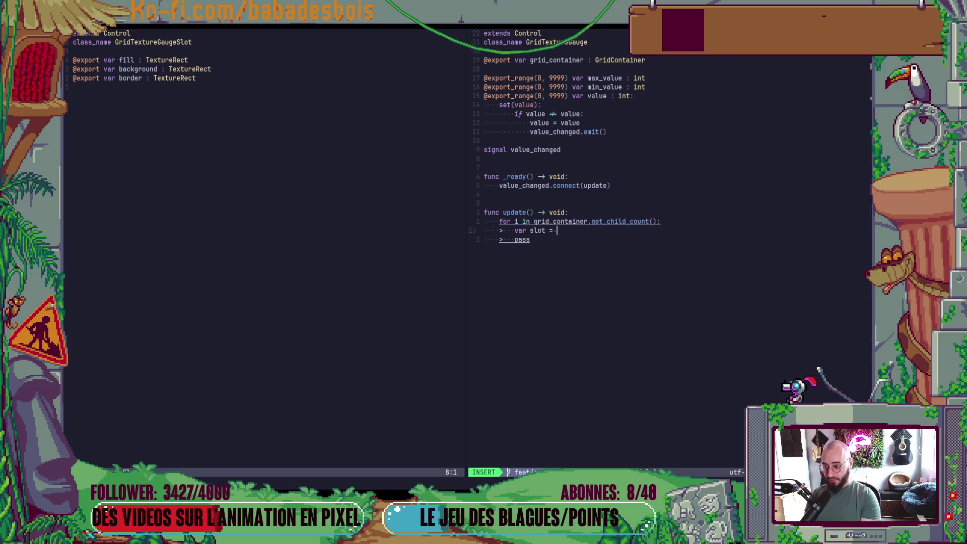
{"action": "key", "text": "BackSpace"}
{"action": "key", "text": "BackSpace"}
{"action": "type", "text": ": ch"}
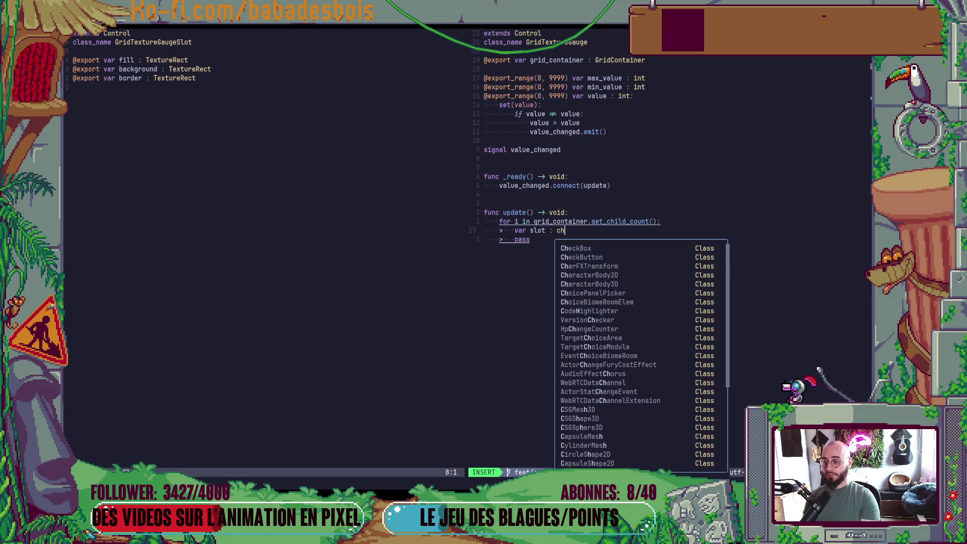
{"action": "key", "text": "BackSpace"}
{"action": "key", "text": "BackSpace"}
{"action": "type", "text": "G"}
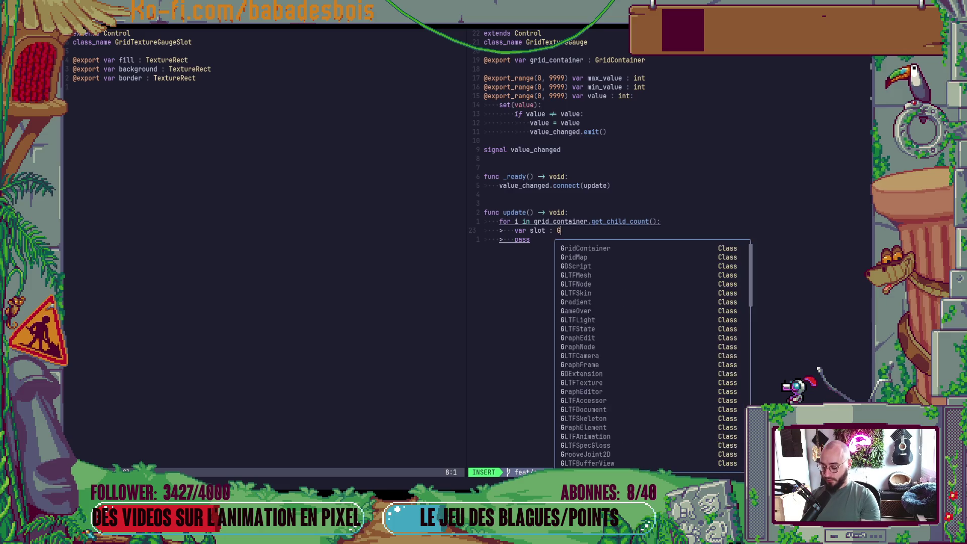
{"action": "type", "text": "rid"}
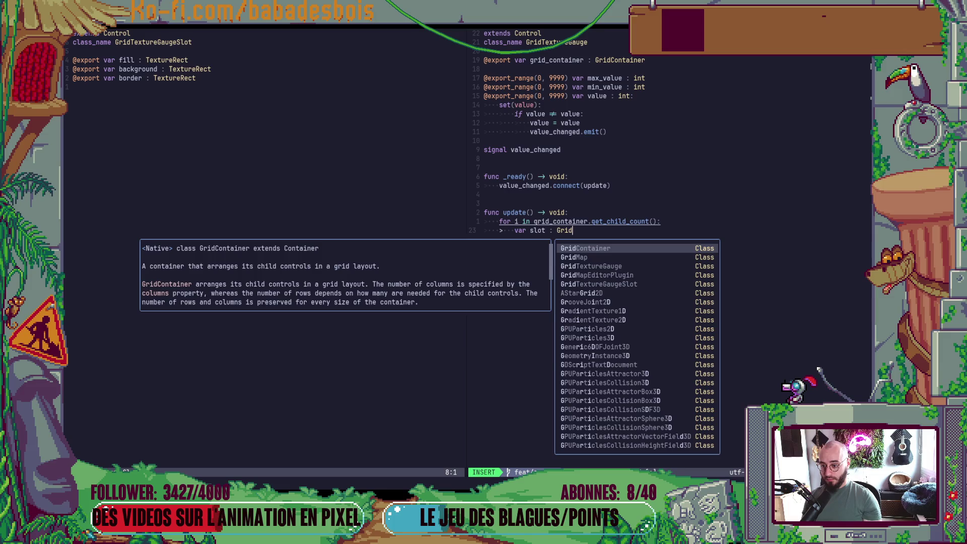
{"action": "key", "text": "Down"}
{"action": "key", "text": "Down"}
{"action": "key", "text": "Down"}
{"action": "key", "text": "Return"}
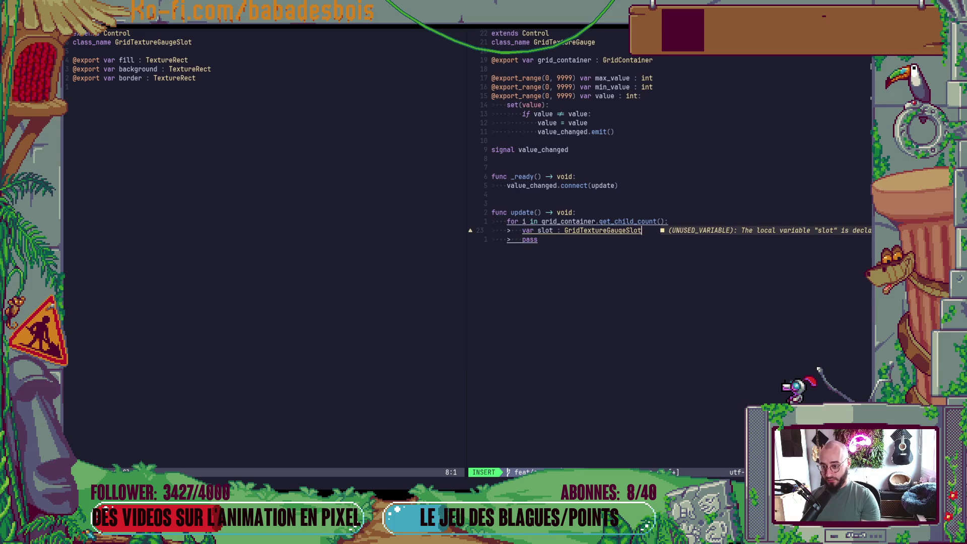
{"action": "type", "text": "= f"}
{"action": "key", "text": "BackSpace"}
{"action": "type", "text": "grid_container."}
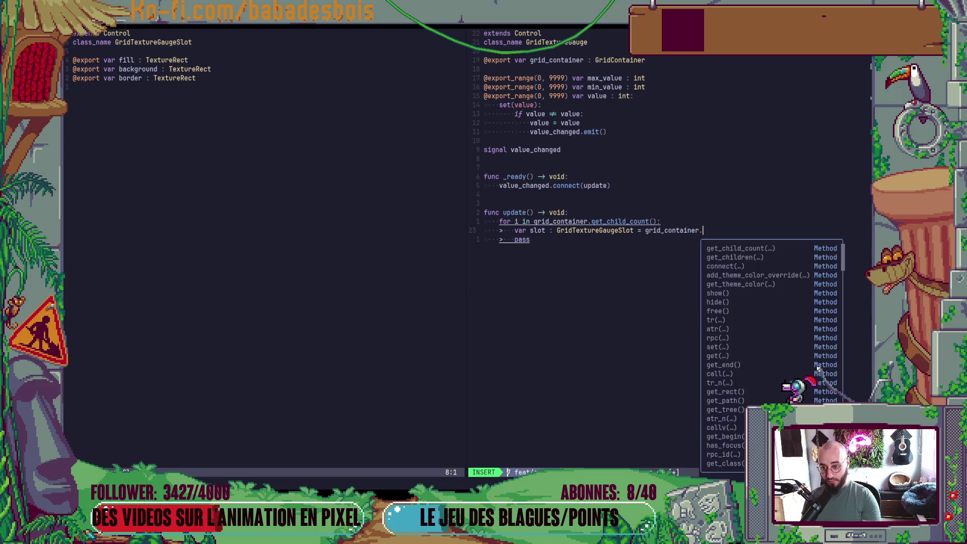
{"action": "type", "text": "get_c"}
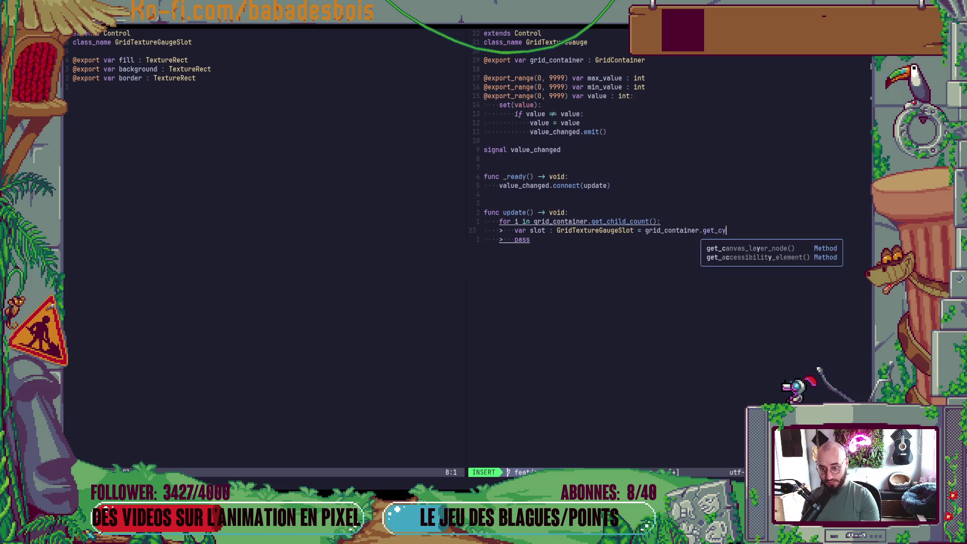
{"action": "key", "text": "Down"}
Step: Add 'var slots = grid_container.get_children()' above the loop
{"action": "key", "text": "Escape"}
{"action": "type", "text": "kOvar "}
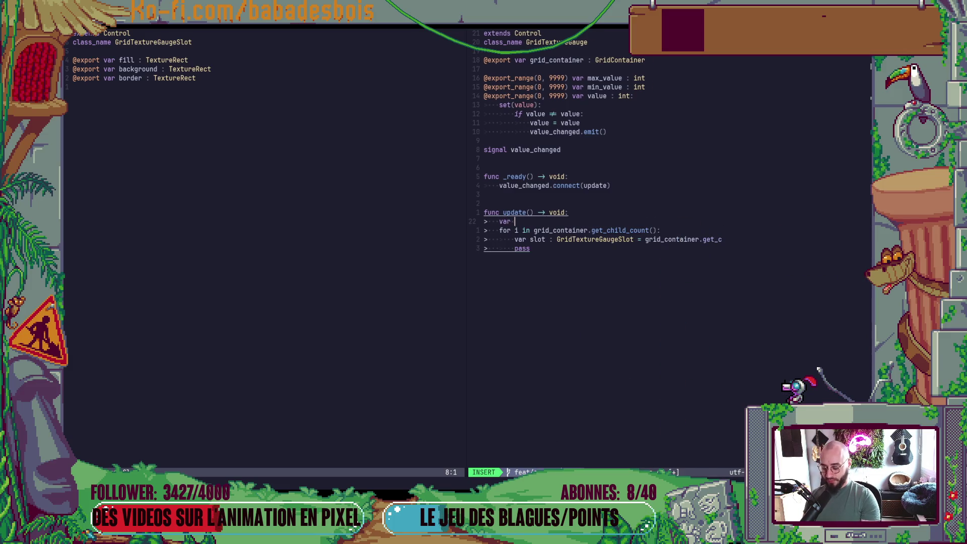
{"action": "type", "text": "slots = "}
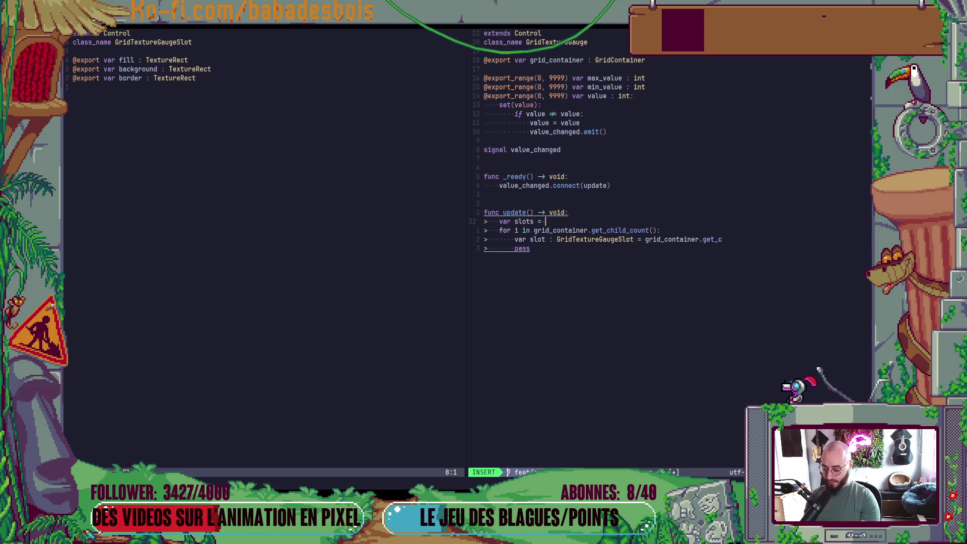
{"action": "type", "text": "ge"}
{"action": "key", "text": "BackSpace"}
{"action": "key", "text": "BackSpace"}
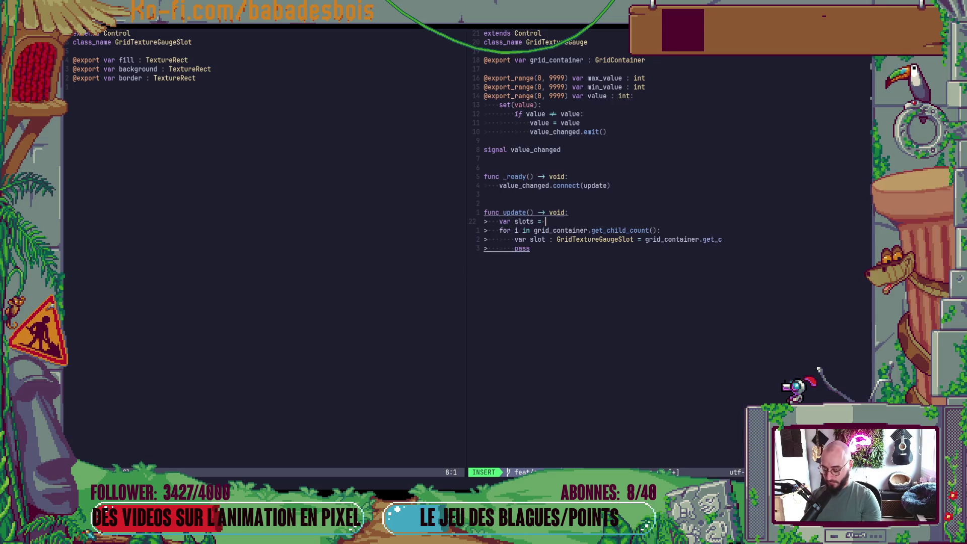
{"action": "type", "text": "grid_container."}
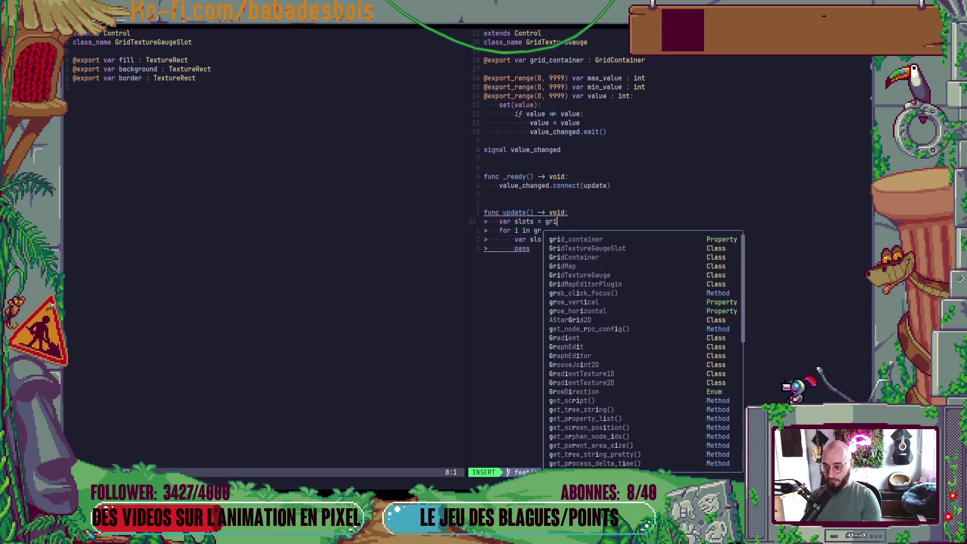
{"action": "type", "text": "get_c"}
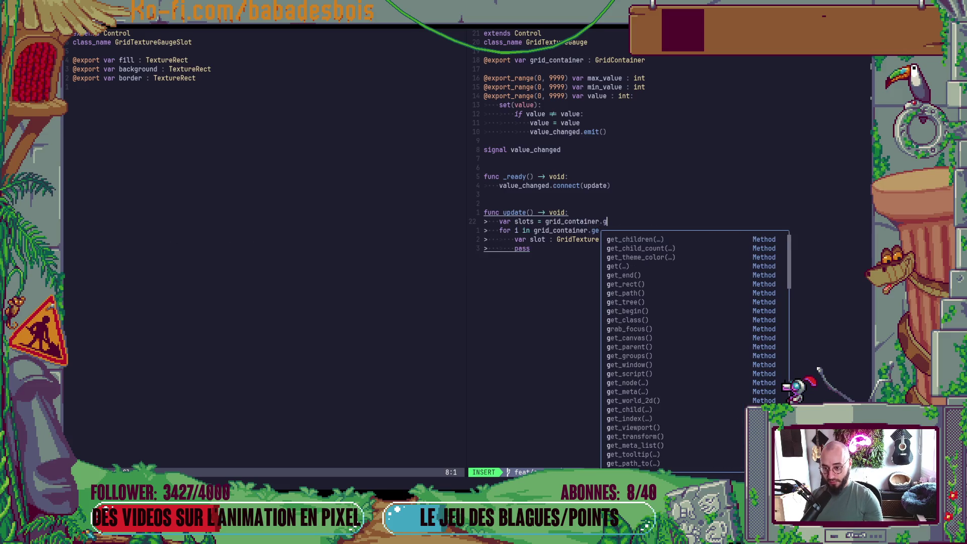
{"action": "key", "text": "Return"}
{"action": "type", "text": ")"}
{"action": "key", "text": "Escape"}
{"action": "key", "text": "j"}
Step: Change the loop header to 'for i in slots.size():'
{"action": "key", "text": "asciicircum"}
{"action": "key", "text": "w"}
{"action": "key", "text": "w"}
{"action": "key", "text": "w"}
{"action": "key", "text": "c"}
{"action": "key", "text": "w"}
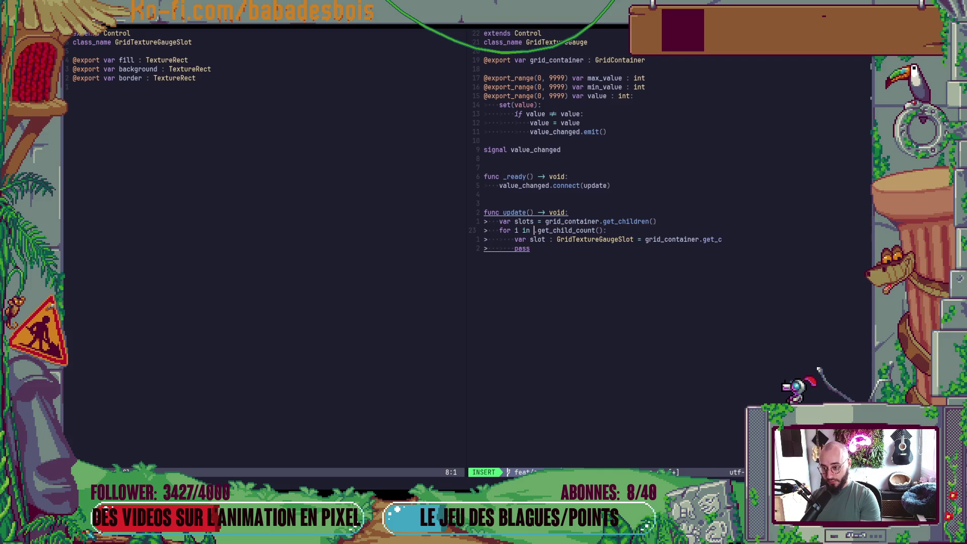
{"action": "key", "text": "Escape"}
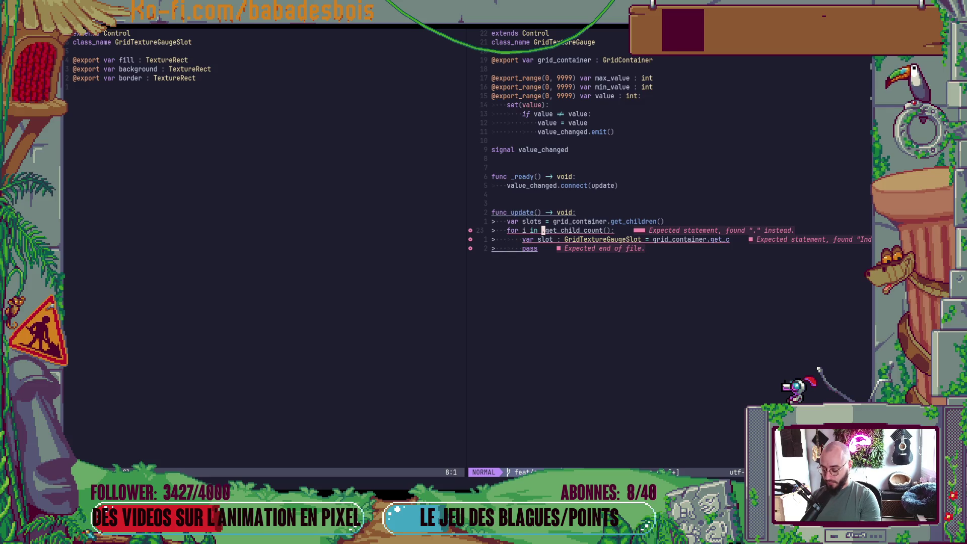
{"action": "type", "text": "Cslots.si"}
{"action": "key", "text": "Return"}
{"action": "type", "text": "i"}
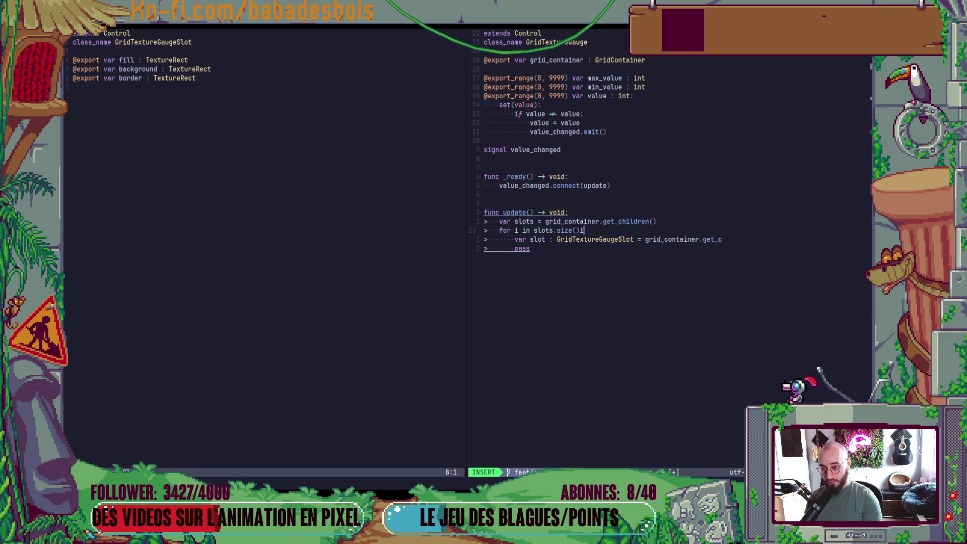
{"action": "key", "text": "BackSpace"}
{"action": "type", "text": ":"}
{"action": "key", "text": "Escape"}
{"action": "key", "text": "j"}
Step: Assign slot from slots[i], start a 'slot.' line, and delete the leftover pass
{"action": "key", "text": "$"}
{"action": "key", "text": "h"}
{"action": "type", "text": "BCslots["}
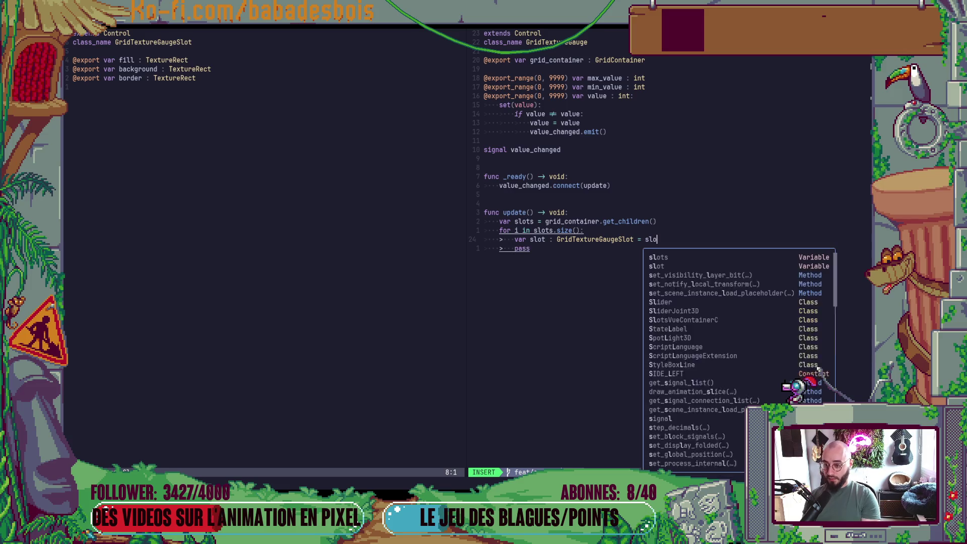
{"action": "type", "text": "i"}
{"action": "key", "text": "Escape"}
{"action": "type", "text": "o"}
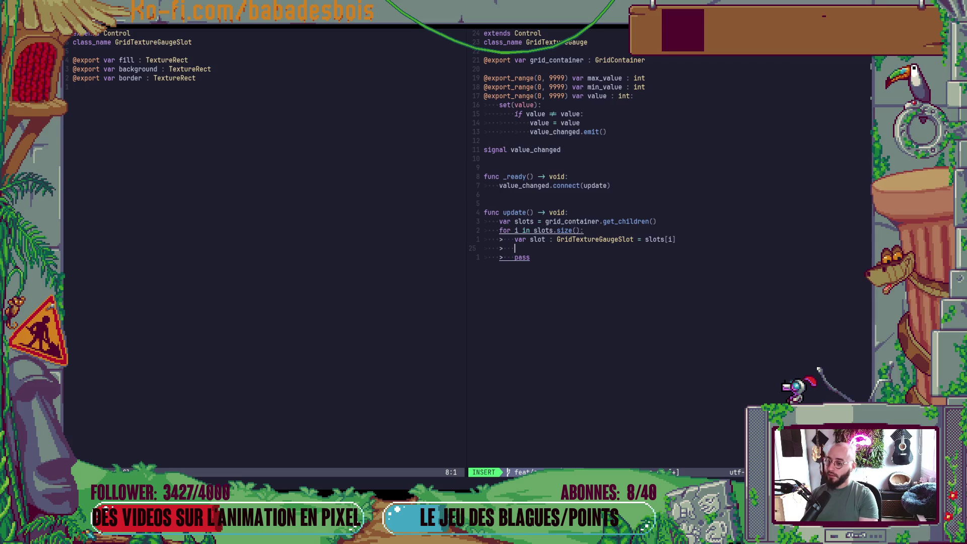
{"action": "type", "text": "sl"}
{"action": "key", "text": "Tab"}
{"action": "key", "text": "Tab"}
{"action": "type", "text": "."}
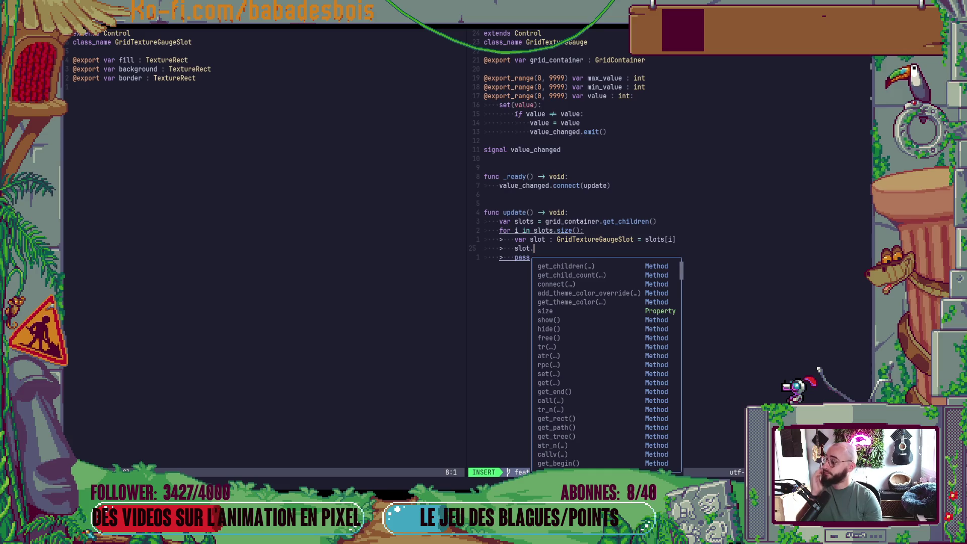
{"action": "key", "text": "Escape"}
{"action": "key", "text": "j"}
{"action": "key", "text": "d"}
{"action": "key", "text": "d"}
{"action": "key", "text": "ctrl+w"}
Step: Add fill() and empty() stubs with pass bodies, starting an if check in fill()
{"action": "key", "text": "h"}
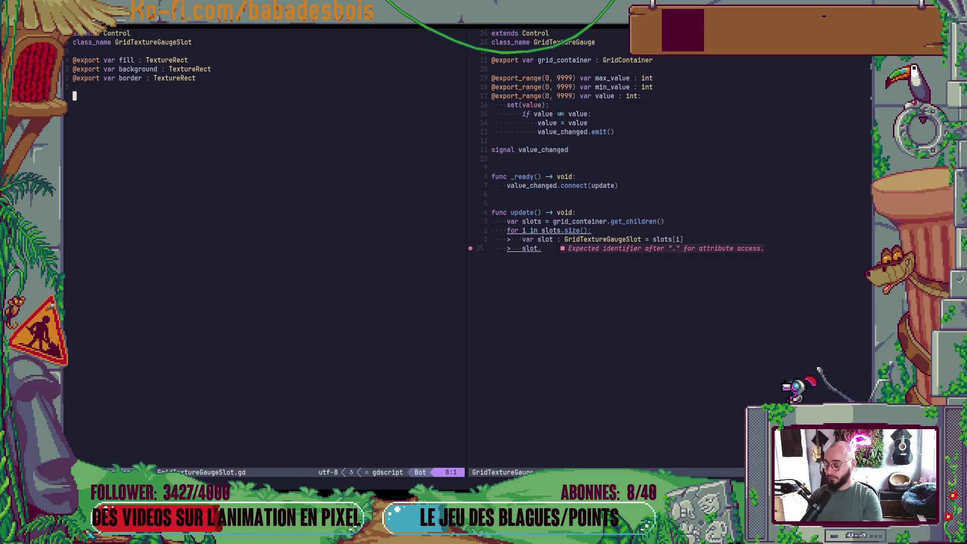
{"action": "key", "text": "o"}
{"action": "key", "text": "Return"}
{"action": "type", "text": "func "}
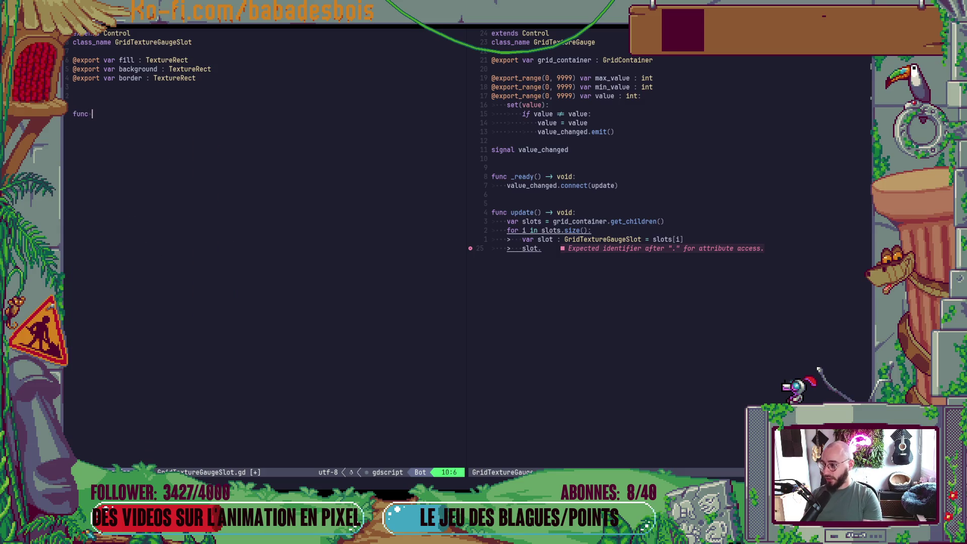
{"action": "type", "text": "fill() -> void: \tpass   func empty() -> void:     p"}
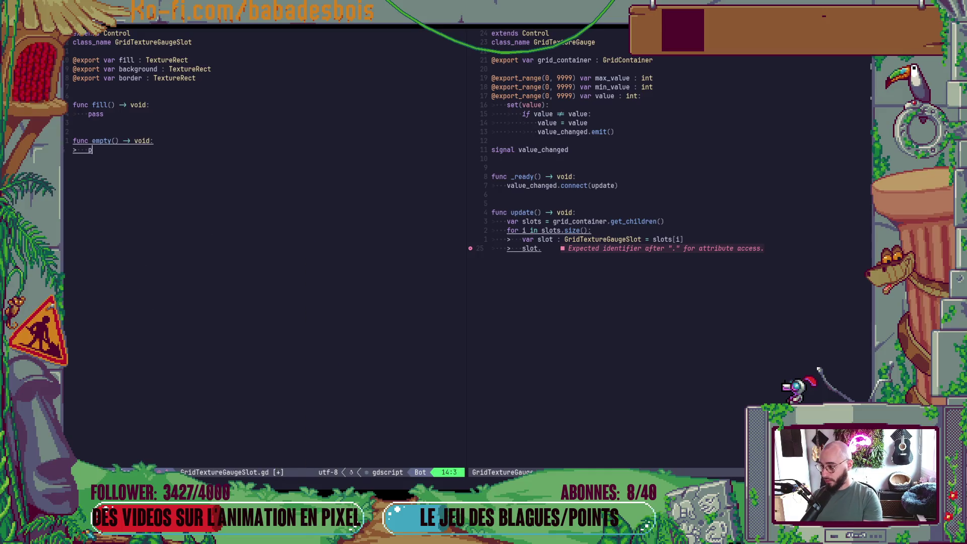
{"action": "type", "text": "ass"}
{"action": "key", "text": "Escape"}
{"action": "key", "text": "k"}
{"action": "key", "text": "k"}
{"action": "key", "text": "k"}
{"action": "key", "text": "h"}
{"action": "key", "text": "h"}
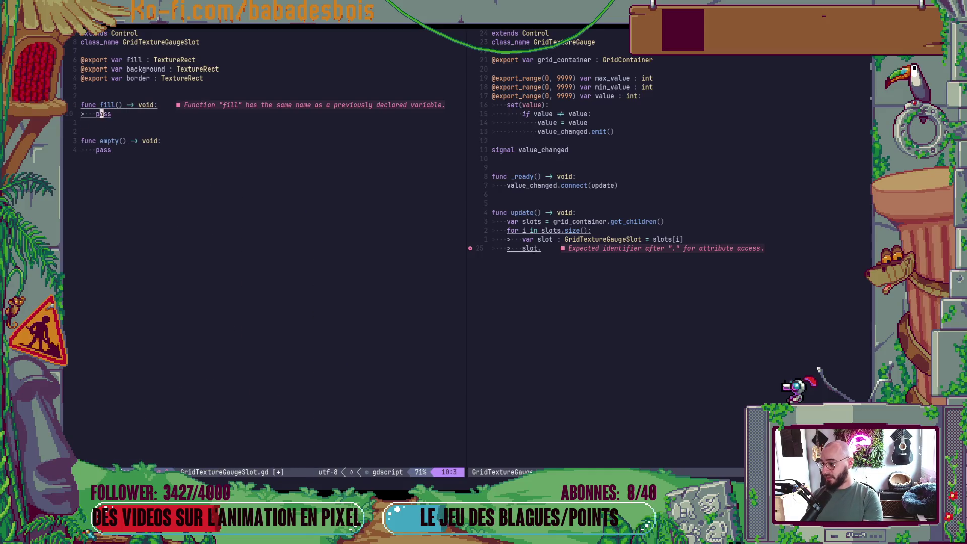
{"action": "key", "text": "c"}
{"action": "key", "text": "c"}
{"action": "type", "text": "if fi"}
{"action": "key", "text": "Escape"}
Step: Rename the fill export to fill_texture
{"action": "key", "text": "k"}
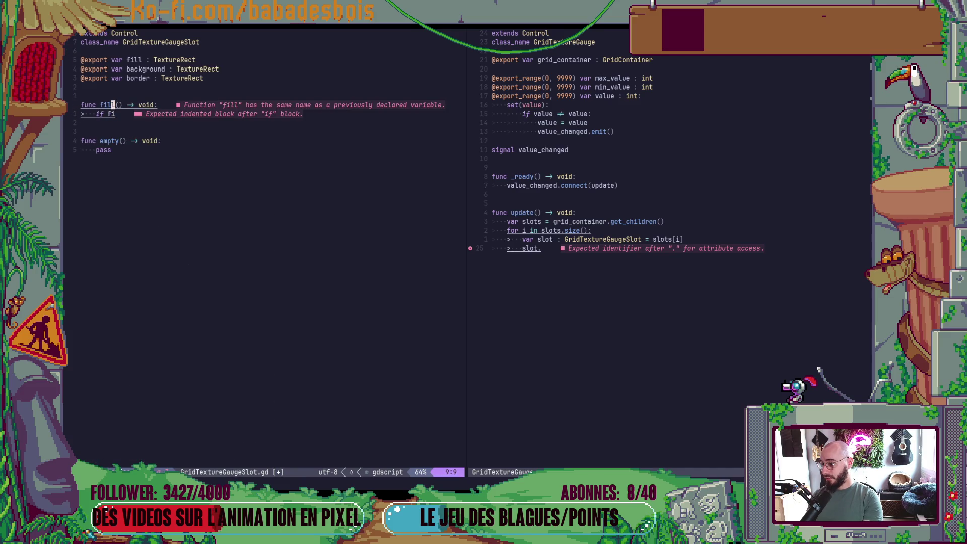
{"action": "key", "text": "k"}
{"action": "key", "text": "k"}
{"action": "key", "text": "k"}
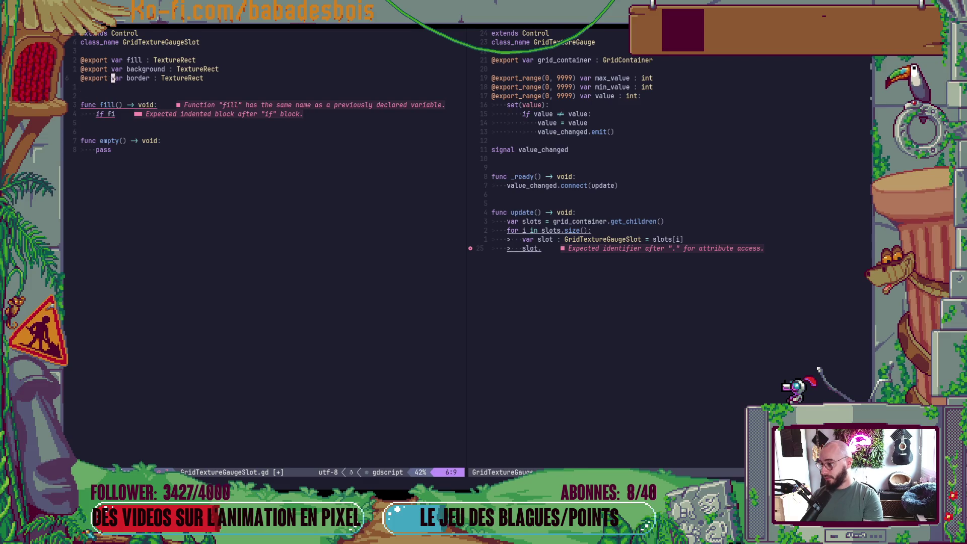
{"action": "key", "text": "$"}
{"action": "key", "text": "h"}
{"action": "key", "text": "b"}
{"action": "key", "text": "h"}
{"action": "key", "text": "h"}
{"action": "key", "text": "h"}
{"action": "type", "text": "_texture"}
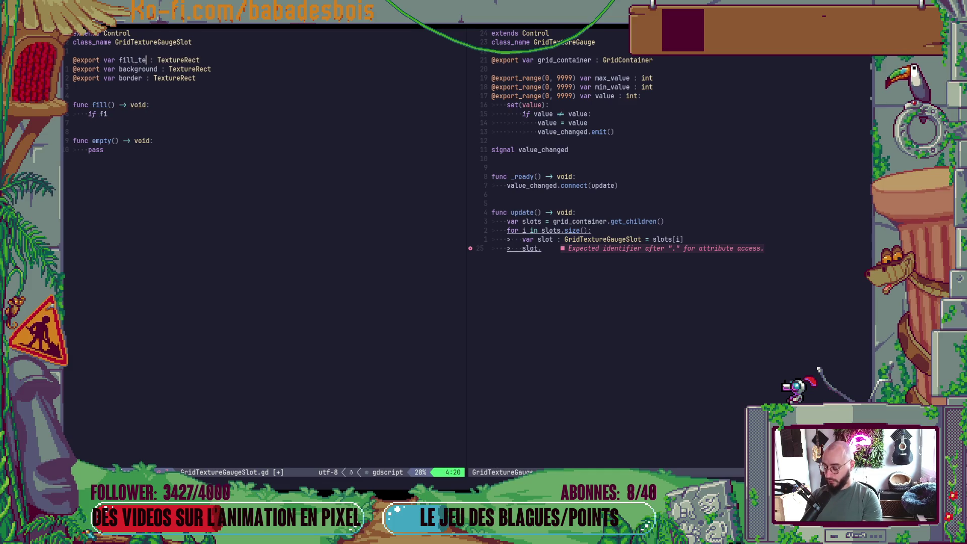
{"action": "key", "text": "Escape"}
Step: Rename the other exports to background_texture and border_texture, and save the slot script
{"action": "key", "text": "j"}
{"action": "key", "text": "j"}
{"action": "key", "text": "h"}
{"action": "key", "text": "h"}
{"action": "key", "text": "h"}
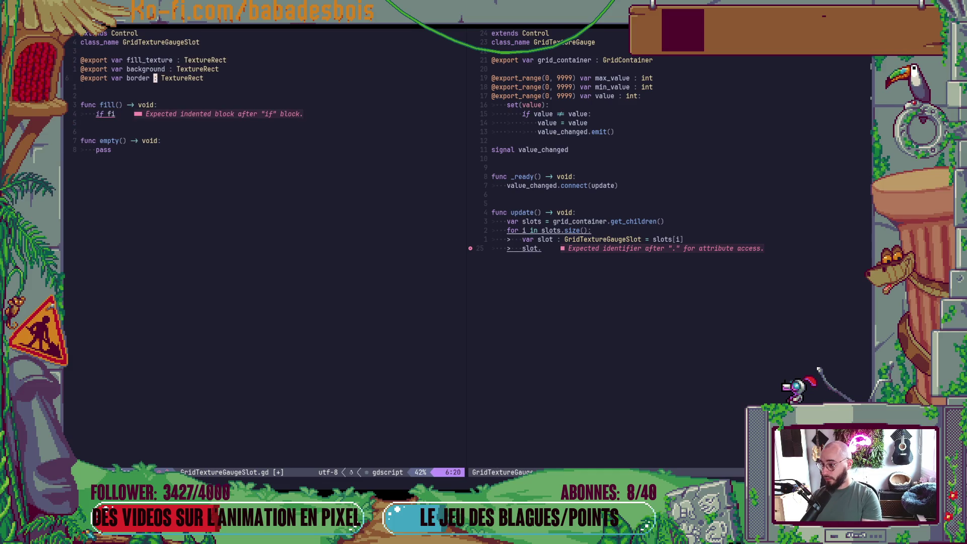
{"action": "key", "text": "k"}
{"action": "key", "text": "k"}
{"action": "key", "text": "j"}
{"action": "key", "text": "l"}
{"action": "key", "text": "e"}
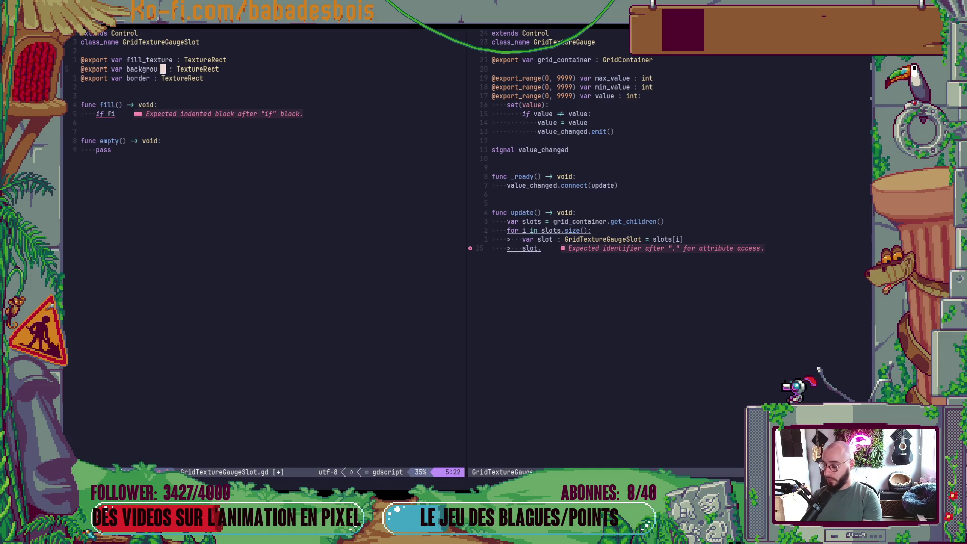
{"action": "type", "text": "ackground_texture"}
{"action": "key", "text": "Escape"}
{"action": "key", "text": "j"}
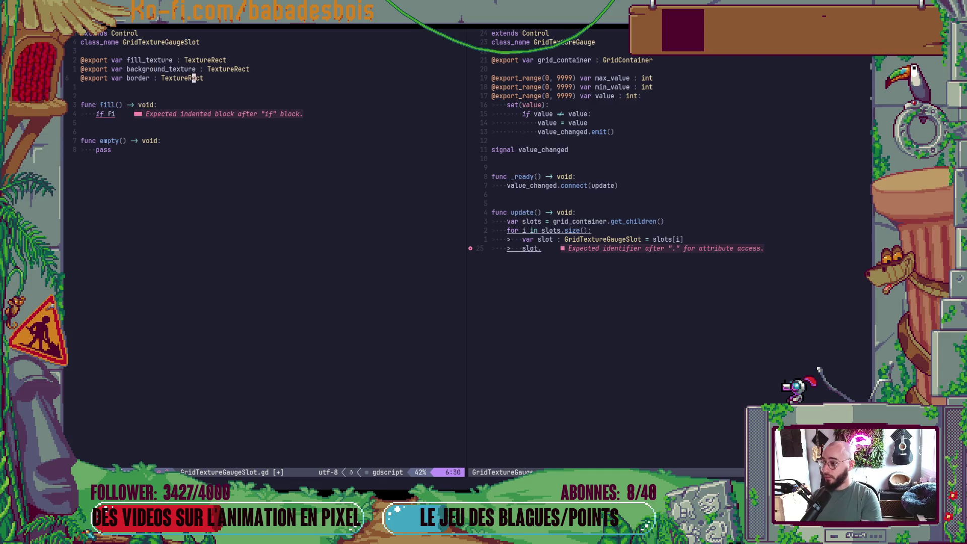
{"action": "type", "text": "gege"}
{"action": "type", "text": "a_texture"}
{"action": "key", "text": "Escape"}
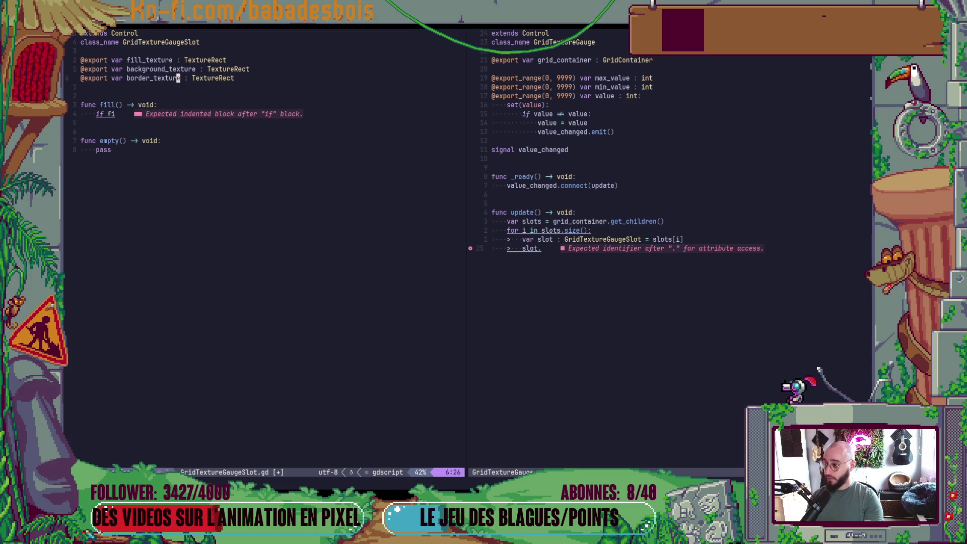
{"action": "type", "text": ":w"}
{"action": "key", "text": "Return"}
Step: Make fill() return if fill_texture.is_visible(), otherwise call fill_texture.show()
{"action": "key", "text": "j"}
{"action": "key", "text": "j"}
{"action": "key", "text": "j"}
{"action": "type", "text": "A"}
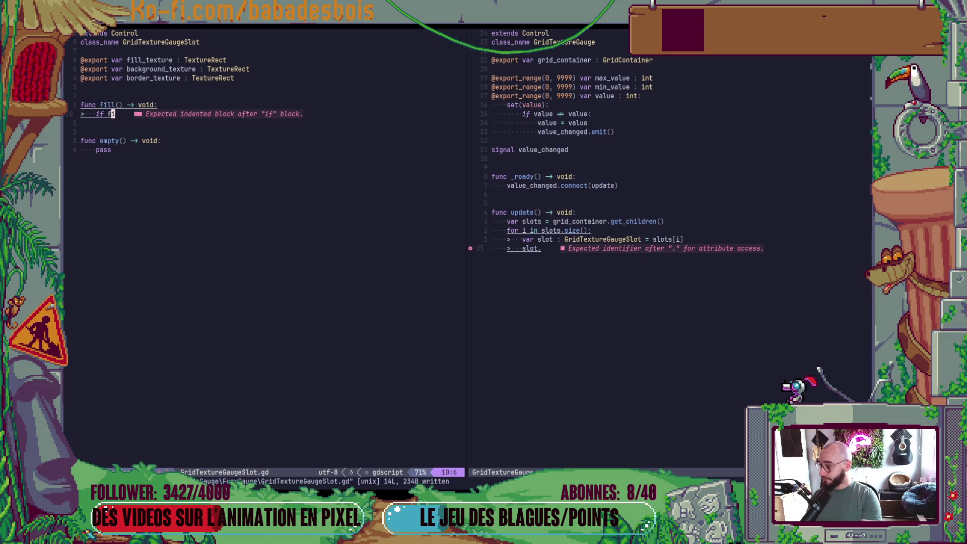
{"action": "type", "text": "l"}
{"action": "key", "text": "Return"}
{"action": "type", "text": ".is"}
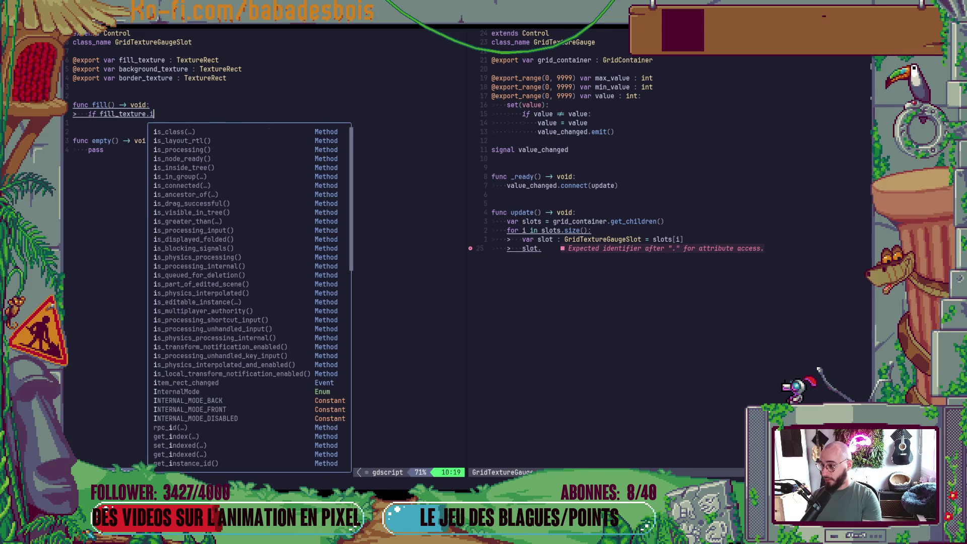
{"action": "type", "text": "_v"}
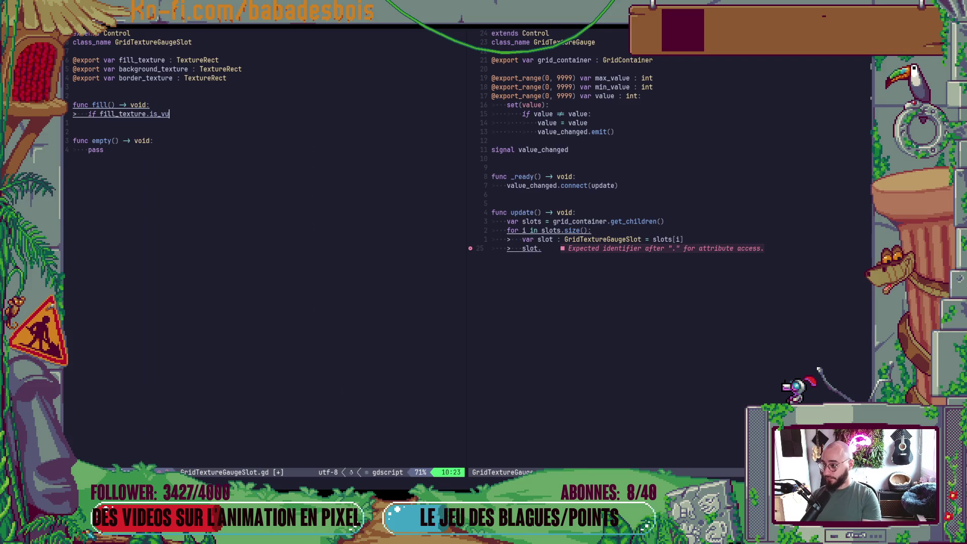
{"action": "type", "text": "isible()"}
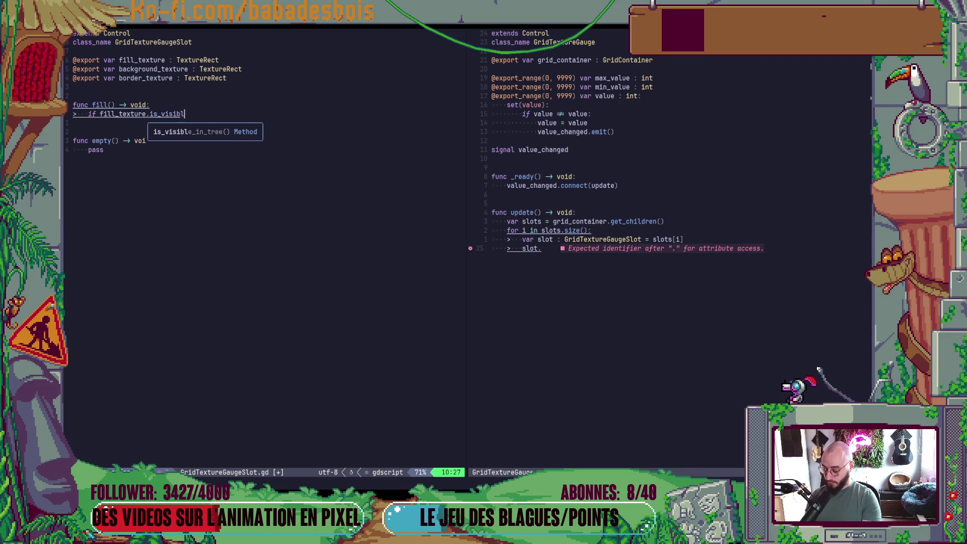
{"action": "type", "text": ":"}
{"action": "key", "text": "Return"}
{"action": "type", "text": "return"}
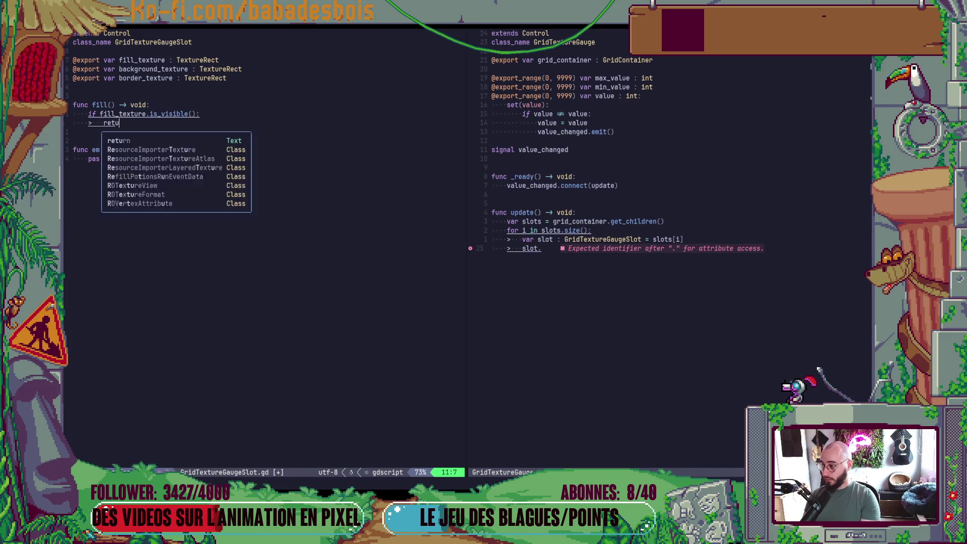
{"action": "key", "text": "Return"}
{"action": "key", "text": "Return"}
{"action": "type", "text": "fill_texture.hs"}
{"action": "type", "text": "ow("}
{"action": "key", "text": "Return"}
{"action": "key", "text": "Escape"}
Step: Copy fill()'s body into empty(), replacing its pass line
{"action": "key", "text": "k"}
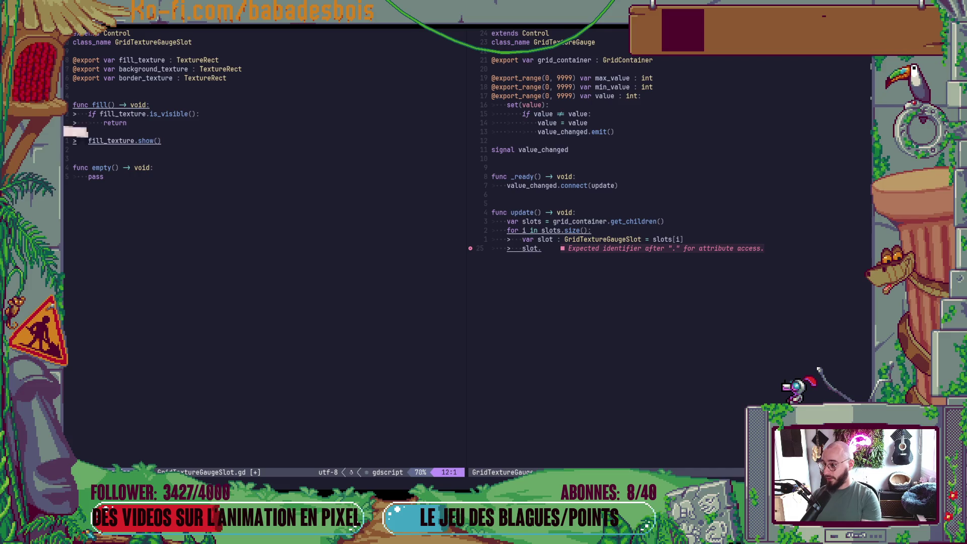
{"action": "key", "text": "k"}
{"action": "key", "text": "j"}
{"action": "key", "text": "j"}
{"action": "key", "text": "y"}
{"action": "key", "text": "i"}
{"action": "key", "text": "p"}
{"action": "key", "text": "j"}
{"action": "key", "text": "j"}
{"action": "key", "text": "j"}
{"action": "key", "text": "p"}
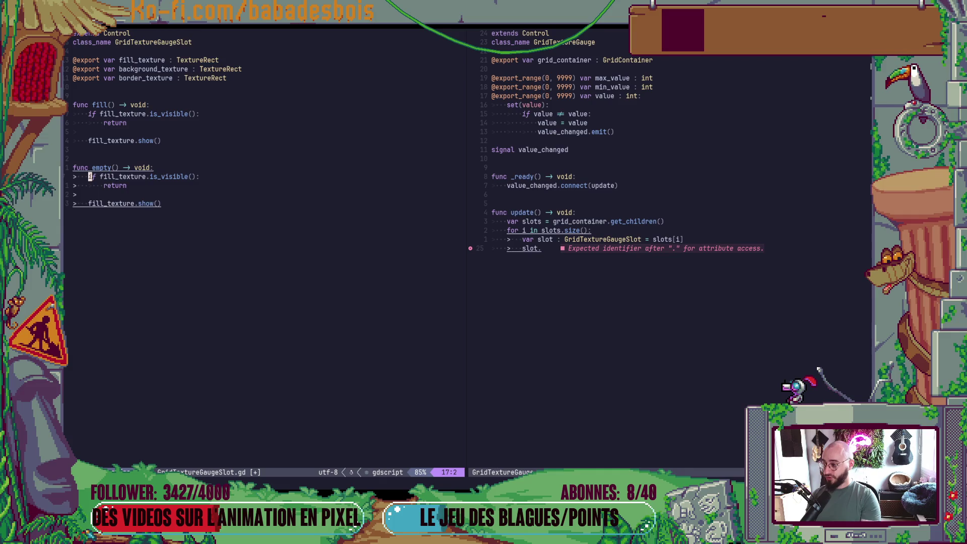
{"action": "key", "text": "k"}
{"action": "key", "text": "d"}
{"action": "key", "text": "d"}
{"action": "key", "text": "j"}
{"action": "key", "text": "j"}
{"action": "key", "text": "j"}
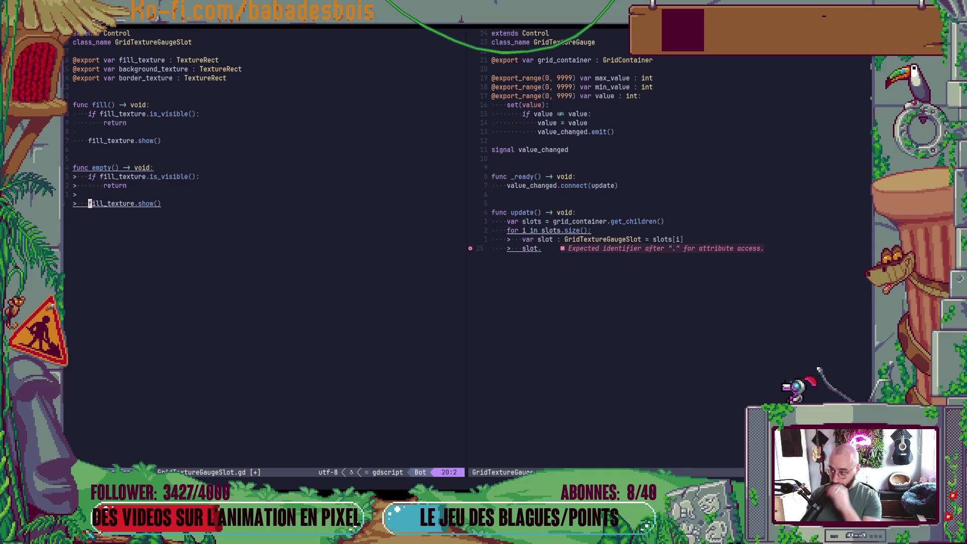
Step: In empty(), negate the visibility check and change show() to hide(), then save
{"action": "key", "text": "k"}
{"action": "key", "text": "k"}
{"action": "key", "text": "k"}
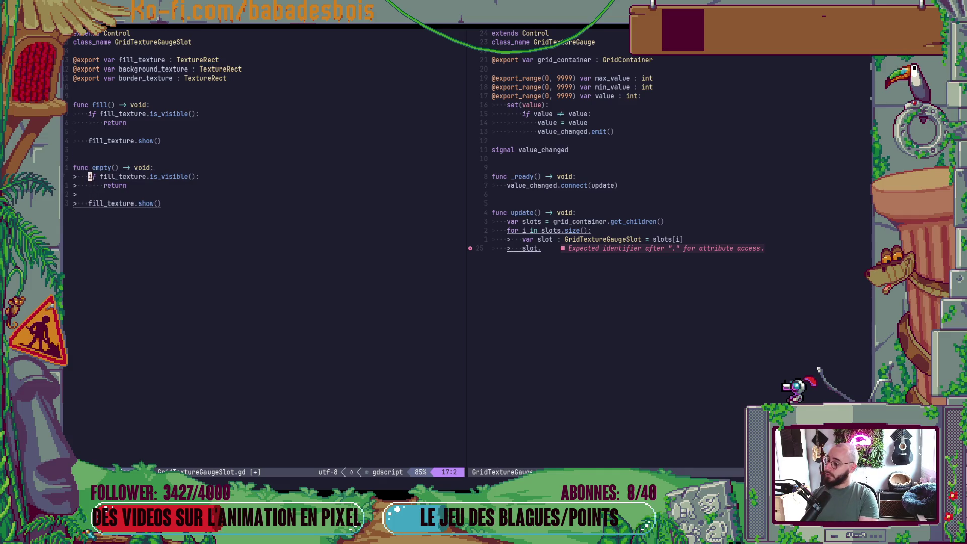
{"action": "type", "text": "w"}
{"action": "type", "text": "i "}
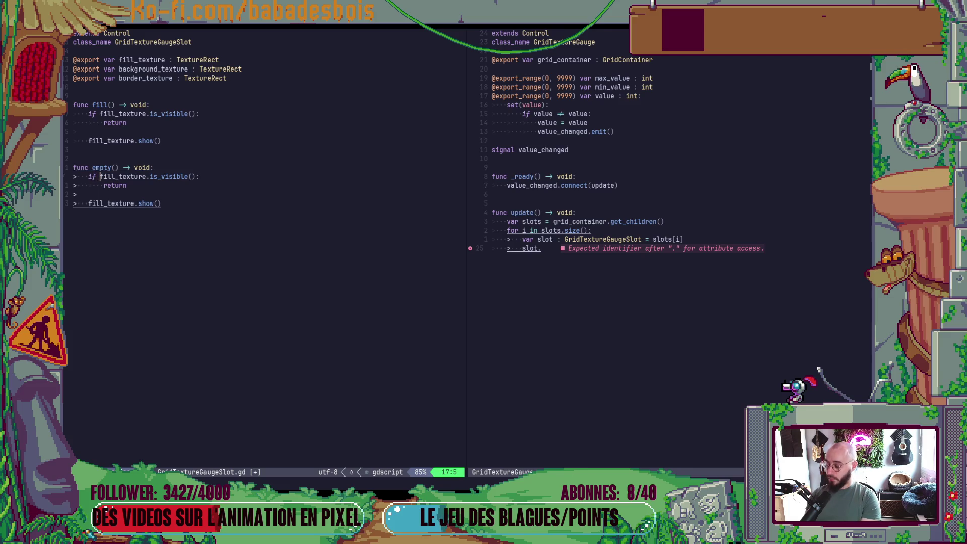
{"action": "type", "text": "!"}
{"action": "key", "text": "Escape"}
{"action": "key", "text": "j"}
{"action": "key", "text": "j"}
{"action": "key", "text": "j"}
{"action": "key", "text": "dollar"}
{"action": "key", "text": "b"}
{"action": "key", "text": "b"}
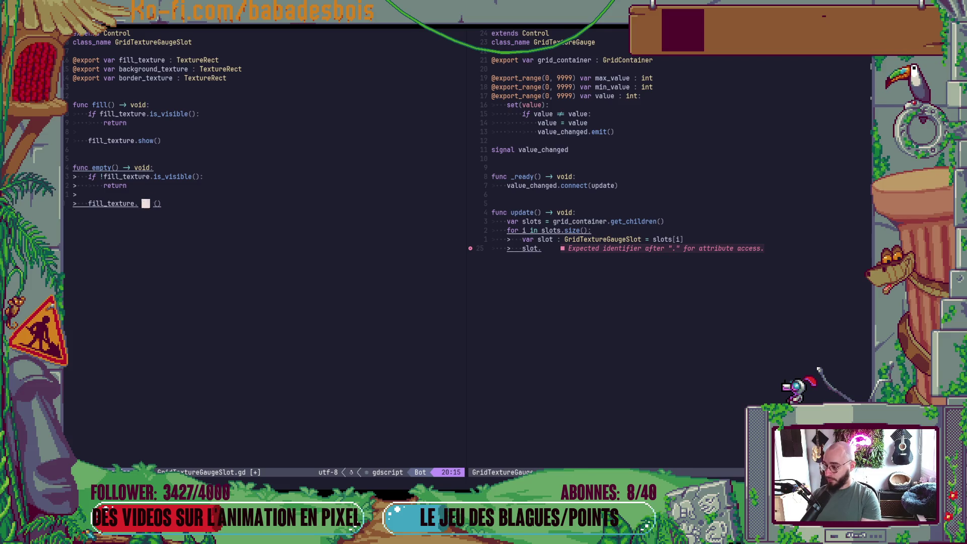
{"action": "type", "text": "cw"}
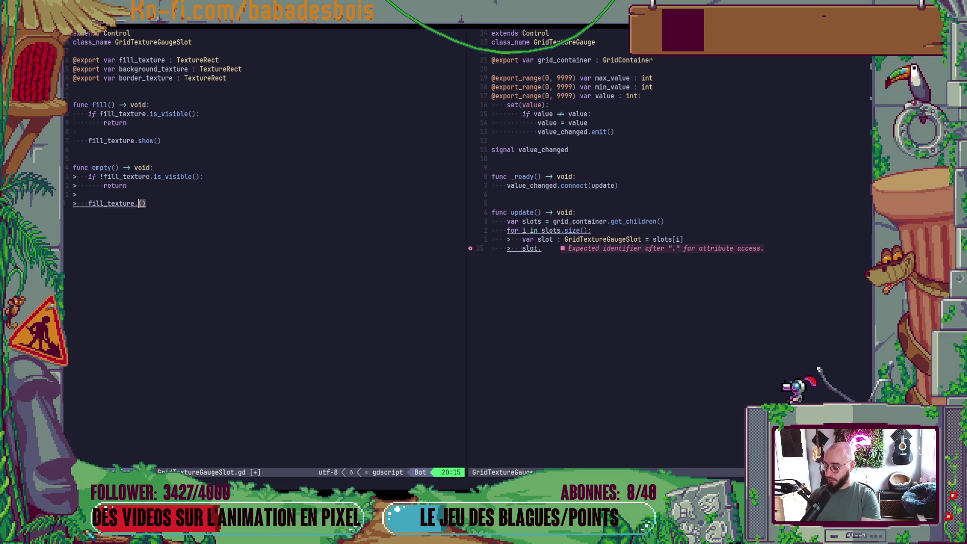
{"action": "type", "text": "hide"}
{"action": "key", "text": "Escape"}
{"action": "type", "text": ":w"}
{"action": "key", "text": "Return"}
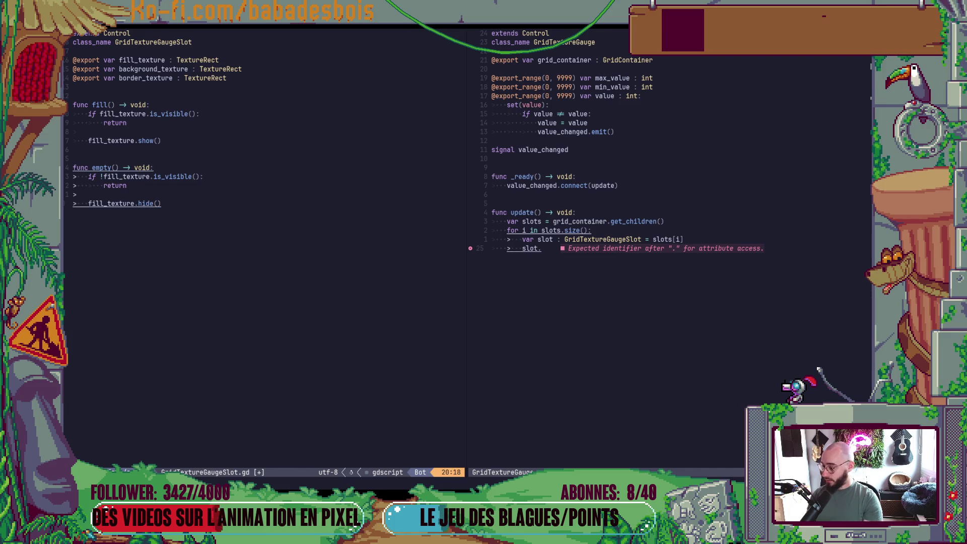
Step: Move to the GridTextureGauge script in the right split
{"action": "key", "text": "ctrl+w"}
{"action": "key", "text": "l"}
{"action": "type", "text": "ar "}
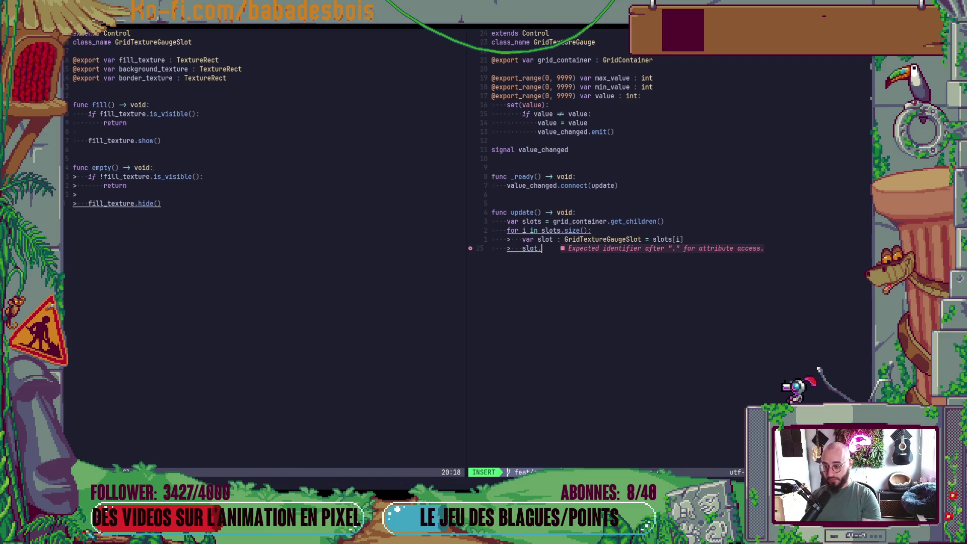
{"action": "type", "text": "sho"}
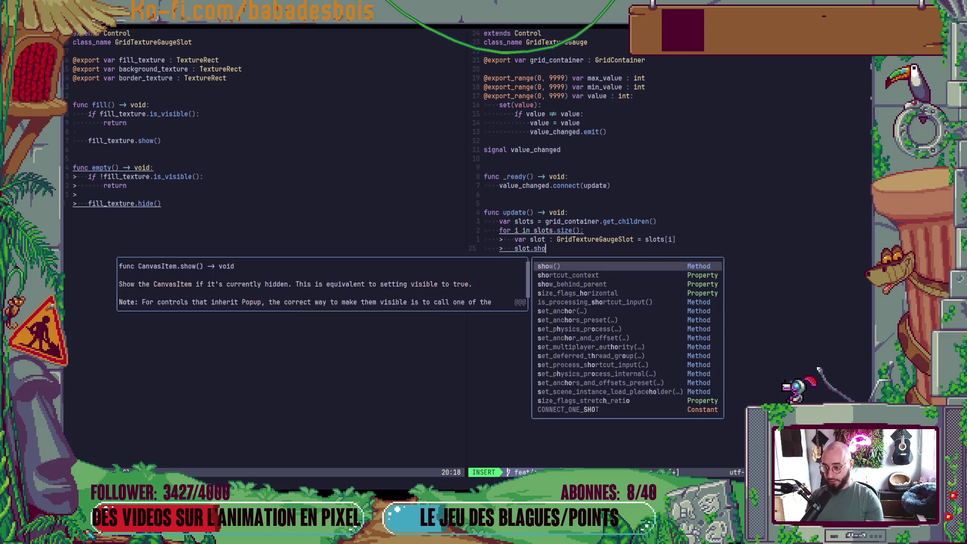
Step: Wrap slot.show() in an 'if i <= max_value:' condition
{"action": "key", "text": "Return"}
{"action": "key", "text": "Escape"}
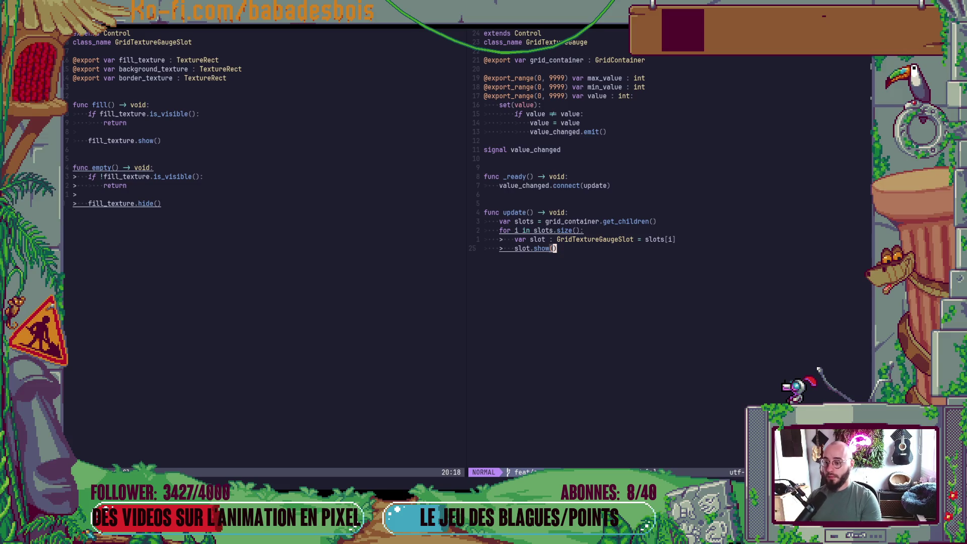
{"action": "type", "text": "Oif"}
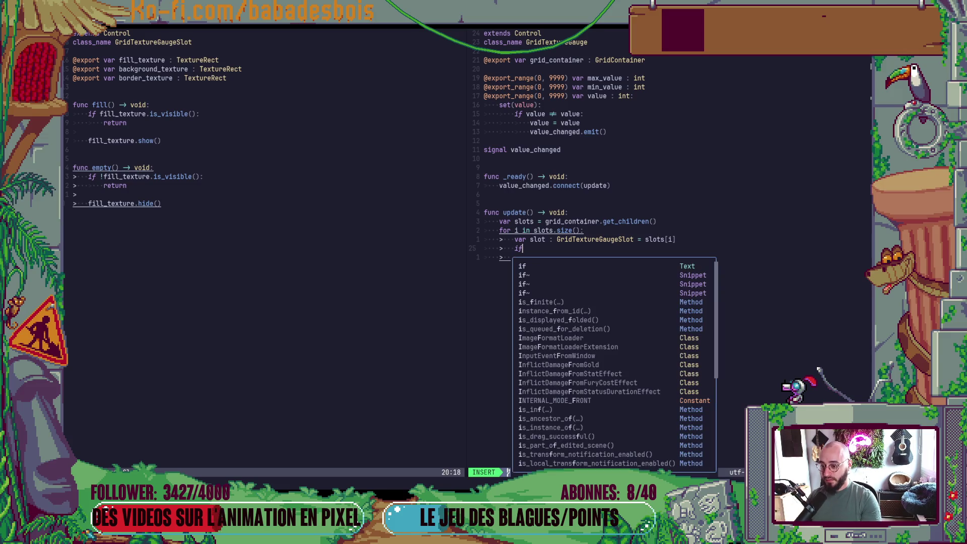
{"action": "type", "text": " i "}
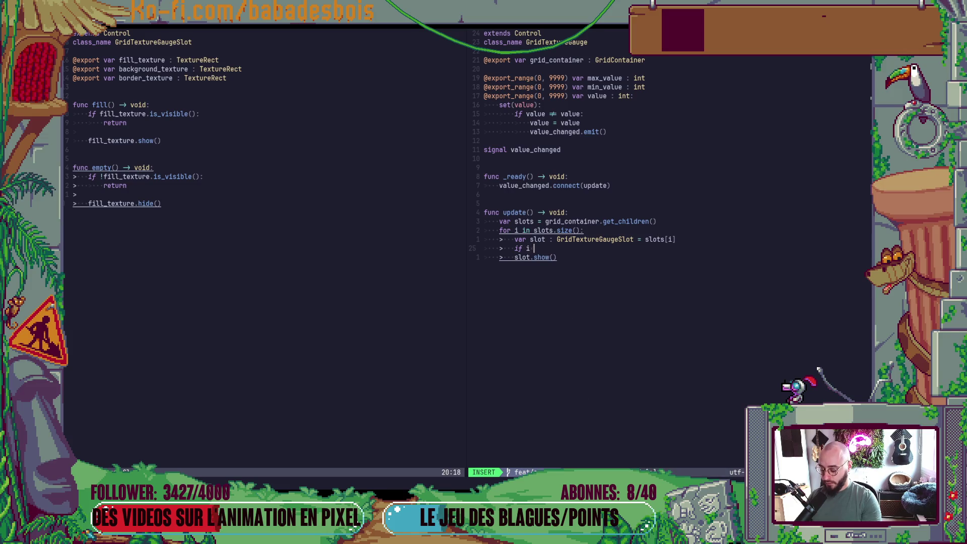
{"action": "type", "text": "<= "}
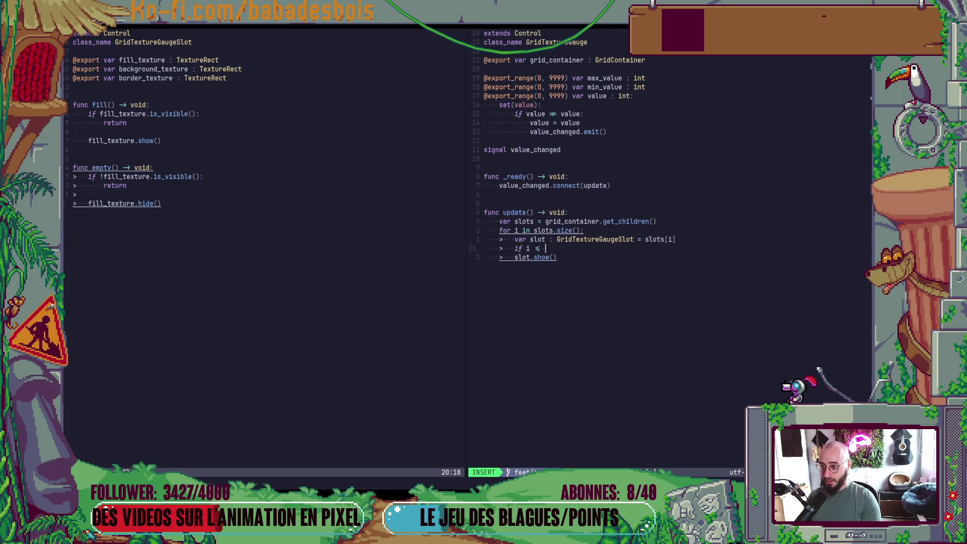
{"action": "type", "text": "max"}
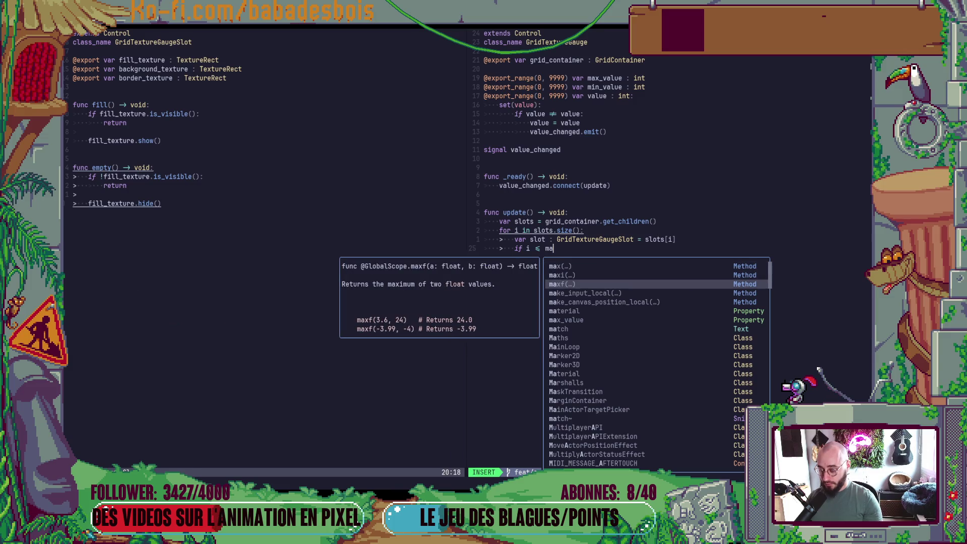
{"action": "type", "text": "_va"}
{"action": "key", "text": "Tab"}
{"action": "key", "text": "Return"}
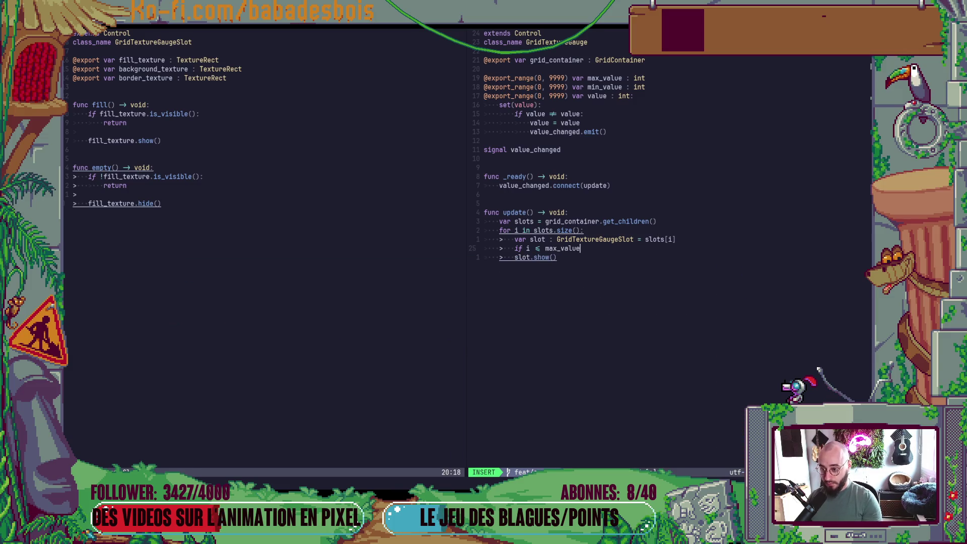
{"action": "type", "text": ":"}
{"action": "key", "text": "Escape"}
{"action": "key", "text": "j"}
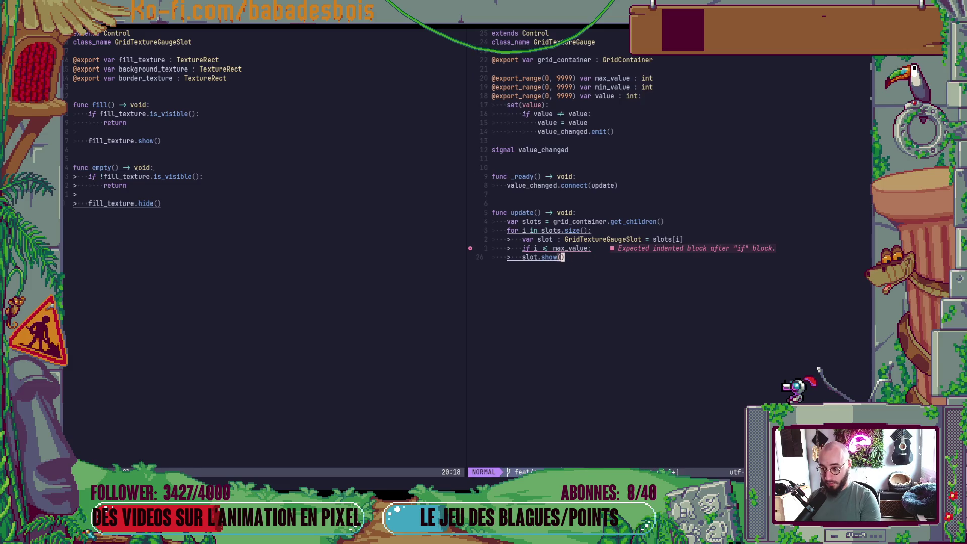
{"action": "key", "text": "shift+v"}
{"action": "key", "text": "greater"}
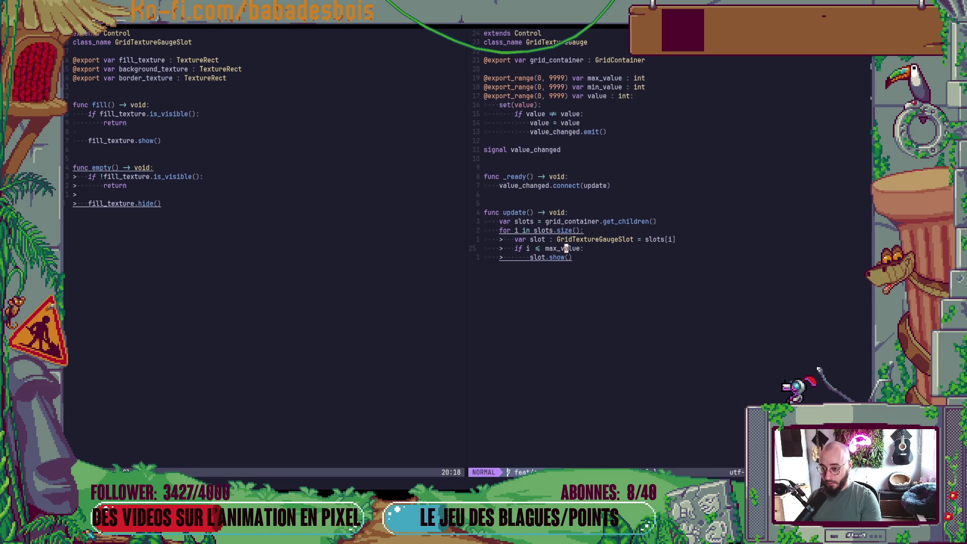
Step: Below slot.show(), add 'if i <= value:' calling slot.fill()
{"action": "key", "text": "o"}
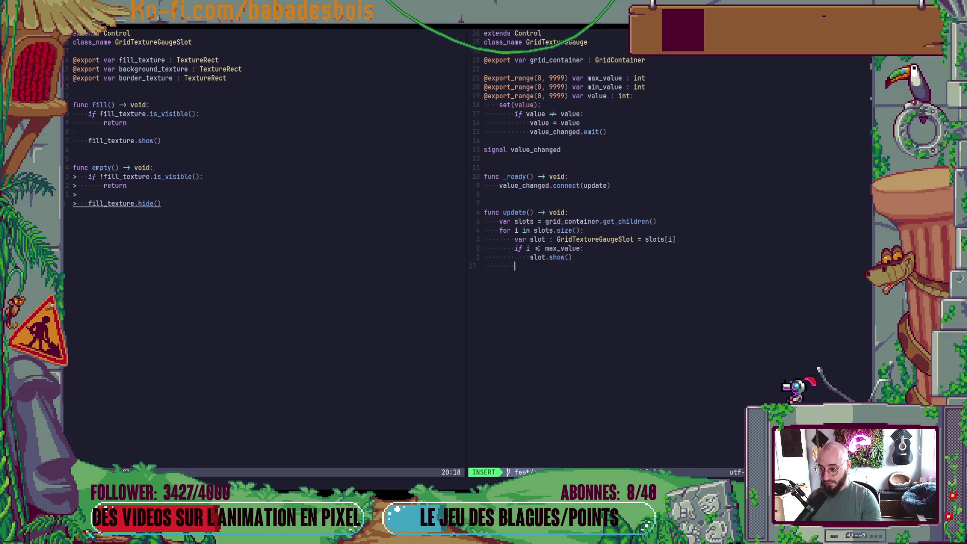
{"action": "key", "text": "Return"}
{"action": "type", "text": "if"}
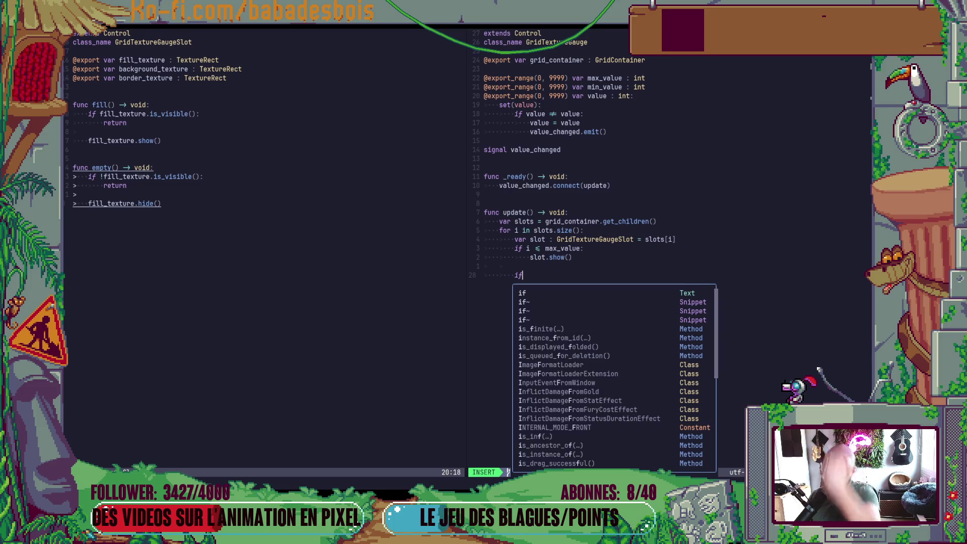
{"action": "type", "text": " i"}
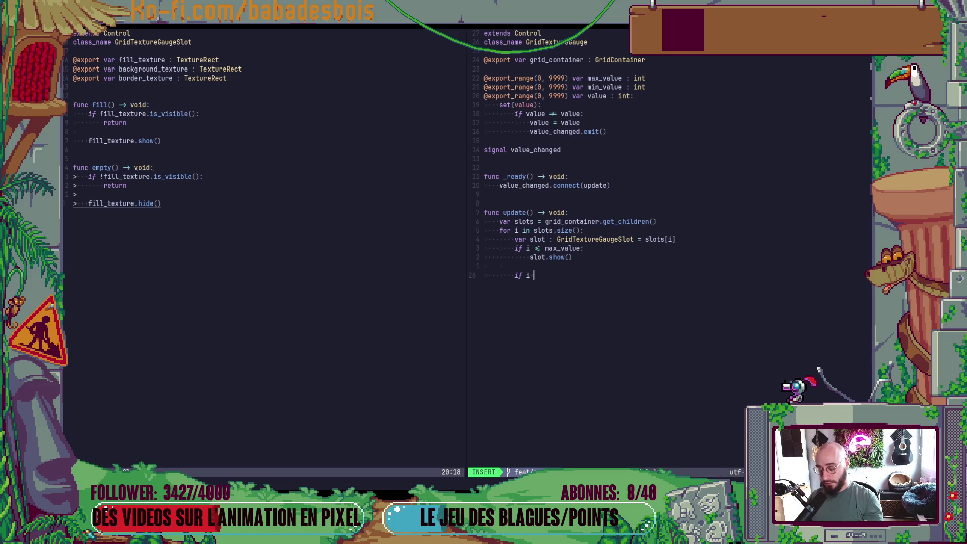
{"action": "type", "text": " <"}
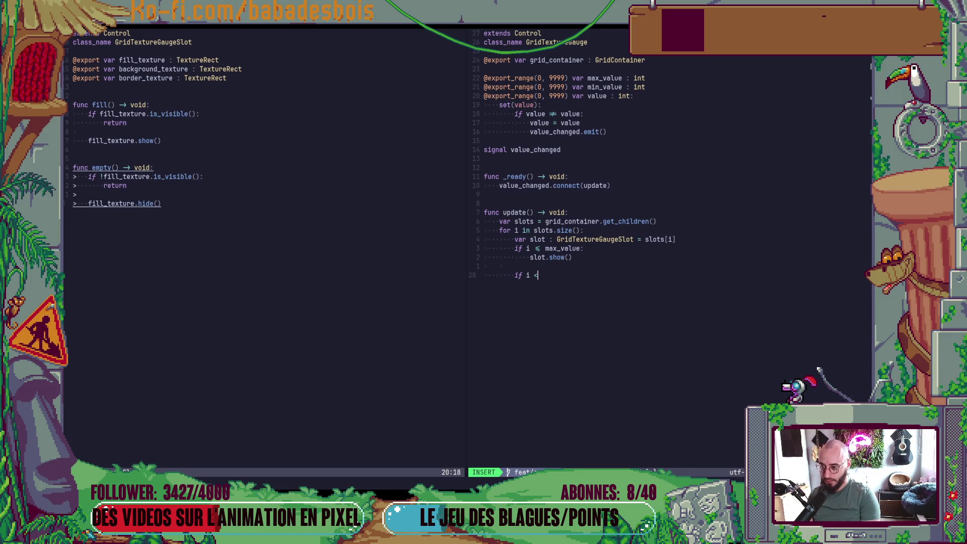
{"action": "key", "text": "BackSpace"}
{"action": "key", "text": "BackSpace"}
{"action": "key", "text": "BackSpace"}
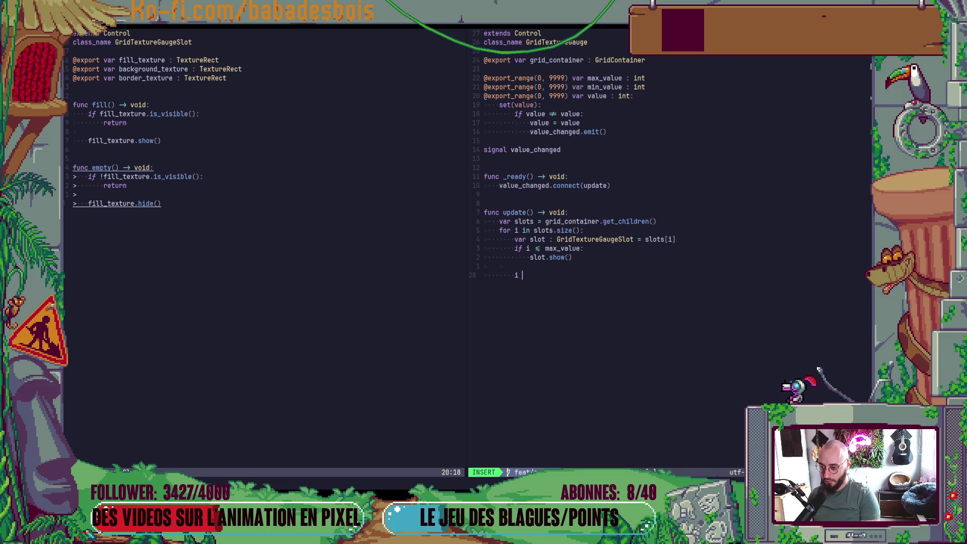
{"action": "key", "text": "BackSpace"}
{"action": "key", "text": "Escape"}
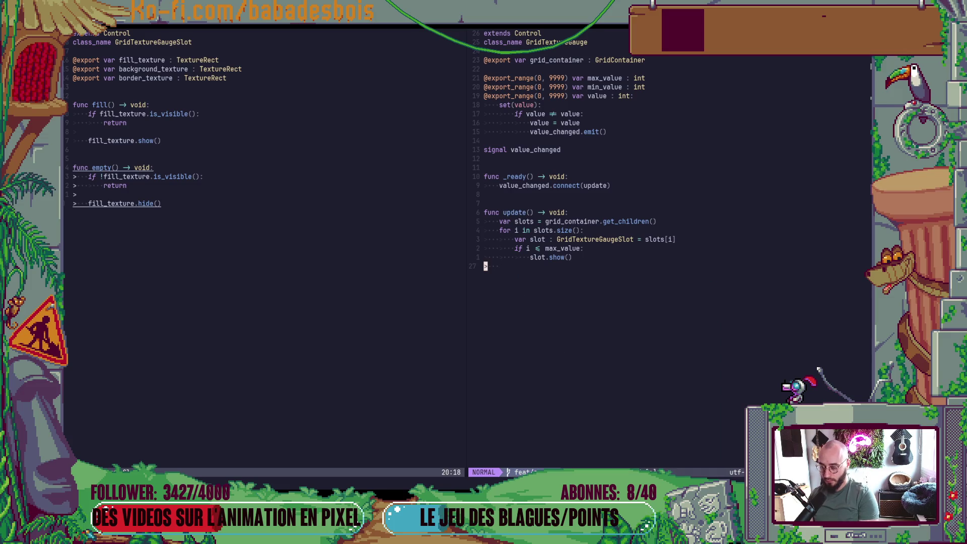
{"action": "key", "text": "i"}
{"action": "key", "text": "Tab"}
{"action": "key", "text": "Tab"}
{"action": "key", "text": "Tab"}
{"action": "type", "text": "if"}
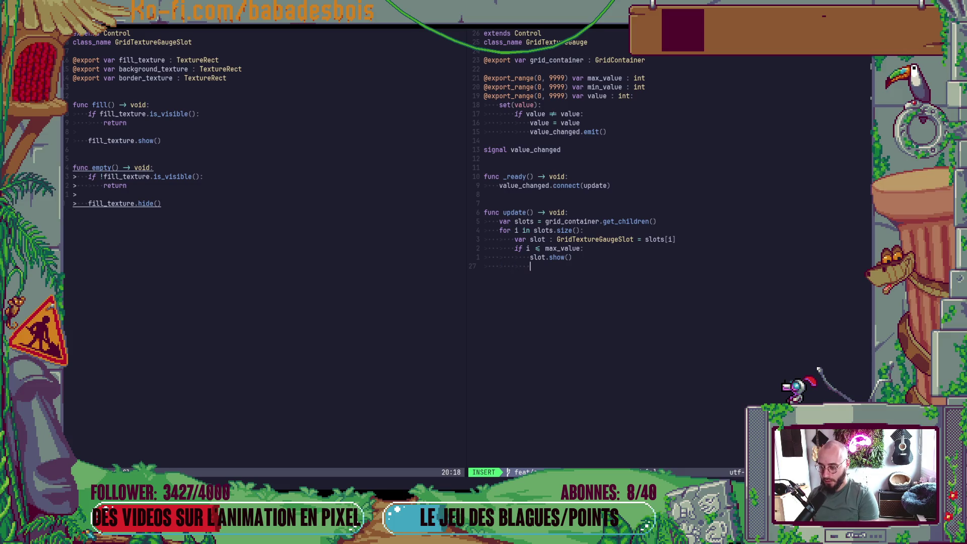
{"action": "type", "text": " i "}
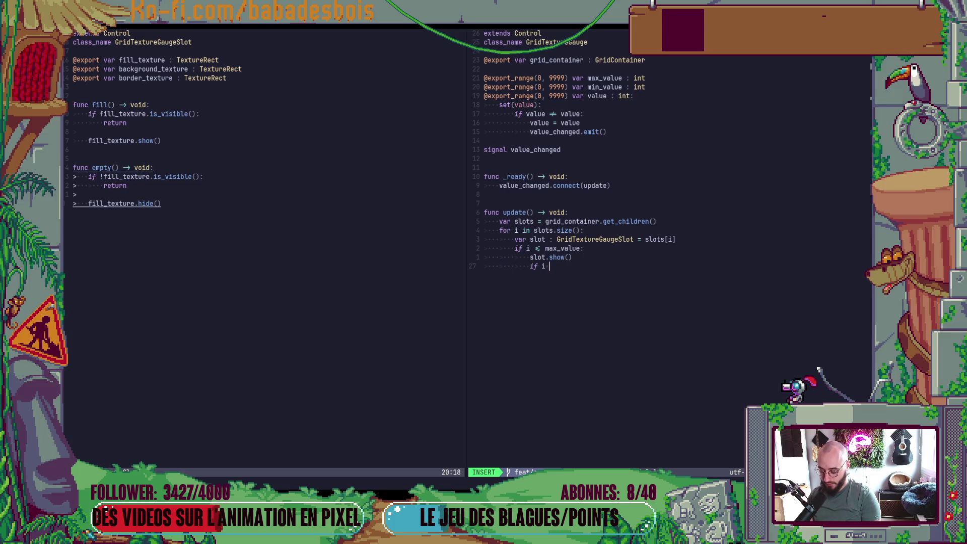
{"action": "type", "text": "<= "}
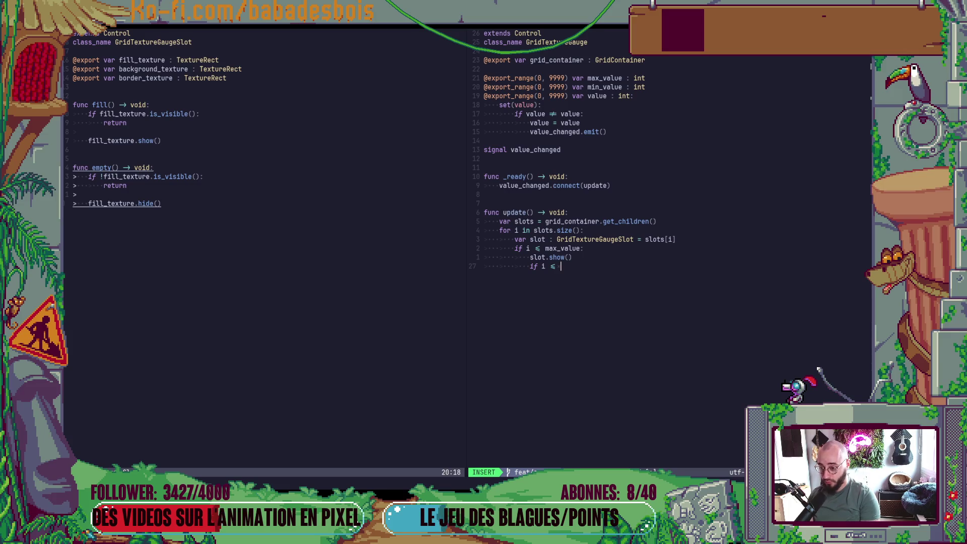
{"action": "type", "text": "value:"}
{"action": "key", "text": "Return"}
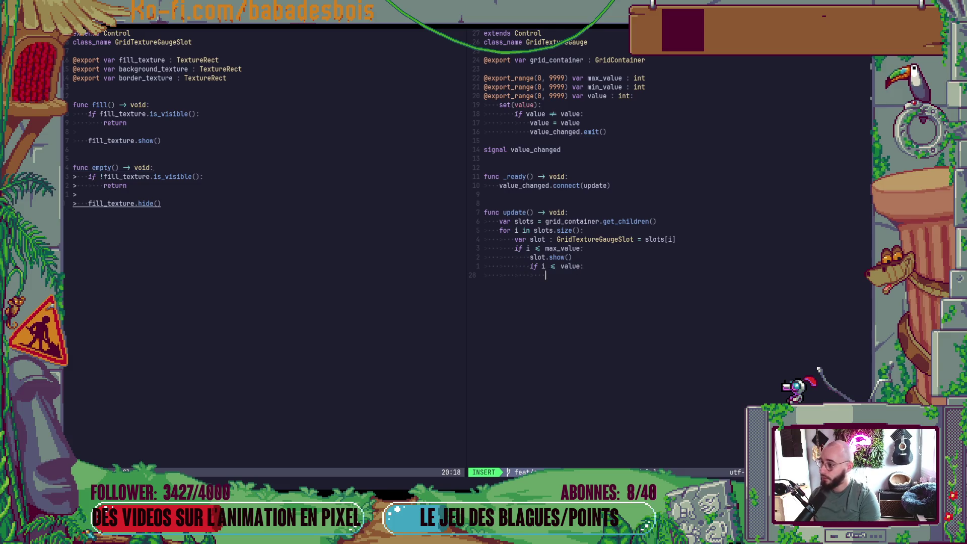
{"action": "type", "text": "fill"}
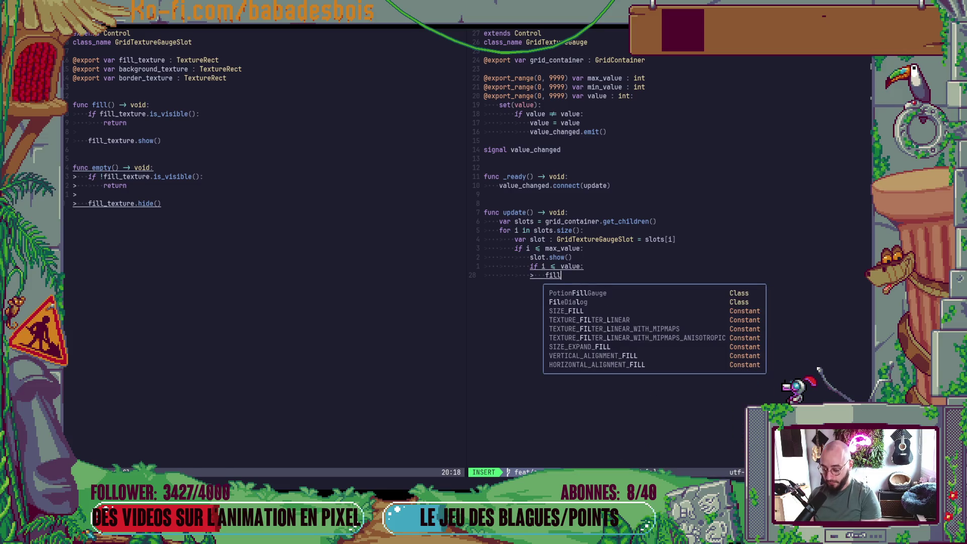
{"action": "key", "text": "BackSpace"}
{"action": "key", "text": "BackSpace"}
{"action": "key", "text": "BackSpace"}
{"action": "type", "text": "slot"}
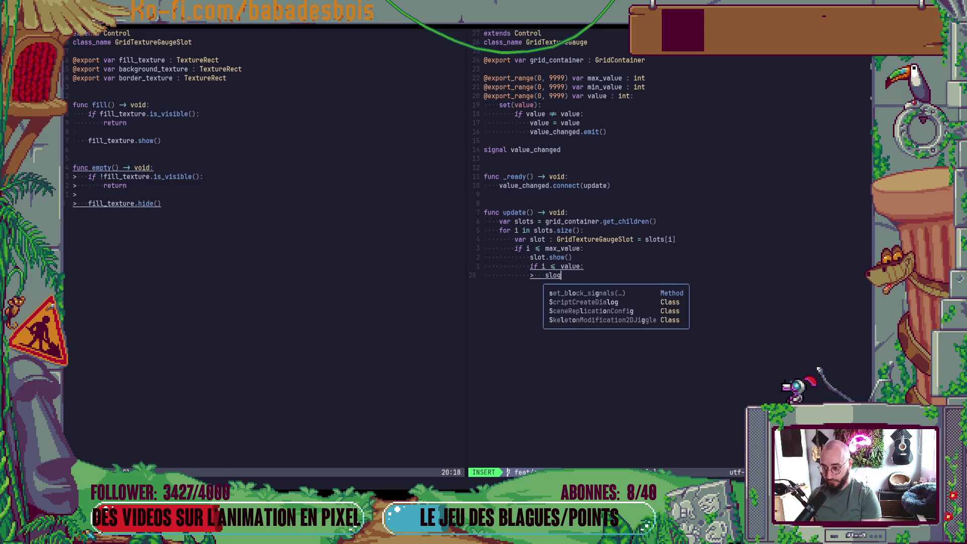
{"action": "type", "text": ".fill"}
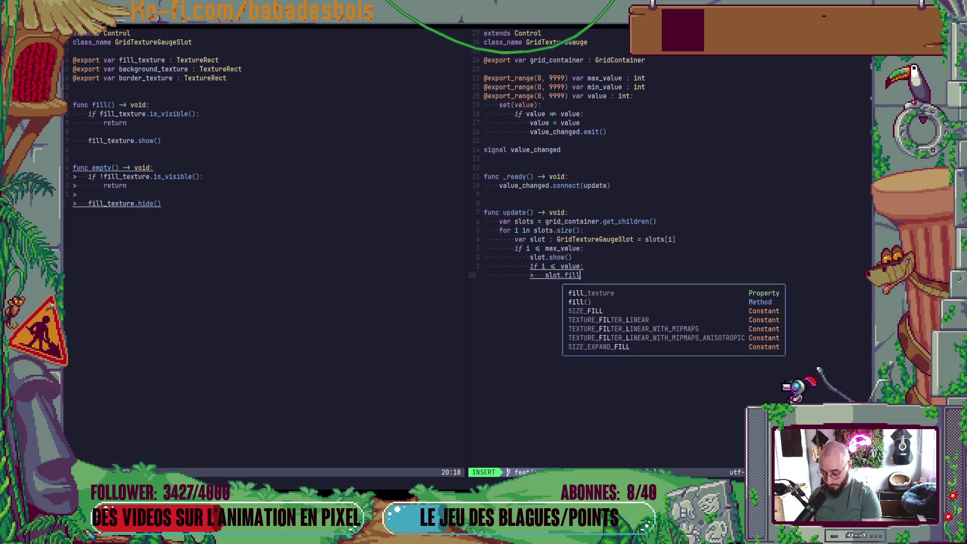
{"action": "type", "text": "()"}
{"action": "key", "text": "Escape"}
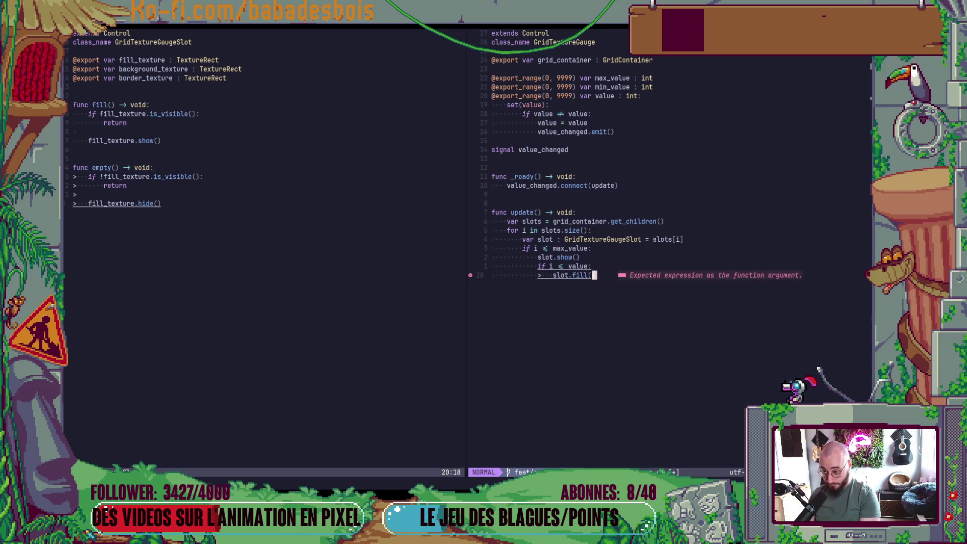
Step: Add an else branch calling slot.empty() and save the script
{"action": "type", "text": "oelse:"}
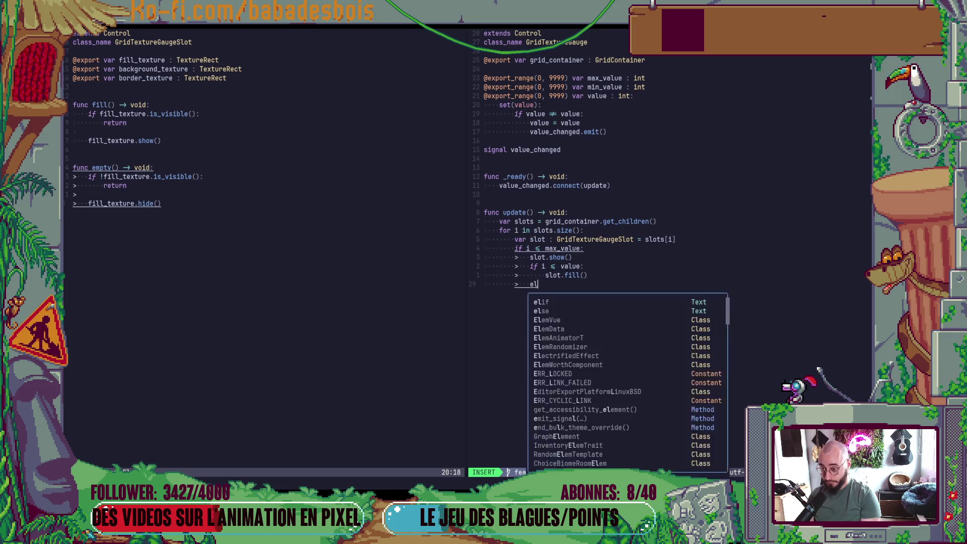
{"action": "key", "text": "Return"}
{"action": "type", "text": "slot.empty()"}
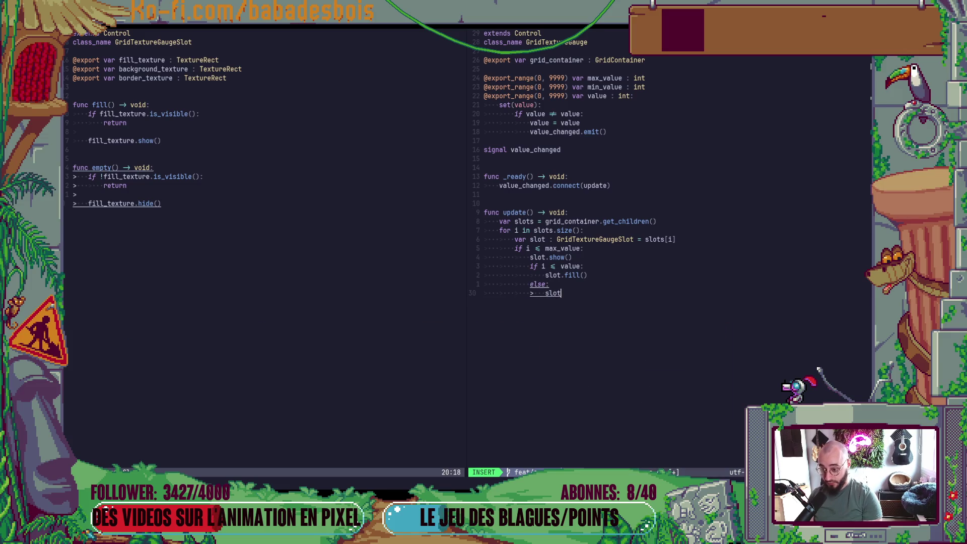
{"action": "key", "text": "Escape"}
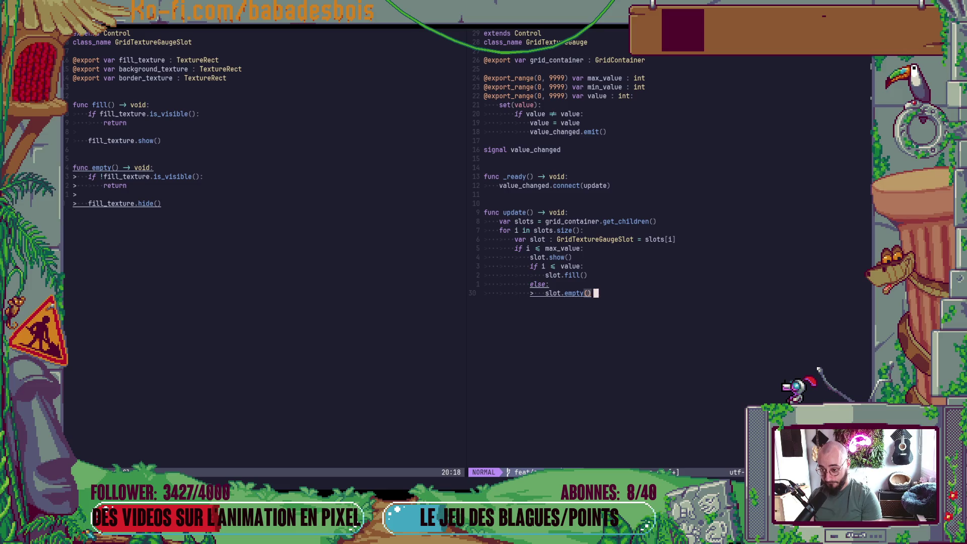
{"action": "type", "text": ":w"}
{"action": "key", "text": "Return"}
Step: Insert a blank line above the max_value check, save, and copy the export's 0, 9999 range
{"action": "key", "text": "k"}
{"action": "key", "text": "k"}
{"action": "key", "text": "k"}
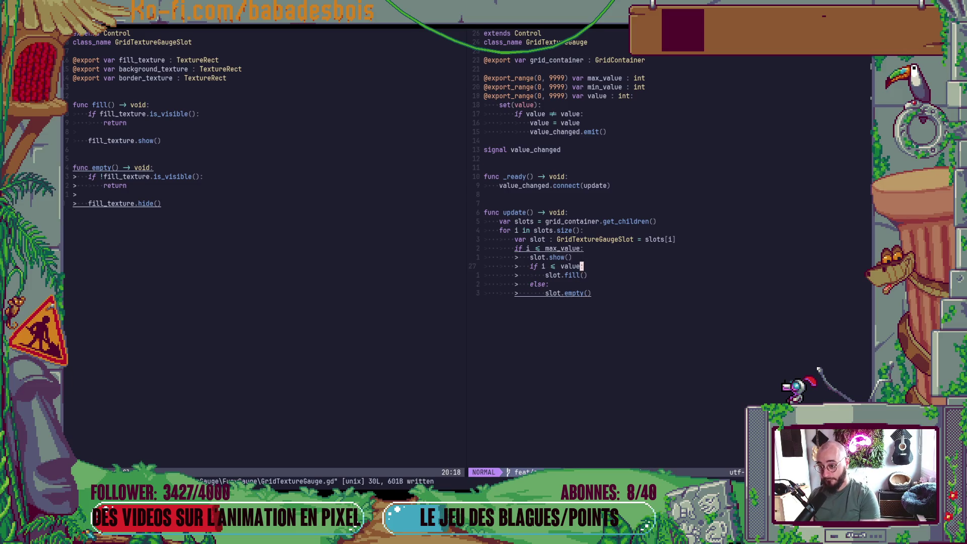
{"action": "key", "text": "bracketleft"}
{"action": "key", "text": "space"}
{"action": "type", "text": ":w"}
{"action": "key", "text": "Return"}
{"action": "key", "text": "k"}
{"action": "key", "text": "k"}
{"action": "key", "text": "k"}
{"action": "key", "text": "k"}
{"action": "key", "text": "k"}
{"action": "key", "text": "k"}
{"action": "key", "text": "k"}
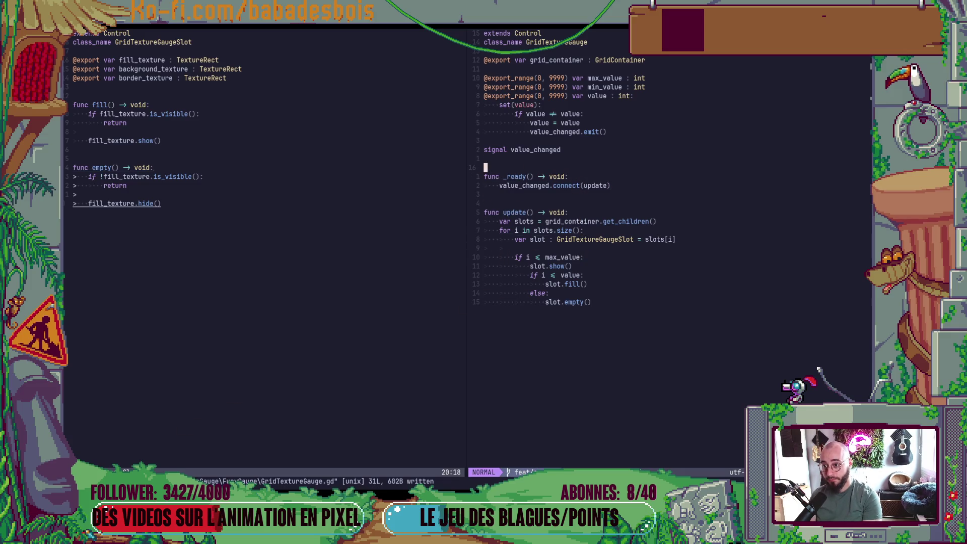
{"action": "key", "text": "y"}
{"action": "key", "text": "i"}
{"action": "key", "text": "parenleft"}
Step: Delete the min_value export line and save the script
{"action": "key", "text": "j"}
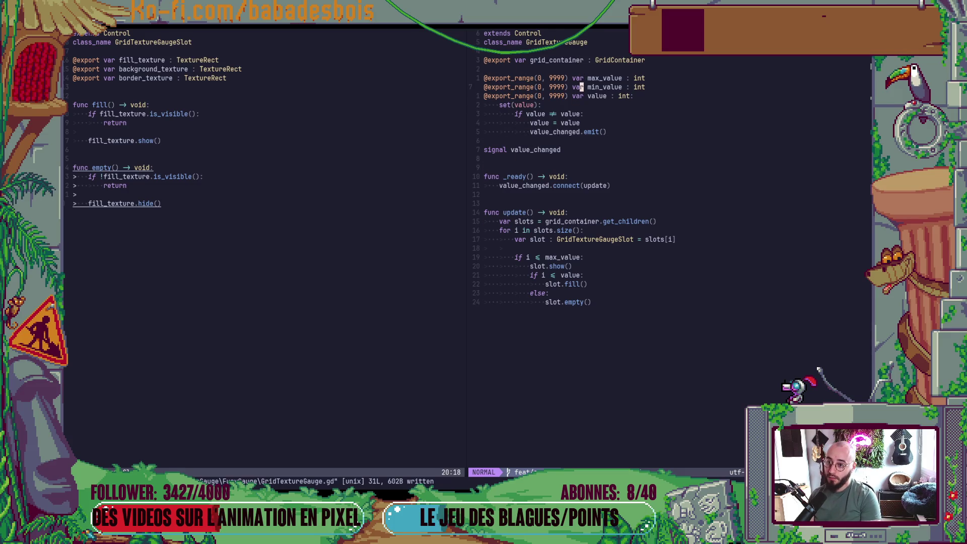
{"action": "key", "text": "d"}
{"action": "key", "text": "d"}
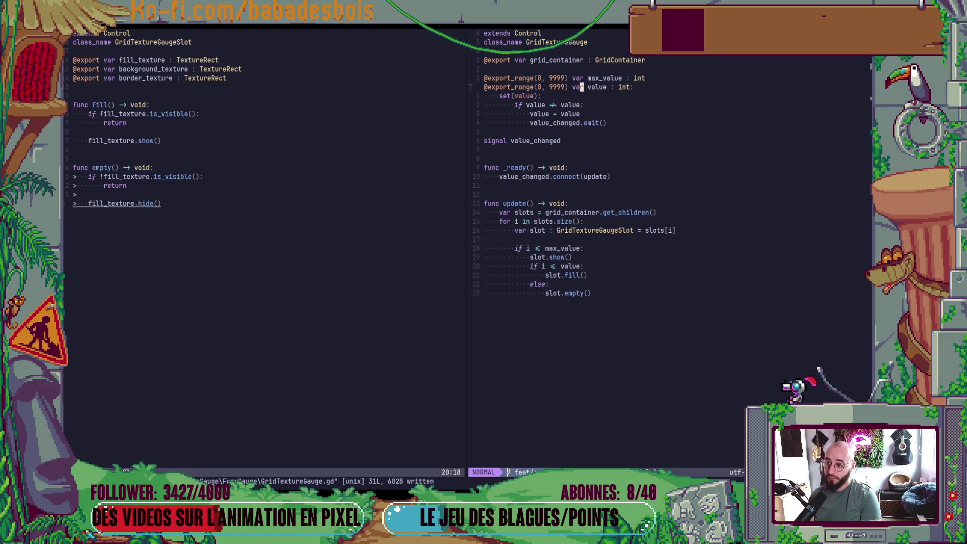
{"action": "type", "text": ":w"}
{"action": "key", "text": "Return"}
Step: Give max_value a setter emitting max_value_changed, declaring that signal at top level
{"action": "key", "text": "k"}
{"action": "key", "text": "w"}
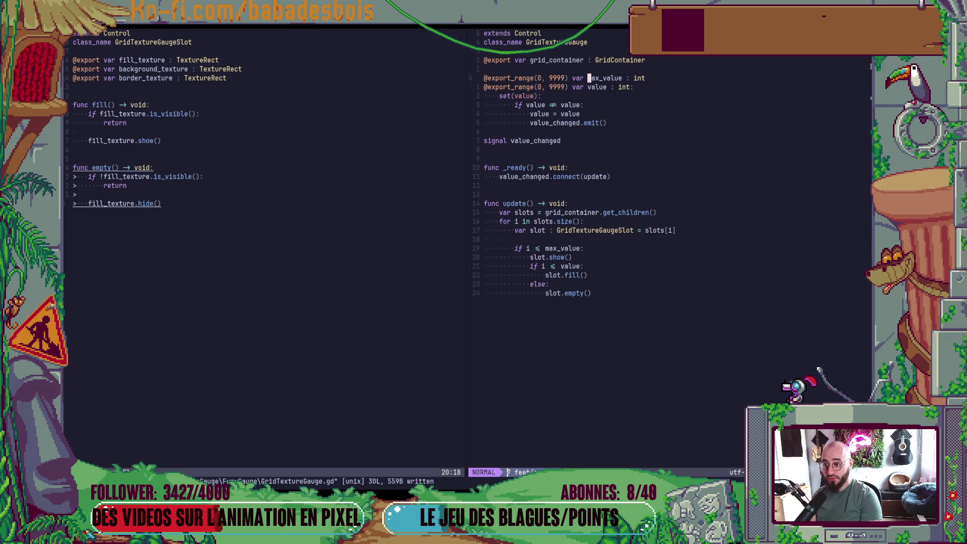
{"action": "key", "text": "p"}
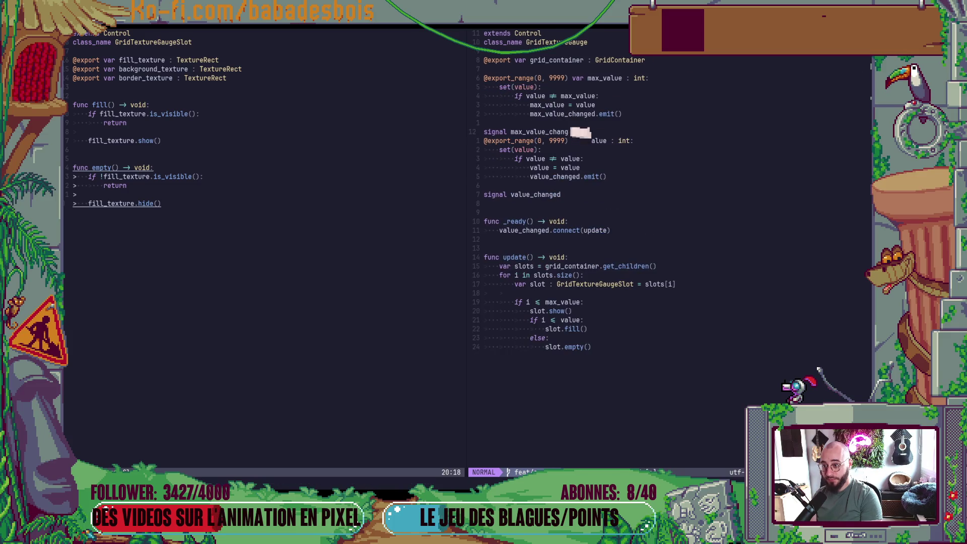
{"action": "key", "text": "d"}
{"action": "key", "text": "d"}
{"action": "key", "text": "j"}
{"action": "key", "text": "j"}
{"action": "key", "text": "j"}
{"action": "key", "text": "p"}
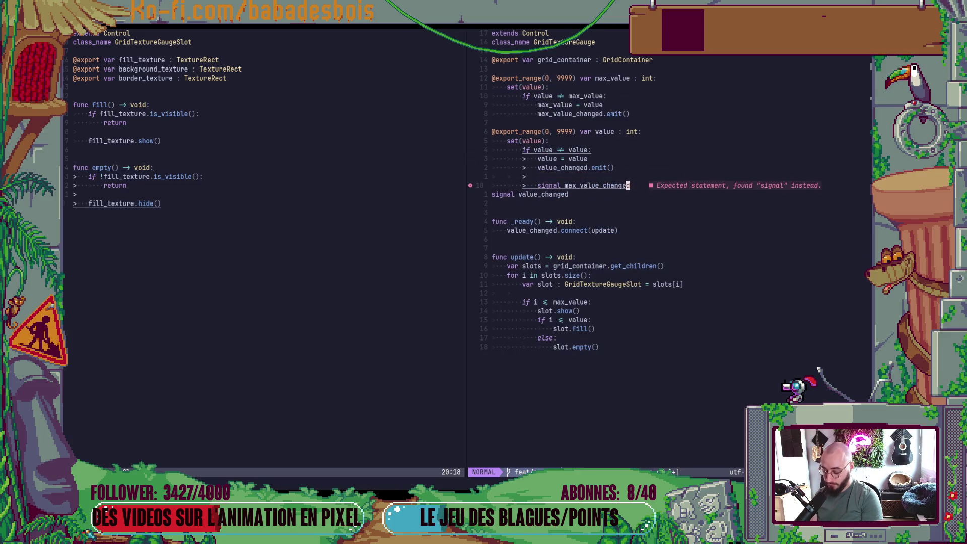
{"action": "key", "text": "V"}
{"action": "key", "text": "<"}
{"action": "key", "text": "<"}
{"action": "key", "text": "<"}
{"action": "key", "text": "Escape"}
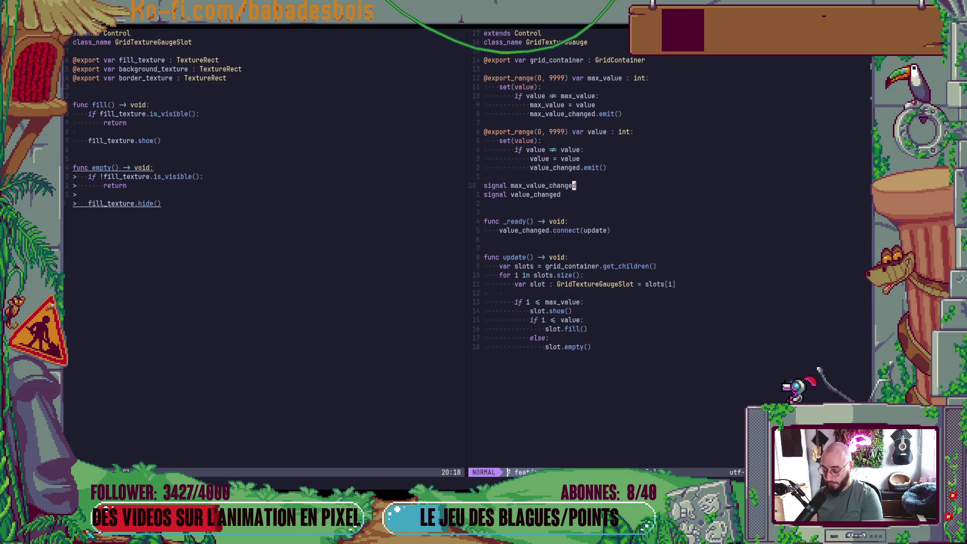
Step: Connect max_value_changed to update() in _ready(), below the value_changed connection
{"action": "key", "text": "j"}
{"action": "key", "text": "j"}
{"action": "key", "text": "j"}
{"action": "key", "text": "k"}
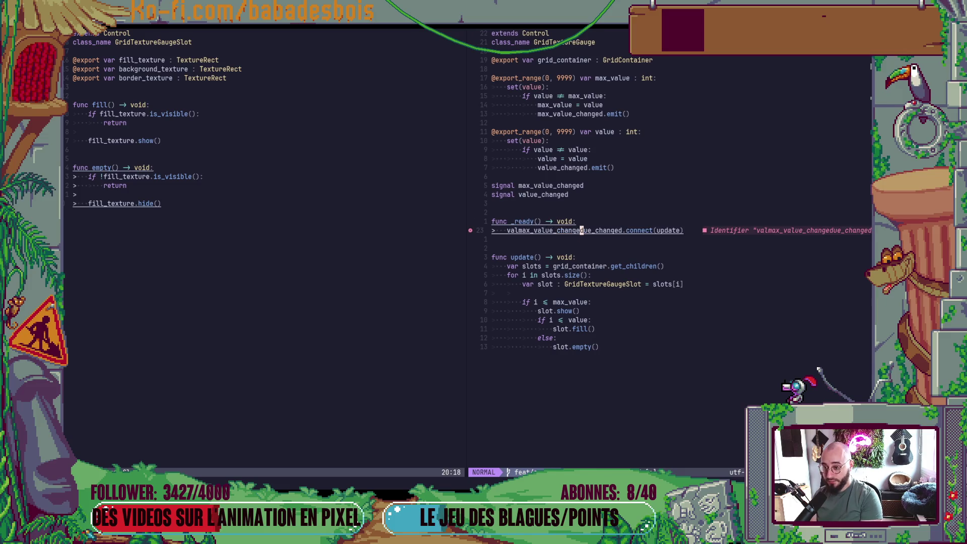
{"action": "key", "text": "o"}
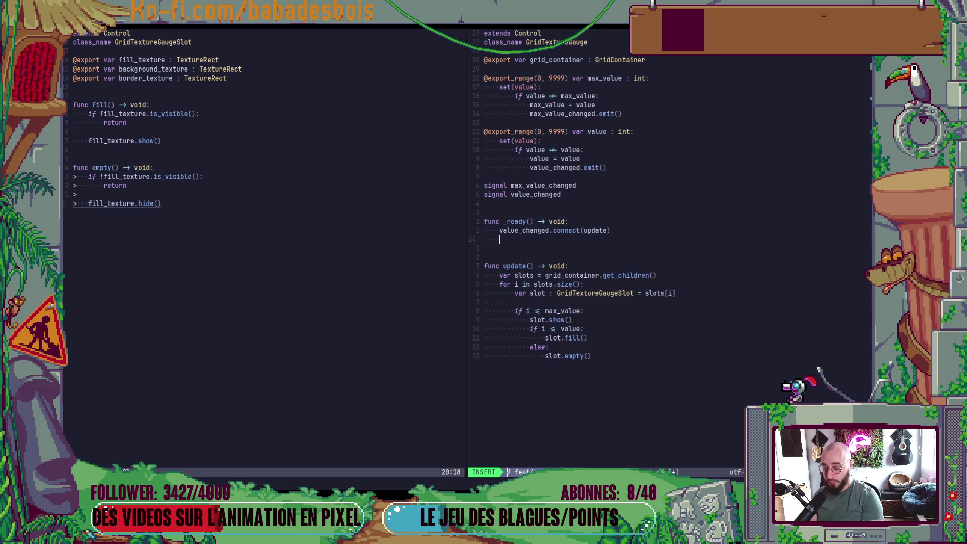
{"action": "key", "text": "Escape"}
{"action": "key", "text": "p"}
{"action": "type", "text": "anged.connect()"}
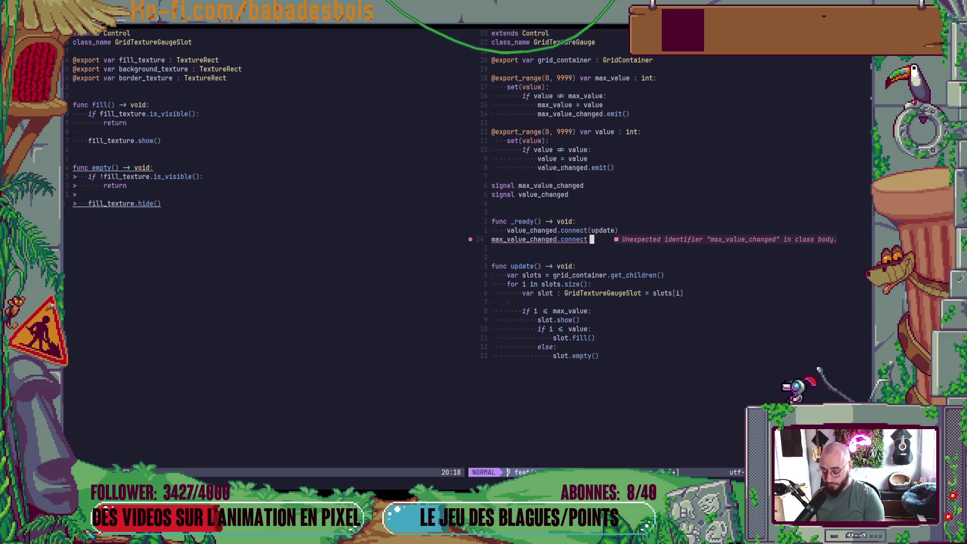
{"action": "key", "text": "Escape"}
{"action": "key", "text": "greater"}
{"action": "key", "text": "greater"}
{"action": "type", "text": "a"}
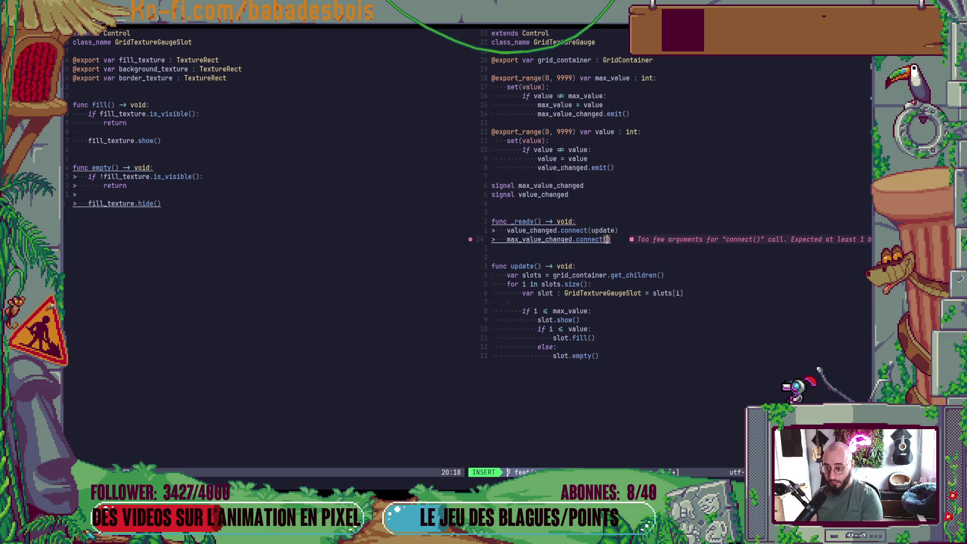
{"action": "type", "text": "up"}
{"action": "key", "text": "Return"}
{"action": "key", "text": "Escape"}
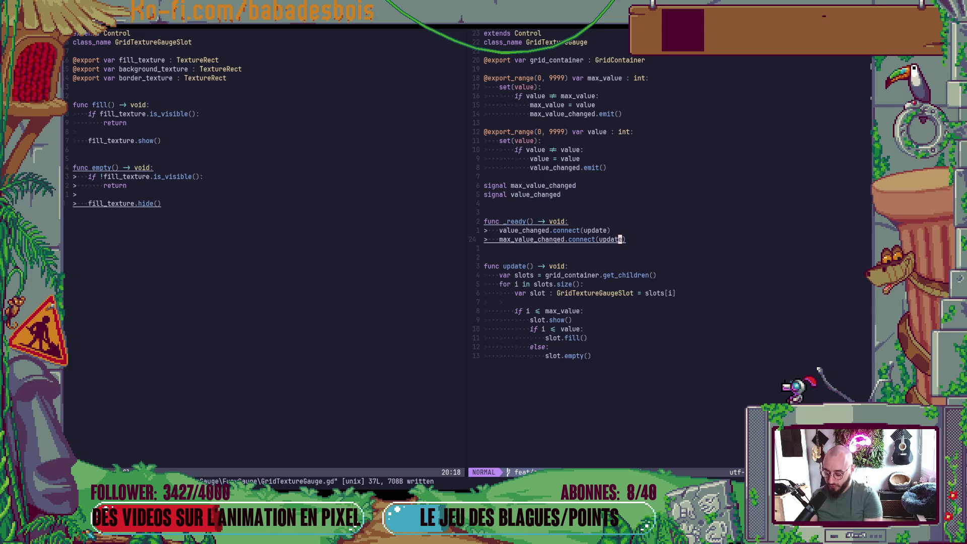
Step: Return to Godot's 2D view of the ActorVue scene and clear the HP_Gauge selection
{"action": "key", "text": "alt+Tab"}
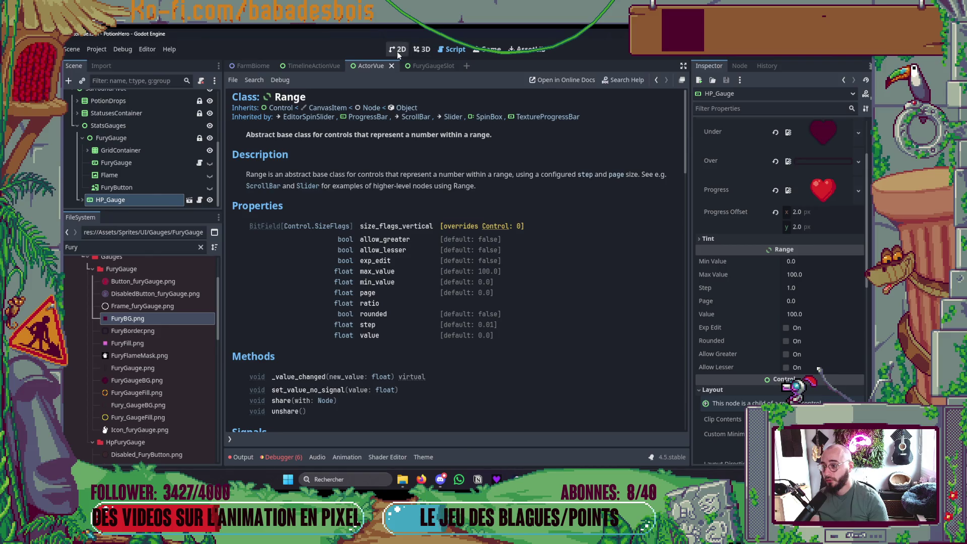
{"action": "left_click", "coordinate": [397, 51]}
{"action": "left_click", "coordinate": [560, 246]}
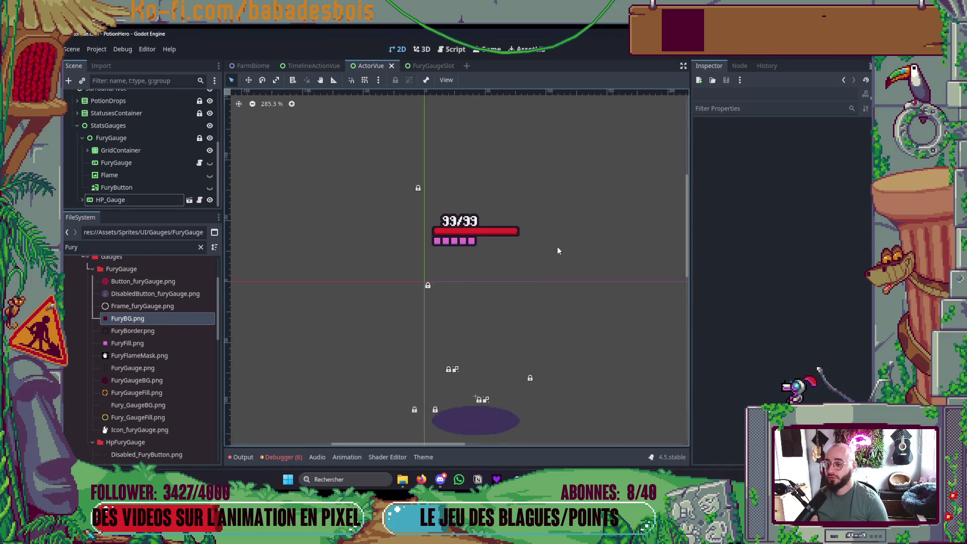
Step: Expand the GridContainer and make FuryGaugeSlot6 through FuryGaugeSlot10 visible, then clear the selection
{"action": "scroll", "coordinate": [557, 246], "scroll_direction": "up", "scroll_amount": 3}
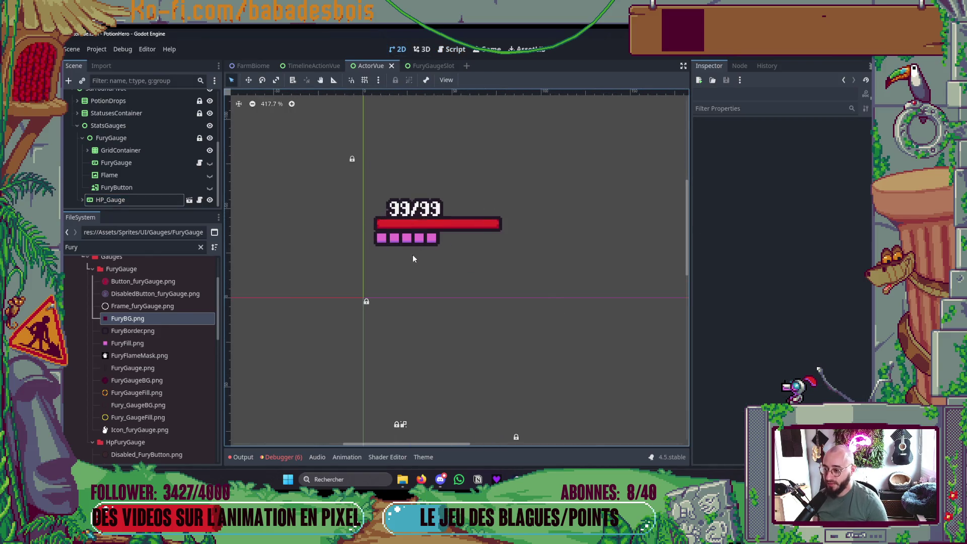
{"action": "scroll", "coordinate": [408, 264], "scroll_direction": "down", "scroll_amount": 4}
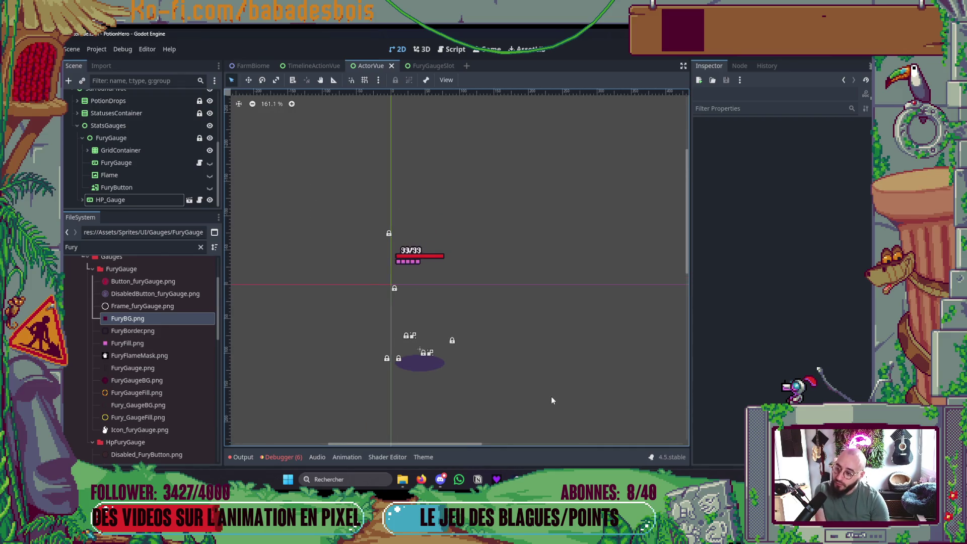
{"action": "scroll", "coordinate": [442, 284], "scroll_direction": "up", "scroll_amount": 7}
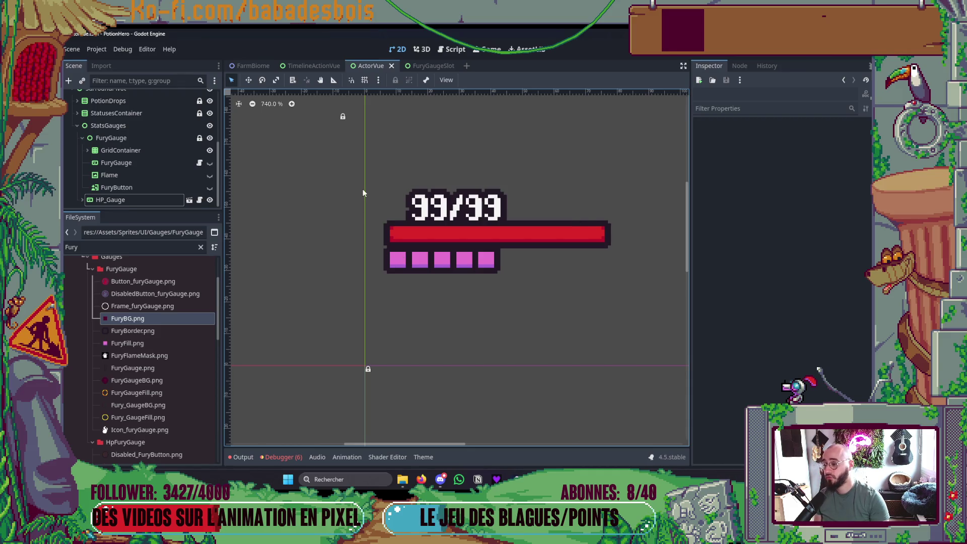
{"action": "left_click", "coordinate": [92, 156]}
{"action": "left_click", "coordinate": [87, 152]}
{"action": "scroll", "coordinate": [108, 157], "scroll_direction": "down", "scroll_amount": 3}
{"action": "left_click", "coordinate": [171, 110]}
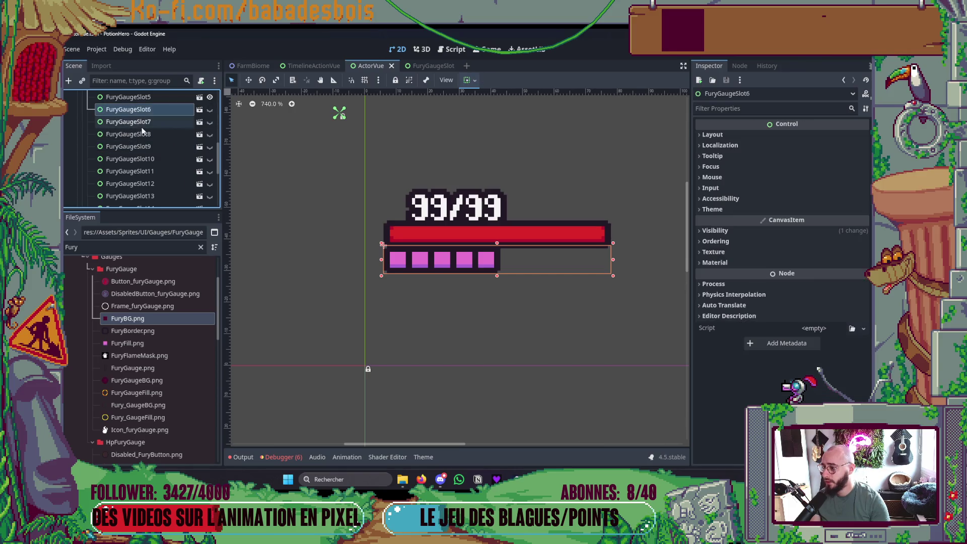
{"action": "left_click", "coordinate": [151, 158], "text": "shift"}
{"action": "left_click", "coordinate": [209, 159]}
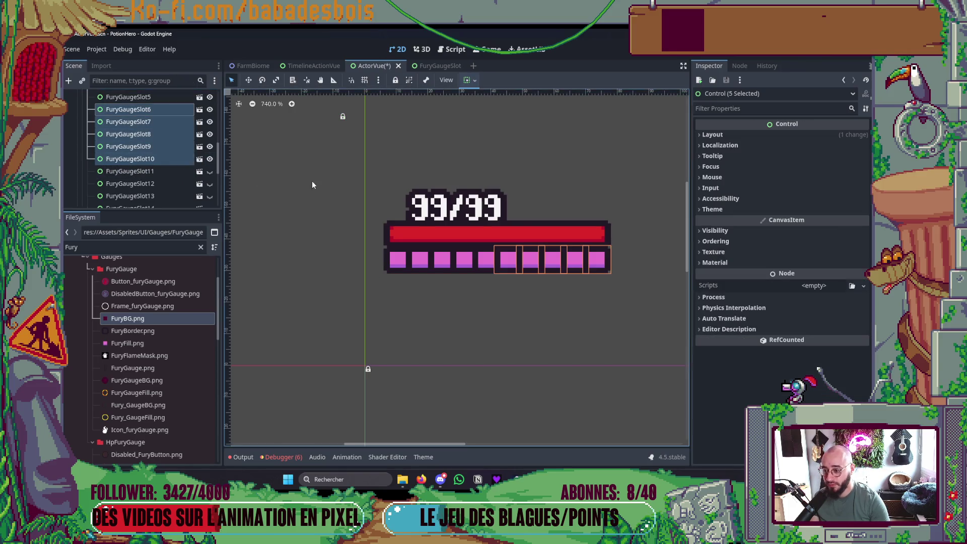
{"action": "scroll", "coordinate": [378, 183], "scroll_direction": "down", "scroll_amount": 1}
{"action": "left_click", "coordinate": [497, 165]}
{"action": "scroll", "coordinate": [493, 356], "scroll_direction": "down", "scroll_amount": 2}
Step: Save the ActorVue scene and hide FuryGaugeSlot6–10 so only five squares remain
{"action": "key", "text": "ctrl+s"}
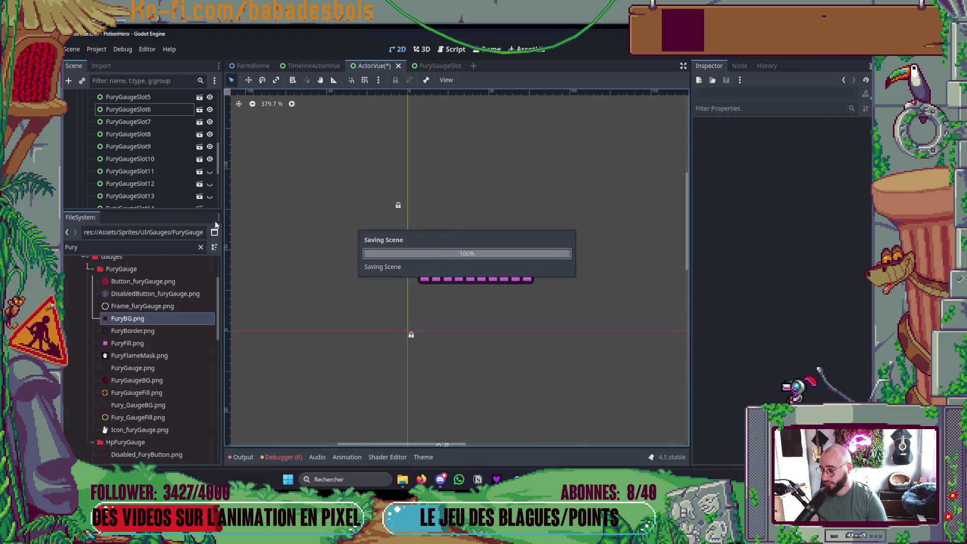
{"action": "scroll", "coordinate": [207, 157], "scroll_direction": "up", "scroll_amount": 1}
{"action": "left_click", "coordinate": [172, 139]}
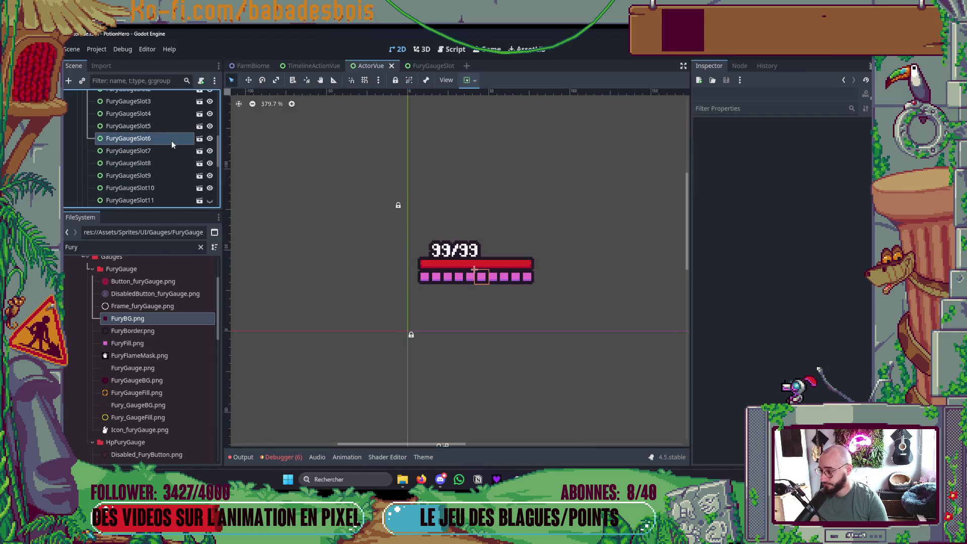
{"action": "left_click", "coordinate": [174, 189], "text": "shift"}
{"action": "left_click", "coordinate": [209, 191]}
{"action": "key", "text": "alt+Tab"}
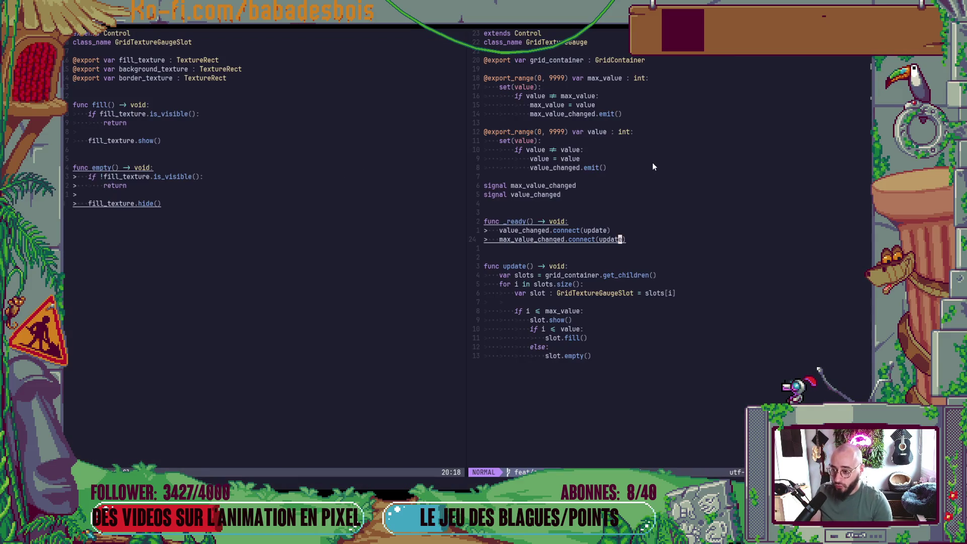
Step: Open CombatActorVue.gd in the left pane by searching 'ActorVue' in the Telescope file finder
{"action": "left_click", "coordinate": [381, 280]}
{"action": "key", "text": "space"}
{"action": "key", "text": "f"}
{"action": "key", "text": "f"}
{"action": "type", "text": "Act"}
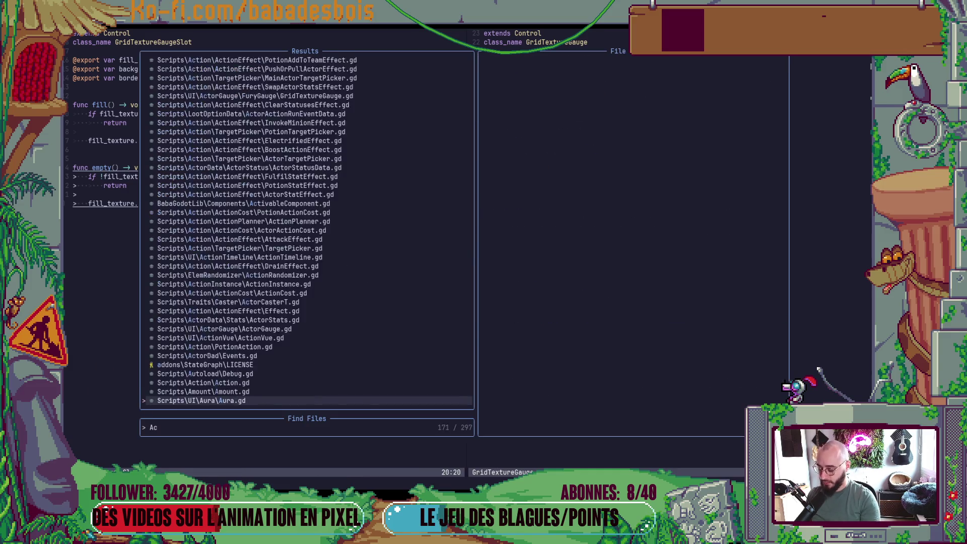
{"action": "type", "text": "orVue"}
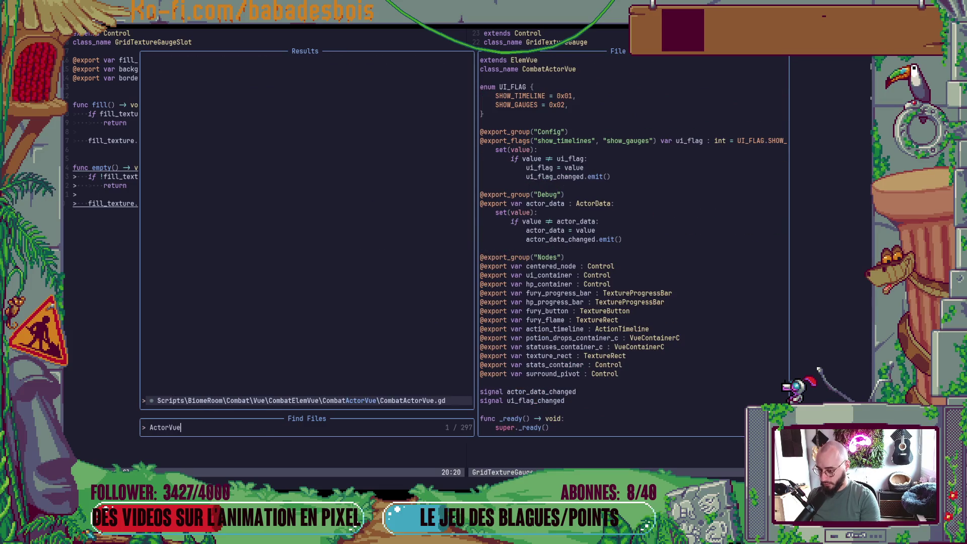
{"action": "key", "text": "Return"}
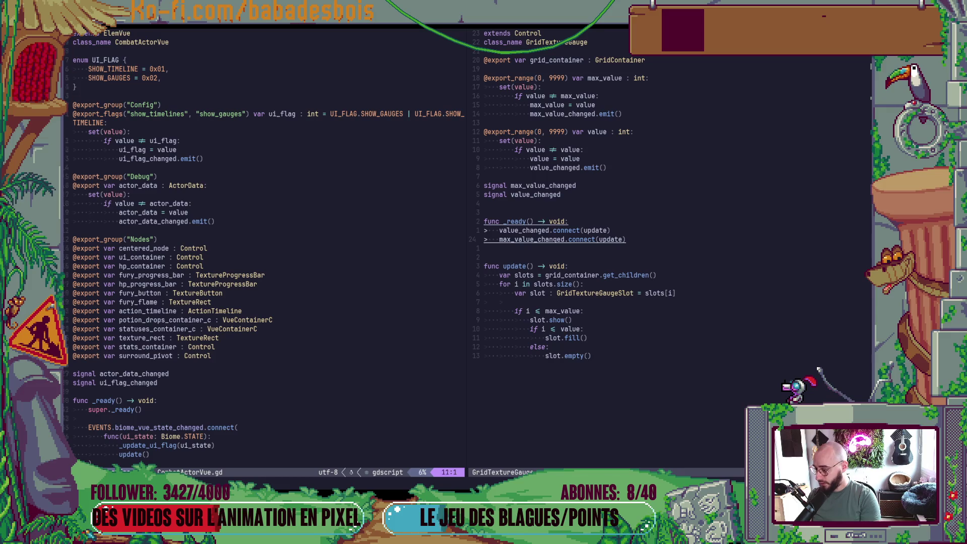
Step: Rename the fury_progress_bar export to fury_gauge with type GridTextureGauge and save CombatActorVue.gd
{"action": "left_click", "coordinate": [77, 275]}
{"action": "key", "text": "w"}
{"action": "key", "text": "w"}
{"action": "type", "text": "f_lcw"}
{"action": "type", "text": "gauge"}
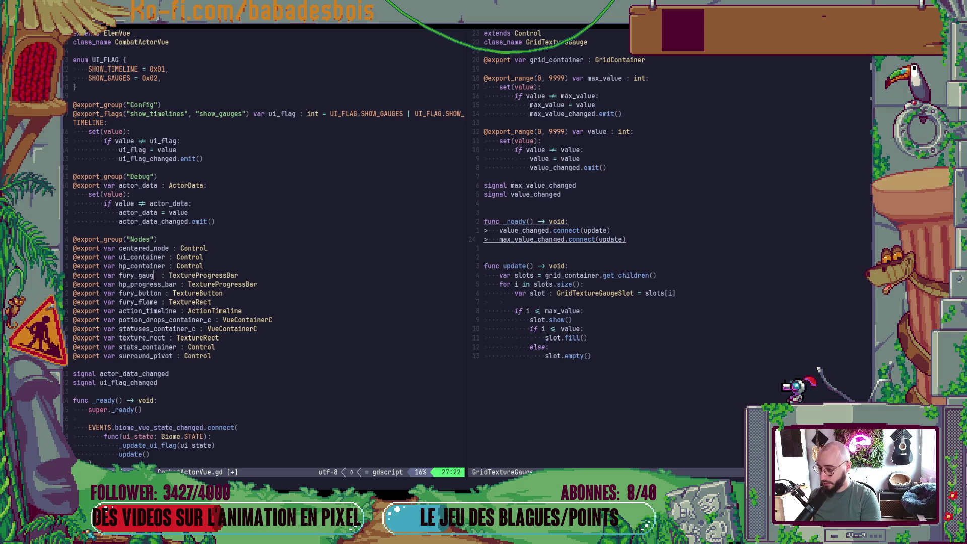
{"action": "key", "text": "Escape"}
{"action": "key", "text": "w"}
{"action": "key", "text": "w"}
{"action": "type", "text": "C"}
{"action": "type", "text": "Fu"}
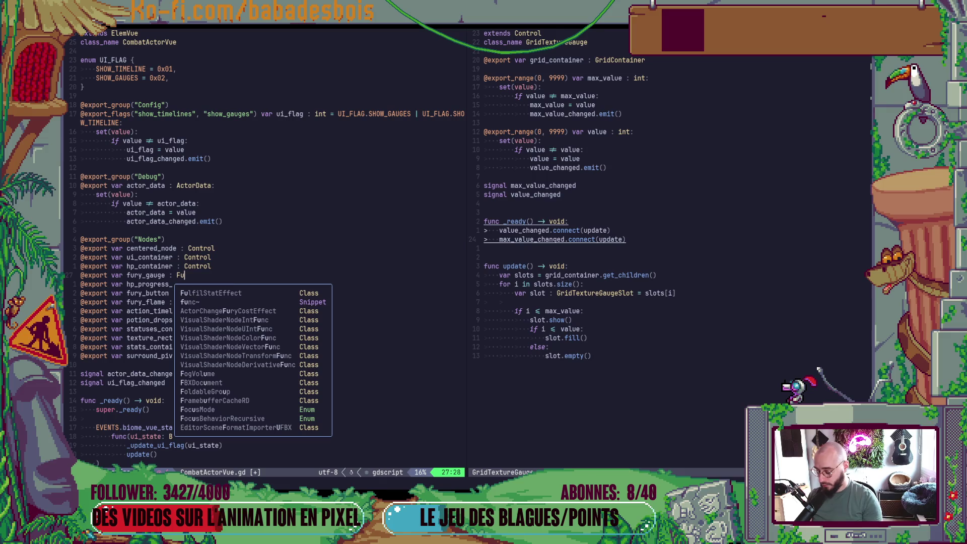
{"action": "key", "text": "BackSpace"}
{"action": "key", "text": "BackSpace"}
{"action": "type", "text": "Gr"}
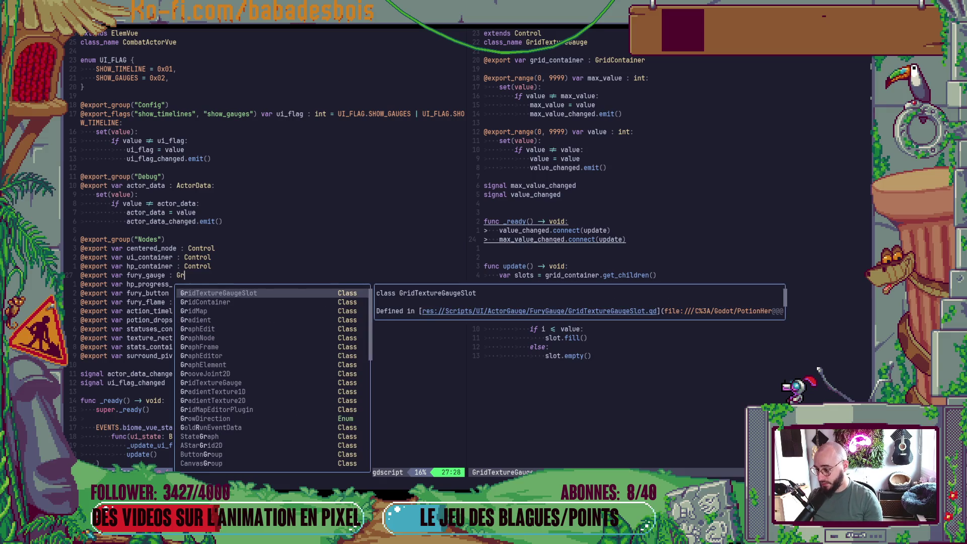
{"action": "type", "text": "idText"}
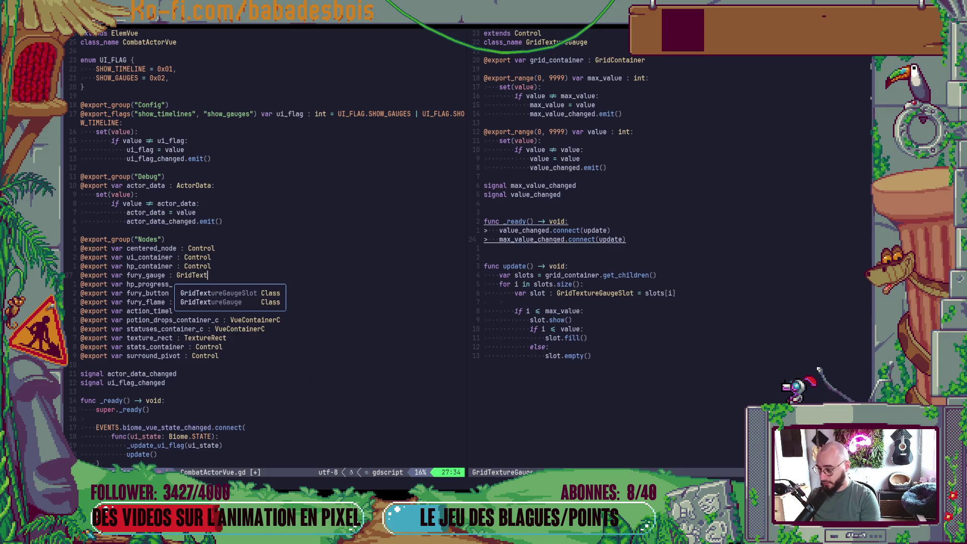
{"action": "key", "text": "Return"}
{"action": "key", "text": "Escape"}
{"action": "key", "text": "ctrl+s"}
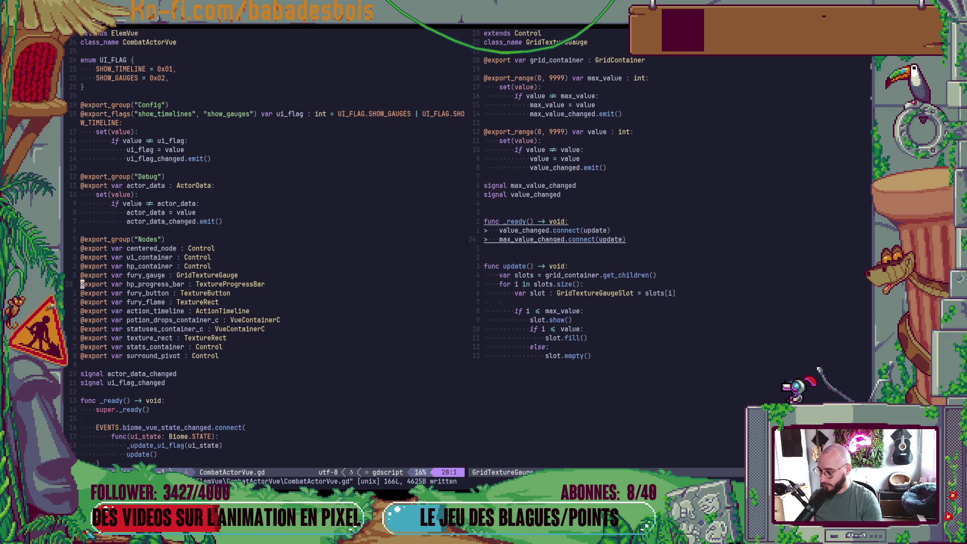
Step: Jump to the next undeclared-identifier error and dismiss its details
{"action": "key", "text": "bracketright"}
{"action": "key", "text": "d"}
{"action": "key", "text": "Escape"}
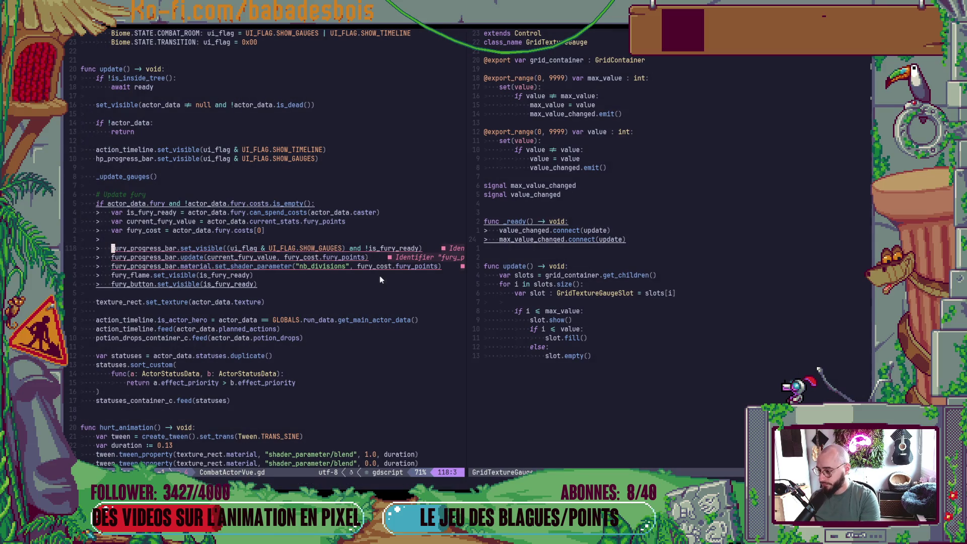
Step: Replace fury_progress_bar with fury_gauge on the three fury lines and save the file
{"action": "key", "text": "j"}
{"action": "key", "text": "j"}
{"action": "key", "text": "l"}
{"action": "key", "text": "l"}
{"action": "key", "text": "l"}
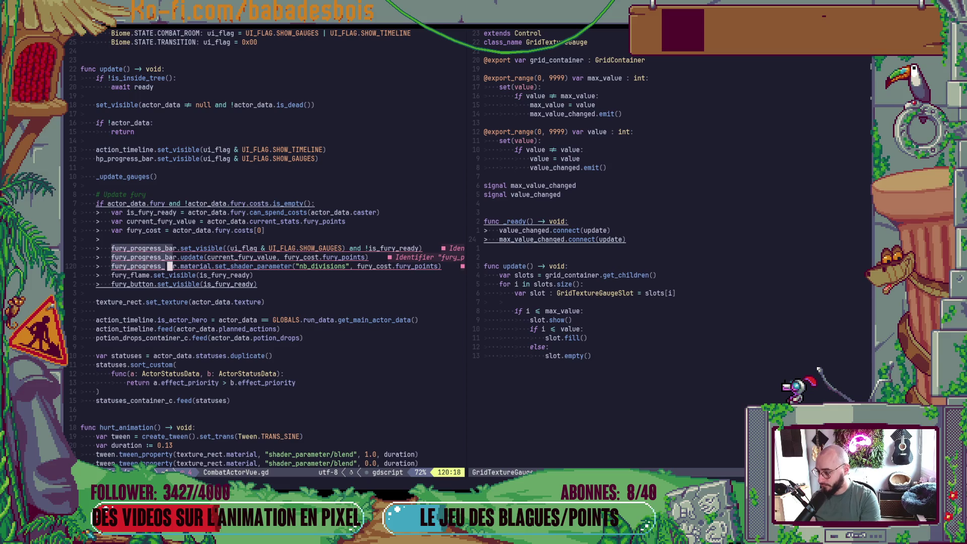
{"action": "type", "text": "cost.fur"}
{"action": "key", "text": "Tab"}
{"action": "key", "text": "Tab"}
{"action": "key", "text": "Tab"}
{"action": "key", "text": "Tab"}
{"action": "key", "text": "Escape"}
{"action": "type", "text": ":w"}
{"action": "key", "text": "Return"}
Step: Check the GridTextureGauge script, briefly adding then removing lines after _ready, and return to CombatActorVue
{"action": "key", "text": "j"}
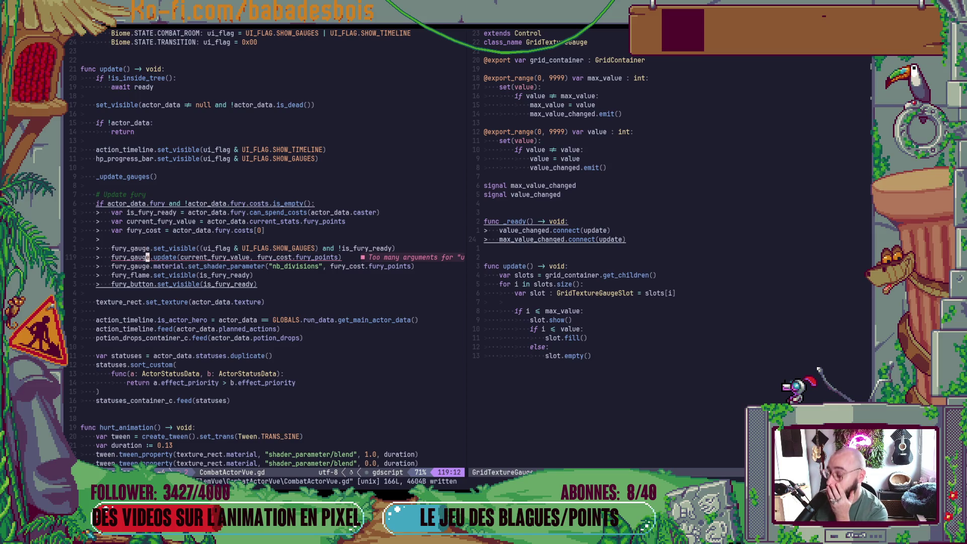
{"action": "key", "text": "ctrl+w"}
{"action": "key", "text": "l"}
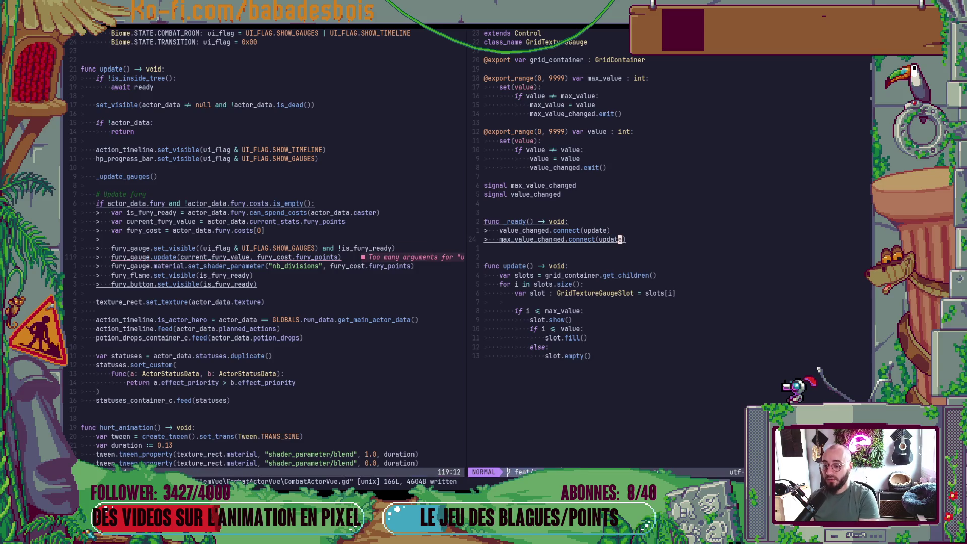
{"action": "key", "text": "j"}
{"action": "key", "text": "j"}
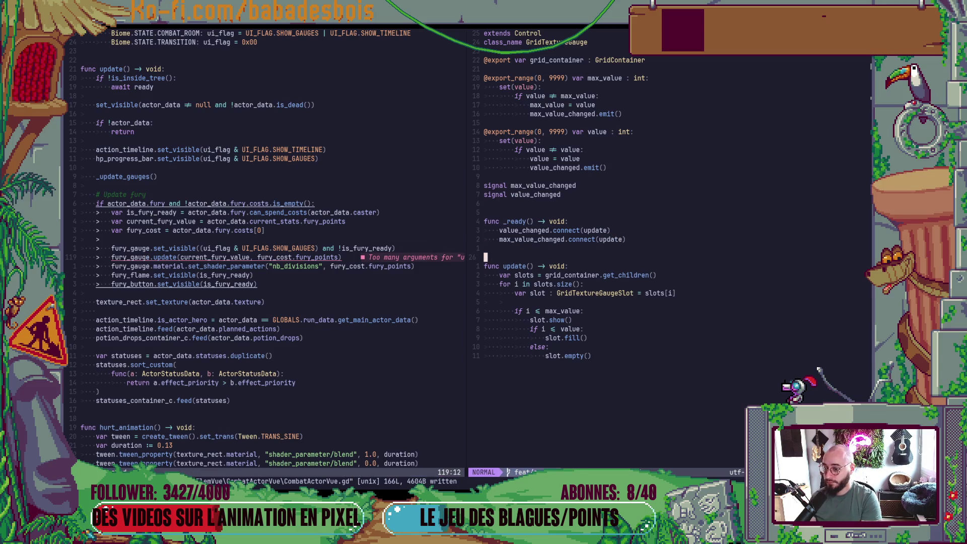
{"action": "key", "text": "o"}
{"action": "key", "text": "Return"}
{"action": "key", "text": "Return"}
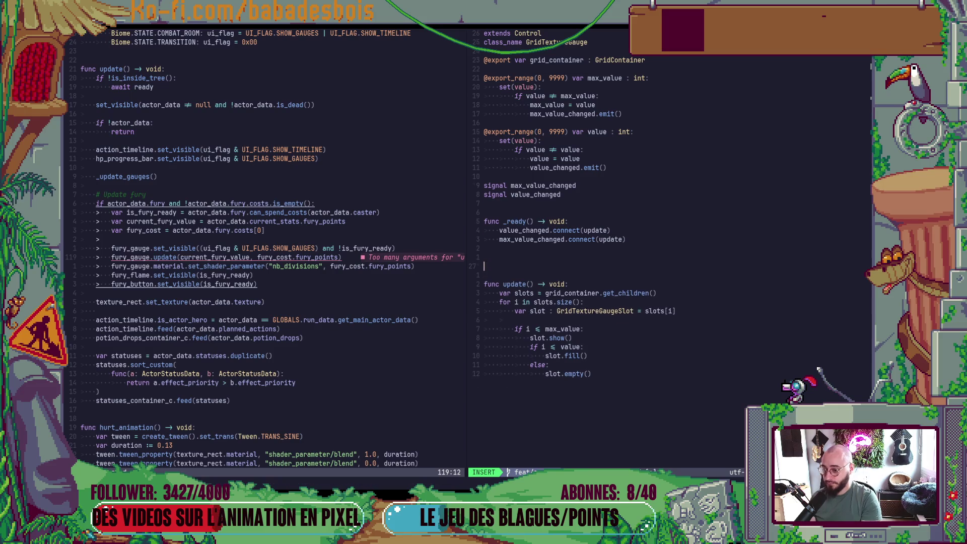
{"action": "key", "text": "Up"}
{"action": "key", "text": "Up"}
{"action": "type", "text": "fub"}
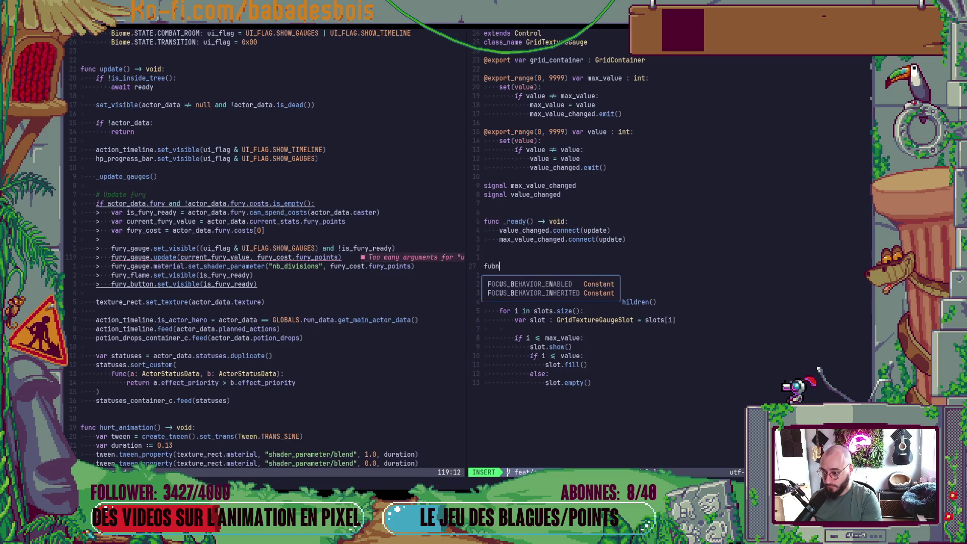
{"action": "key", "text": "BackSpace"}
{"action": "key", "text": "BackSpace"}
{"action": "key", "text": "BackSpace"}
{"action": "key", "text": "Escape"}
{"action": "key", "text": "ctrl+w"}
{"action": "key", "text": "h"}
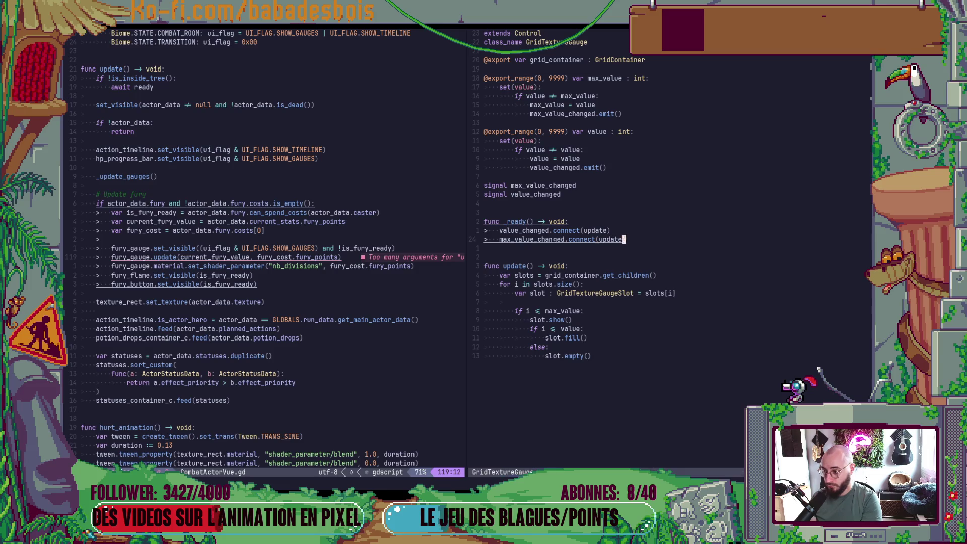
{"action": "key", "text": "l"}
{"action": "key", "text": "l"}
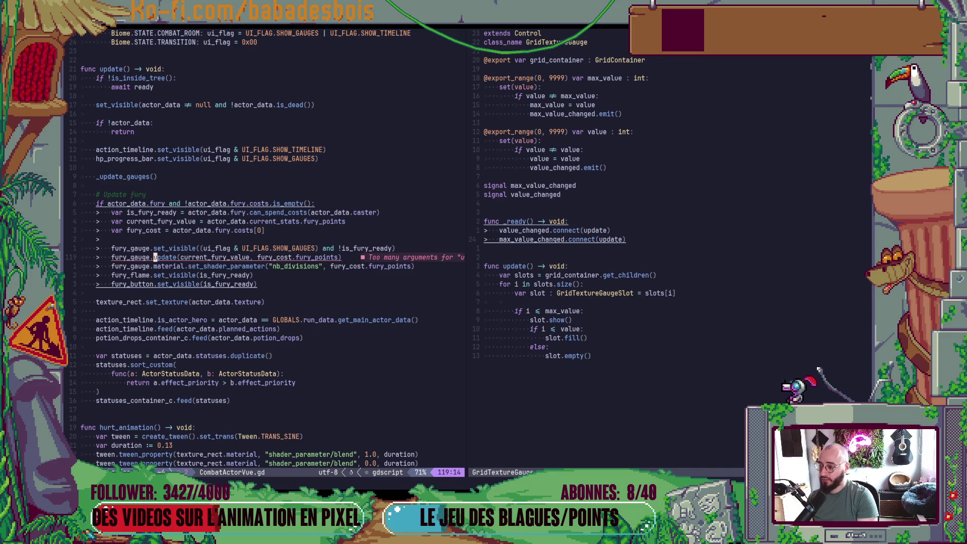
Step: Replace the update call with fury_gauge.value = current_fury_value
{"action": "key", "text": "shift+c"}
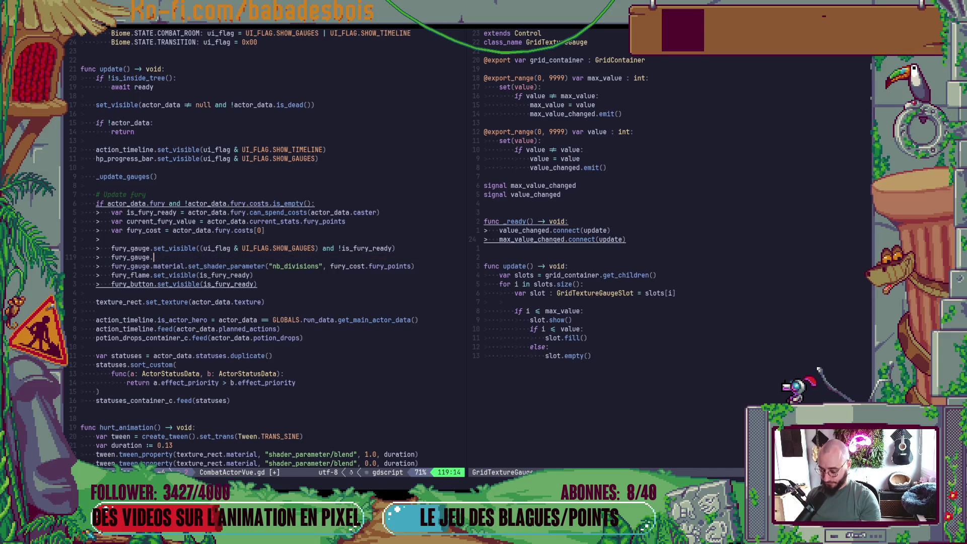
{"action": "type", "text": "cu"}
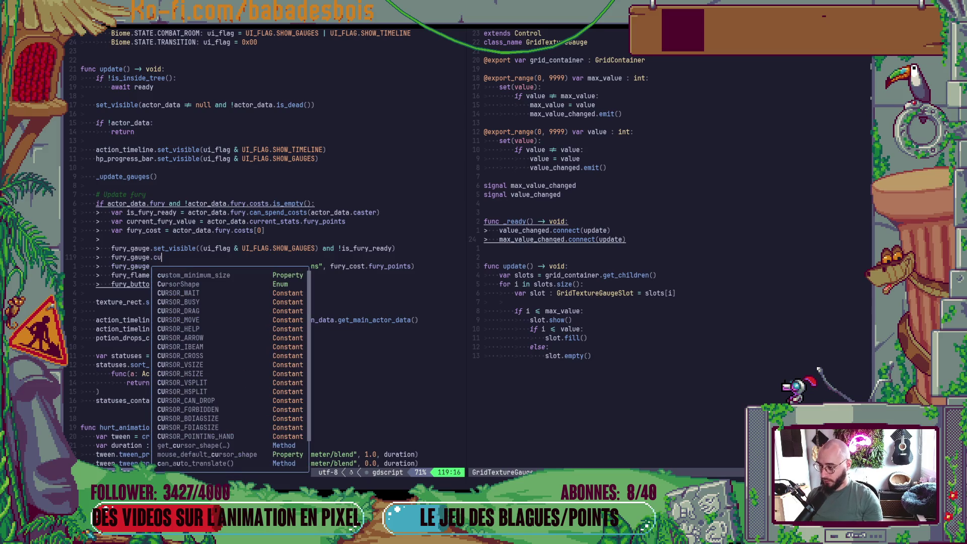
{"action": "key", "text": "BackSpace"}
{"action": "key", "text": "BackSpace"}
{"action": "type", "text": "value = c"}
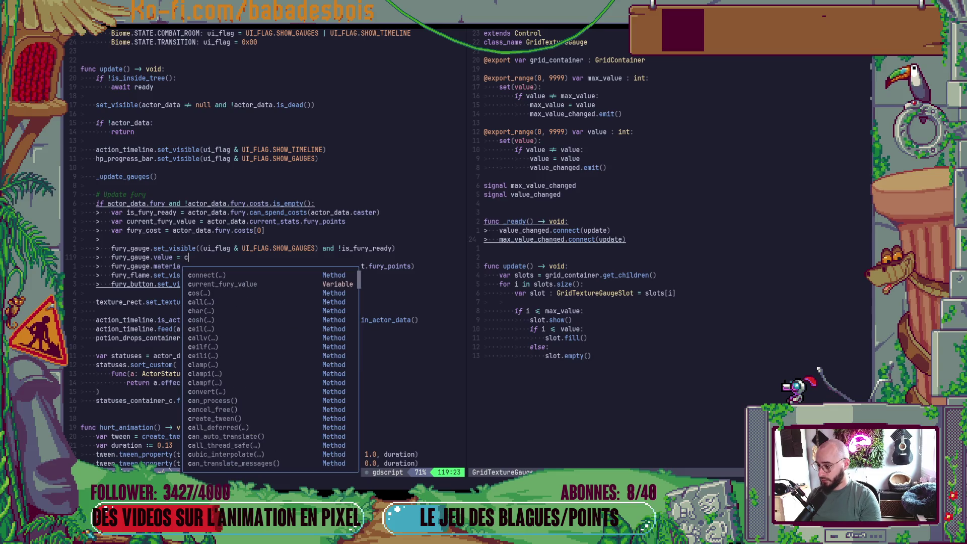
{"action": "key", "text": "Down"}
{"action": "key", "text": "Down"}
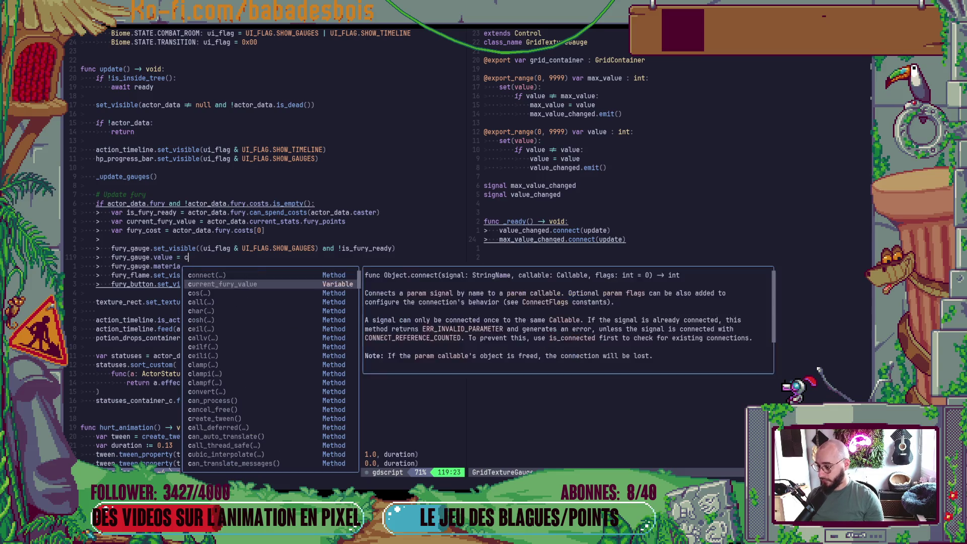
{"action": "key", "text": "Escape"}
Step: Duplicate that line into fury_gauge.max_value = fury_cost and save the script
{"action": "key", "text": "y"}
{"action": "key", "text": "y"}
{"action": "key", "text": "p"}
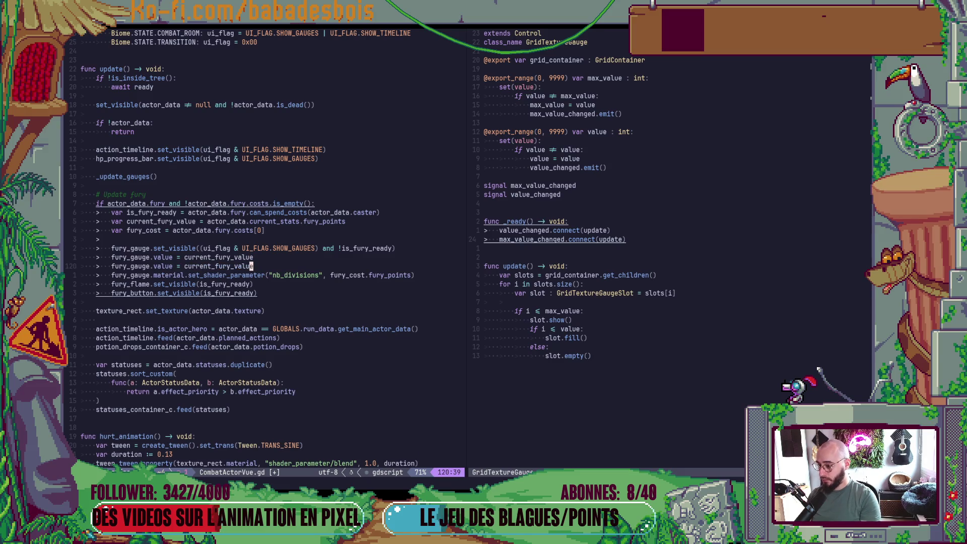
{"action": "key", "text": "b"}
{"action": "key", "text": "c"}
{"action": "key", "text": "w"}
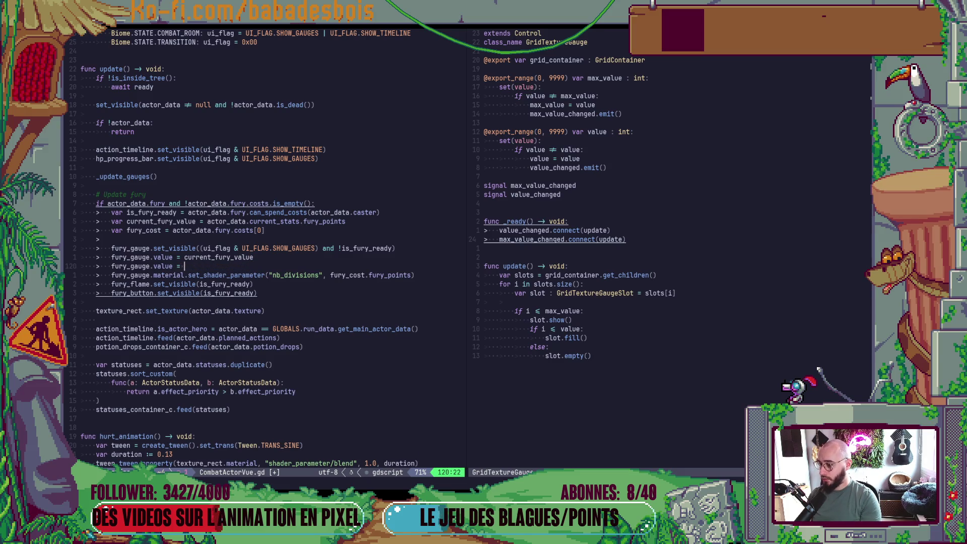
{"action": "key", "text": "Left"}
{"action": "key", "text": "Left"}
{"action": "key", "text": "Left"}
{"action": "type", "text": "max_"}
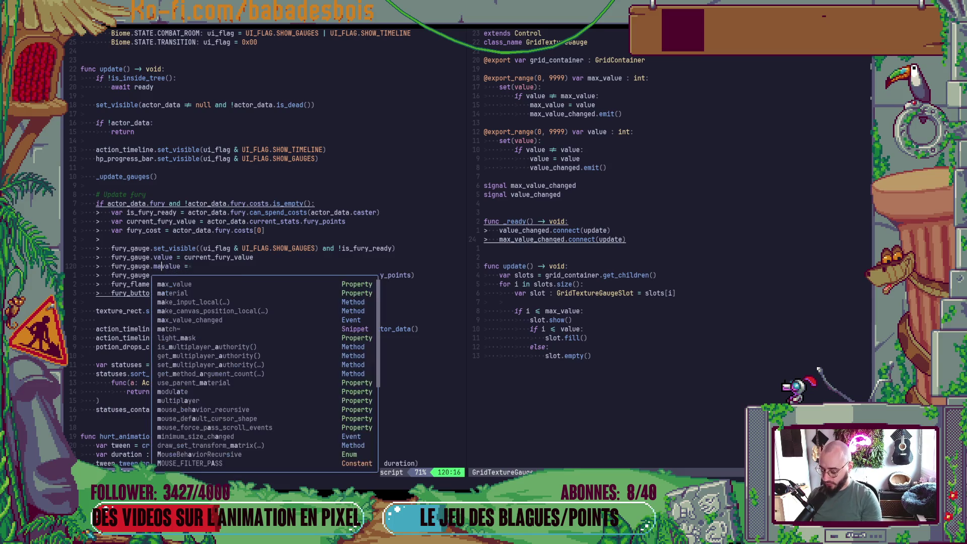
{"action": "key", "text": "Escape"}
{"action": "type", "text": "Afury"}
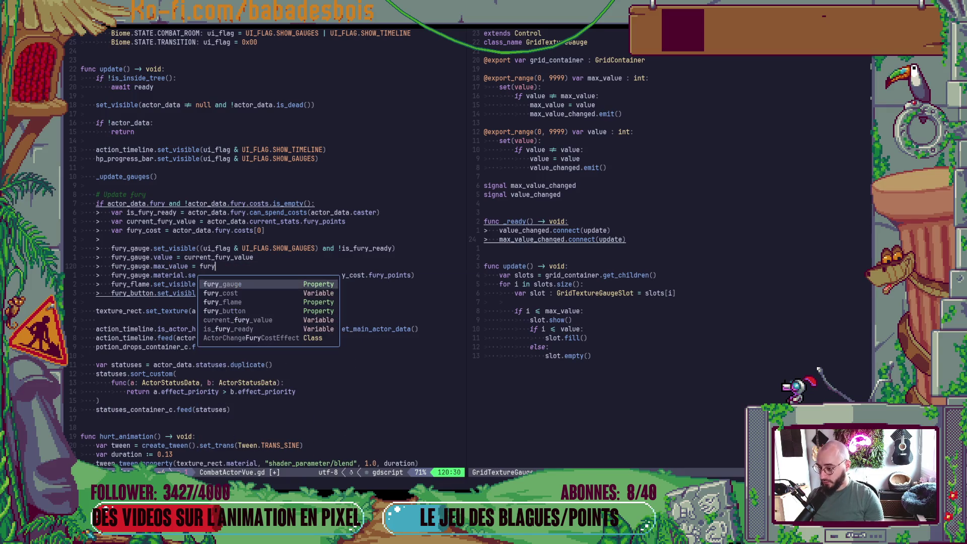
{"action": "type", "text": "_cost"}
{"action": "key", "text": "Escape"}
{"action": "type", "text": ":w"}
{"action": "key", "text": "Return"}
Step: Delete the nb_divisions shader parameter line and check the script in Godot
{"action": "key", "text": "j"}
{"action": "key", "text": "d"}
{"action": "key", "text": "d"}
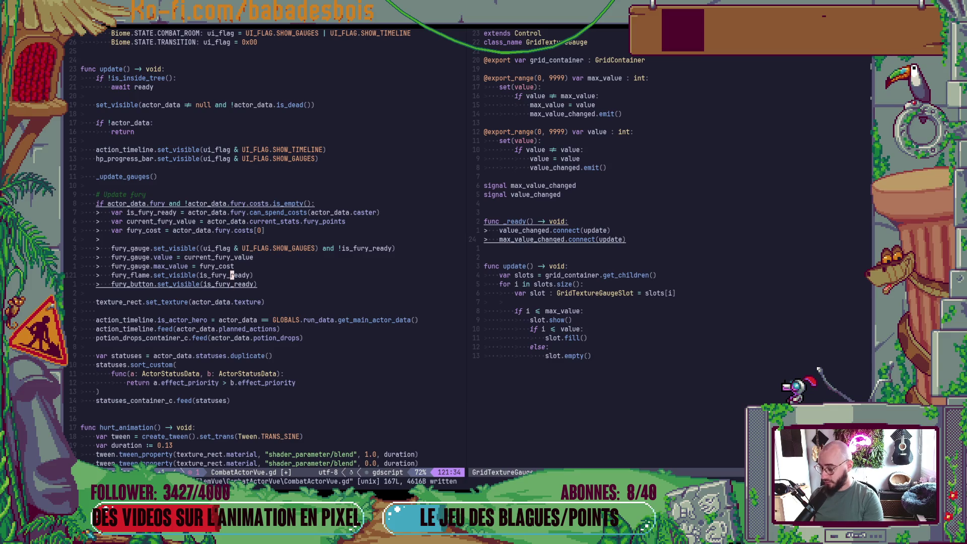
{"action": "key", "text": "alt+Tab"}
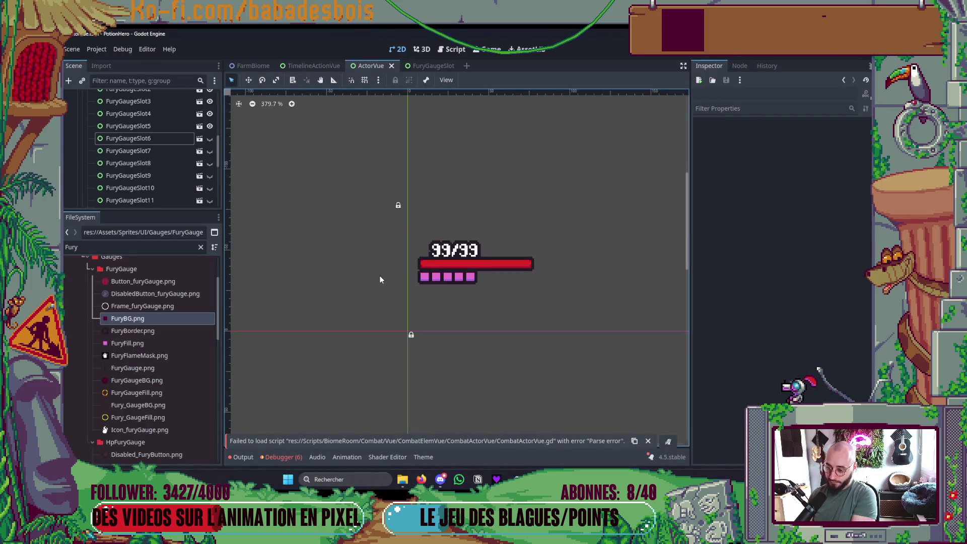
{"action": "key", "text": "alt+Tab"}
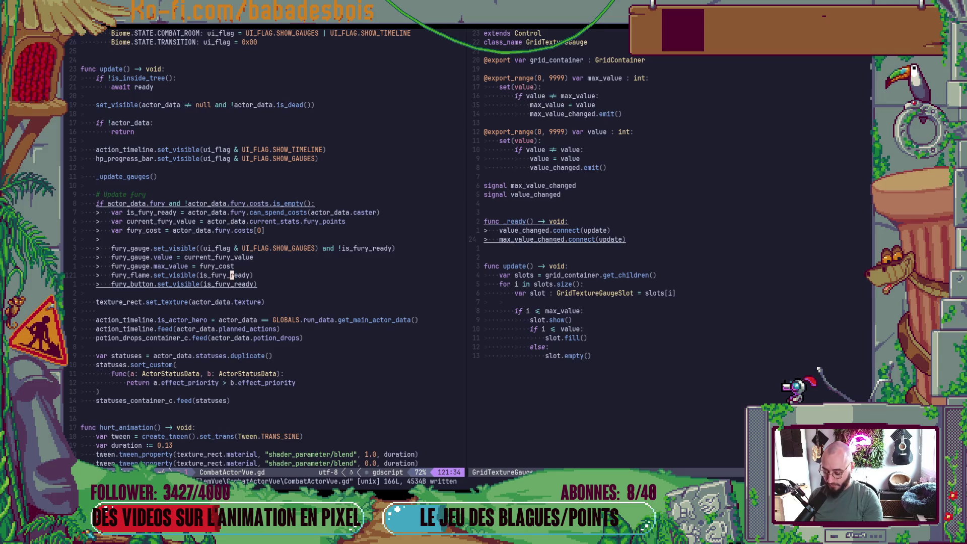
Step: Inspect the next error and try renaming fury_progress_bar to fury_gauge, then undo the rename
{"action": "key", "text": "bracketright"}
{"action": "key", "text": "d"}
{"action": "key", "text": "z"}
{"action": "key", "text": "z"}
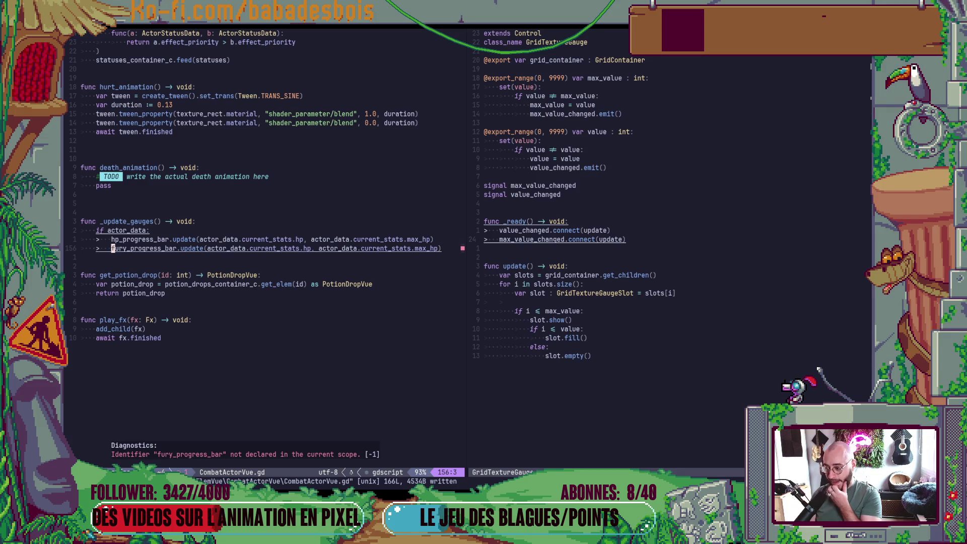
{"action": "key", "text": "g"}
{"action": "key", "text": "l"}
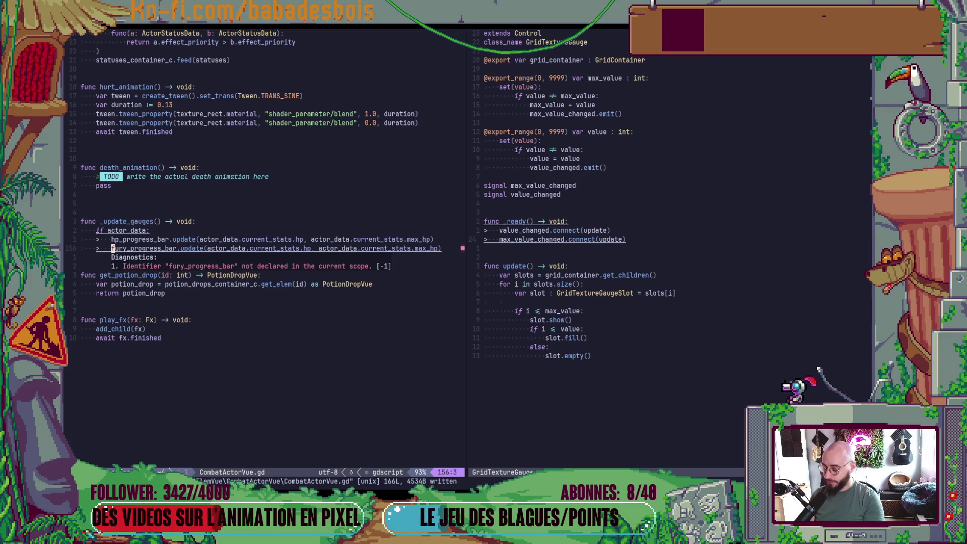
{"action": "type", "text": "cw"}
{"action": "type", "text": "fur"}
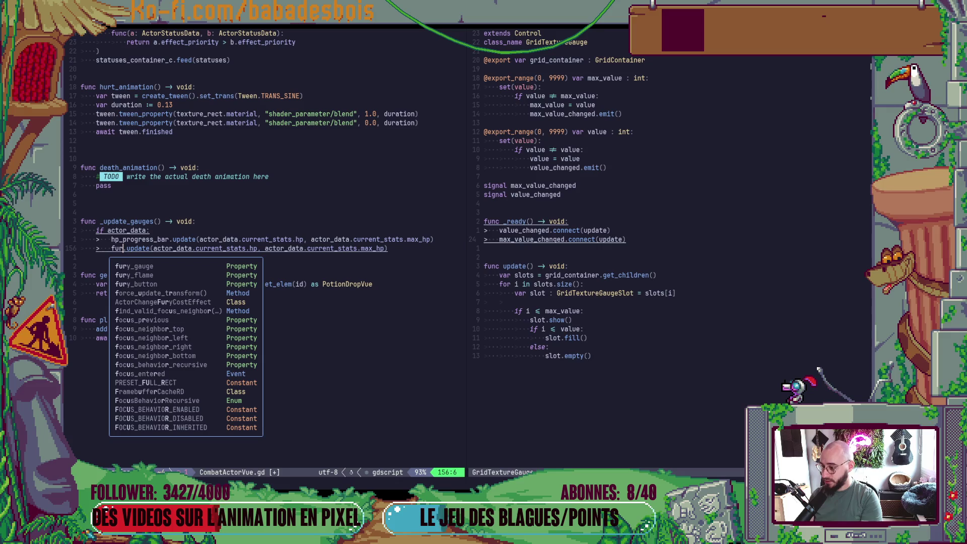
{"action": "key", "text": "Tab"}
{"action": "key", "text": "Escape"}
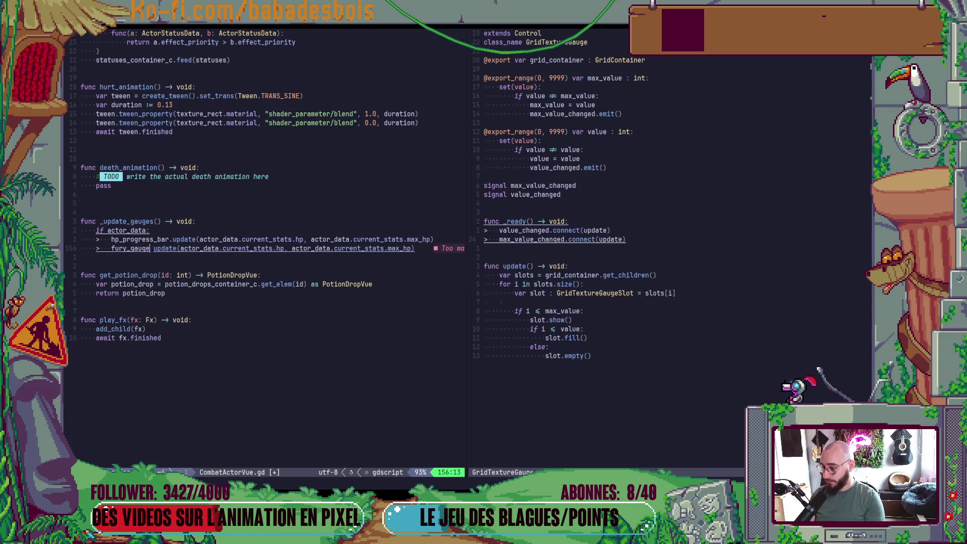
{"action": "key", "text": "l"}
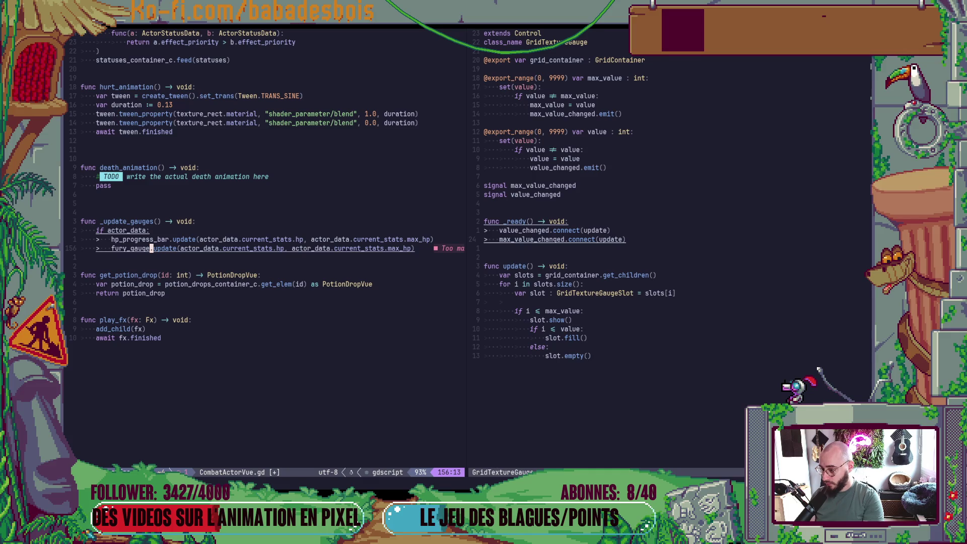
{"action": "key", "text": "u"}
{"action": "key", "text": "u"}
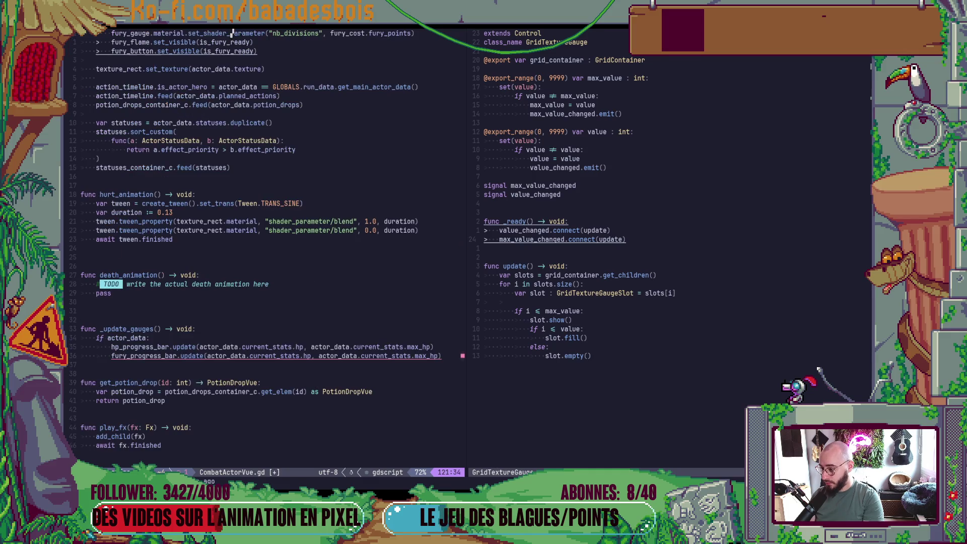
{"action": "key", "text": "u"}
{"action": "key", "text": "u"}
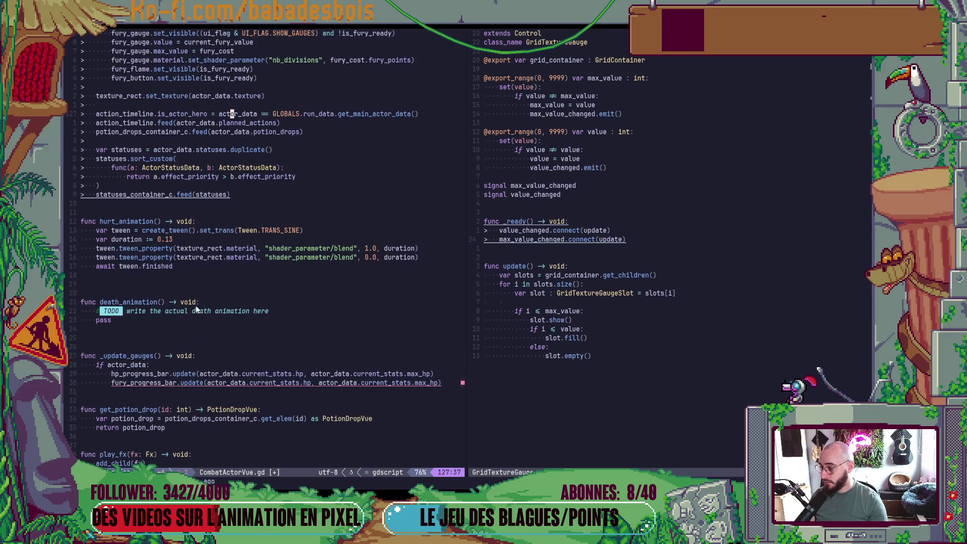
Step: Delete the fury_progress_bar update line from _update_gauges
{"action": "scroll", "coordinate": [209, 303], "scroll_direction": "down", "scroll_amount": 3}
{"action": "left_click", "coordinate": [208, 303]}
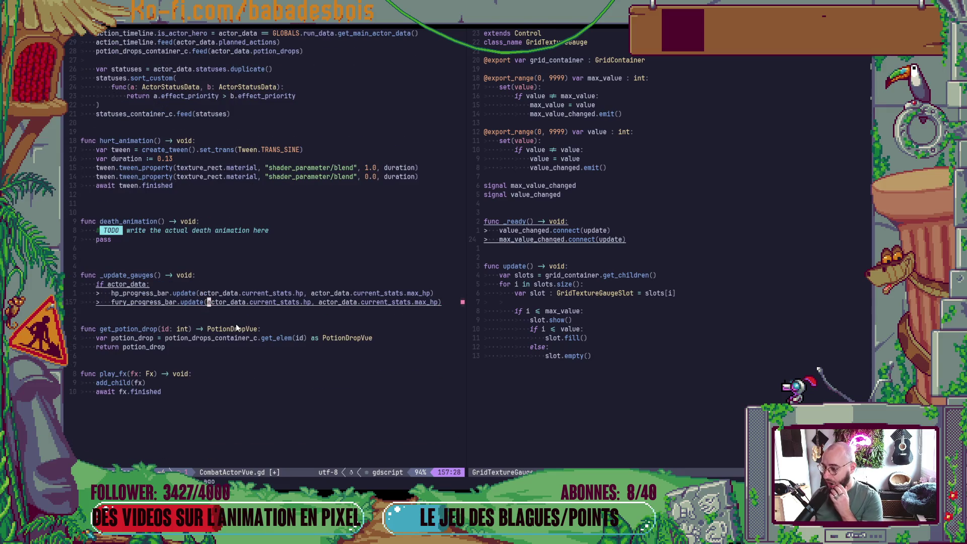
{"action": "key", "text": "d"}
{"action": "key", "text": "d"}
{"action": "key", "text": "V"}
{"action": "key", "text": "k"}
{"action": "key", "text": "k"}
{"action": "key", "text": "k"}
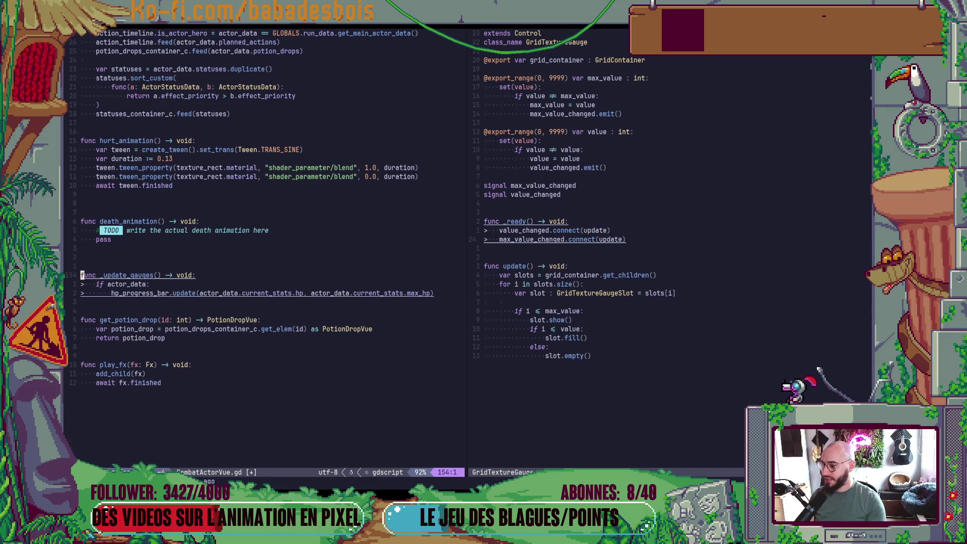
Step: Find where _update_gauges is called and return to its definition
{"action": "scroll", "coordinate": [233, 320], "scroll_direction": "up", "scroll_amount": 6}
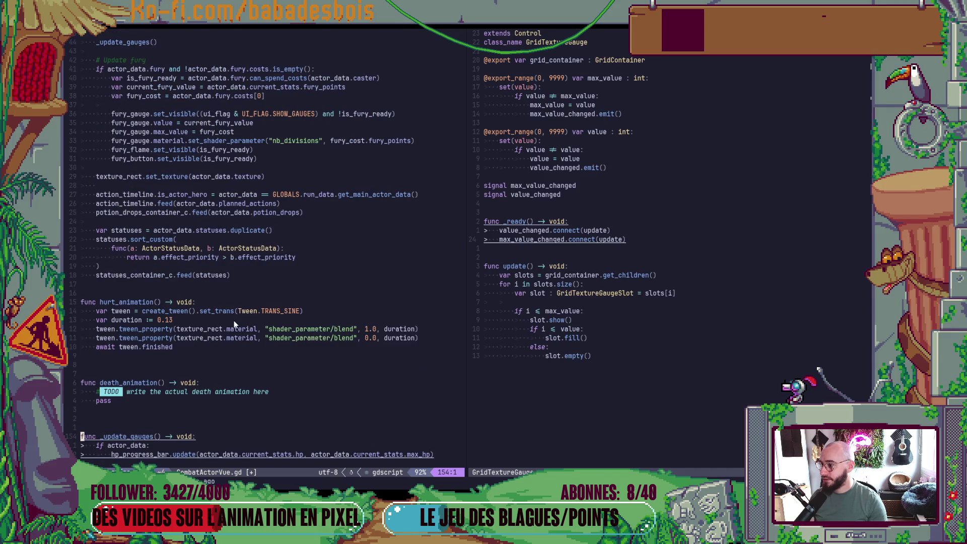
{"action": "scroll", "coordinate": [234, 321], "scroll_direction": "down", "scroll_amount": 2}
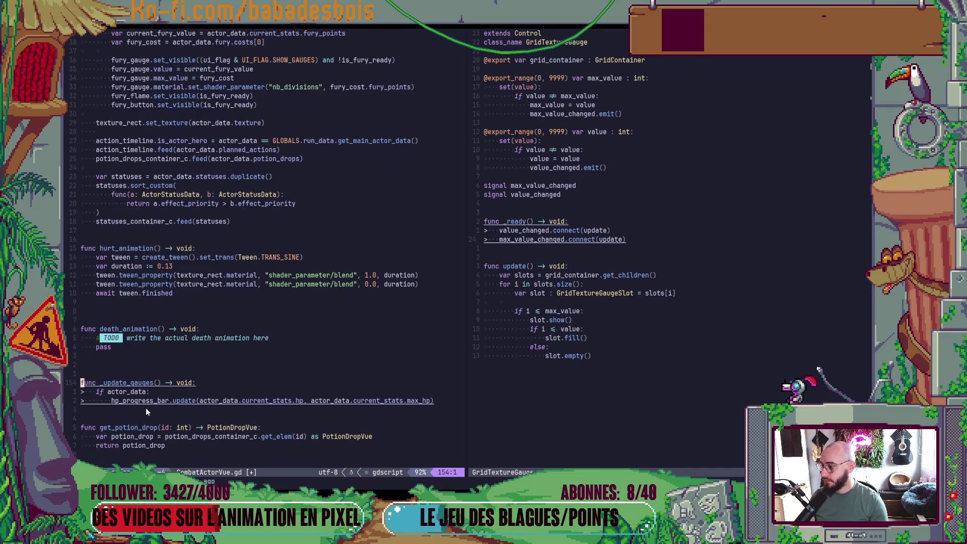
{"action": "left_click", "coordinate": [132, 383]}
{"action": "key", "text": "numbersign"}
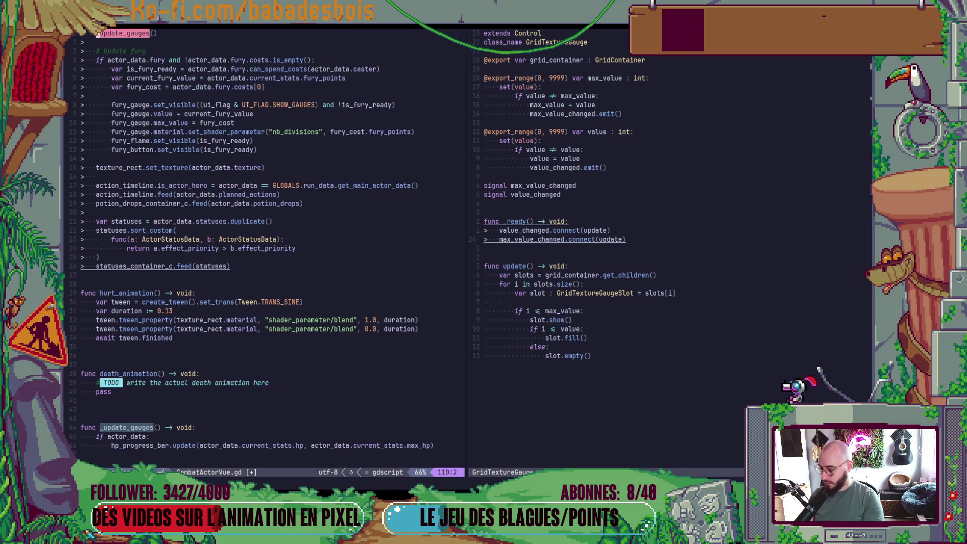
{"action": "key", "text": "ctrl+o"}
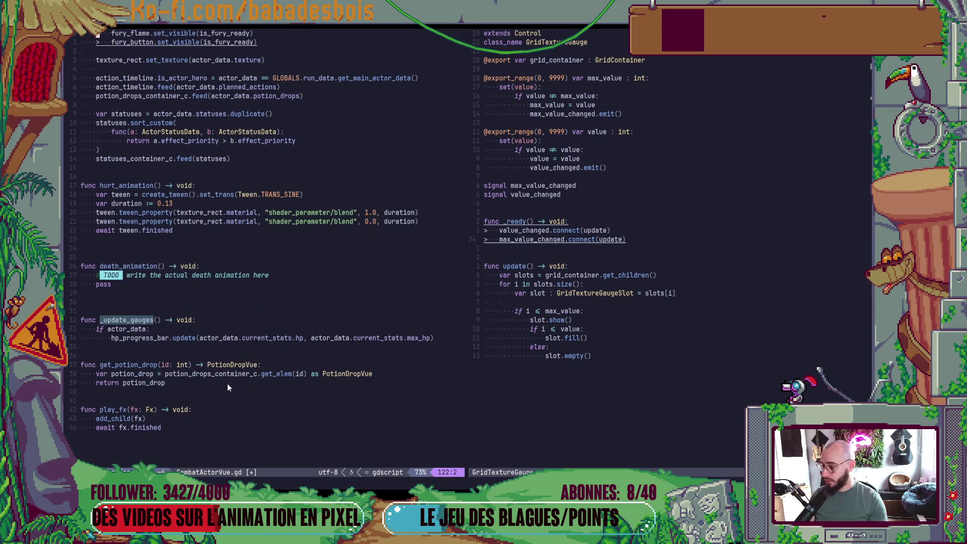
Step: Copy the if actor_data block and select the _update_gauges() call inside update()
{"action": "left_click", "coordinate": [156, 333]}
{"action": "key", "text": "V"}
{"action": "key", "text": "j"}
{"action": "key", "text": "y"}
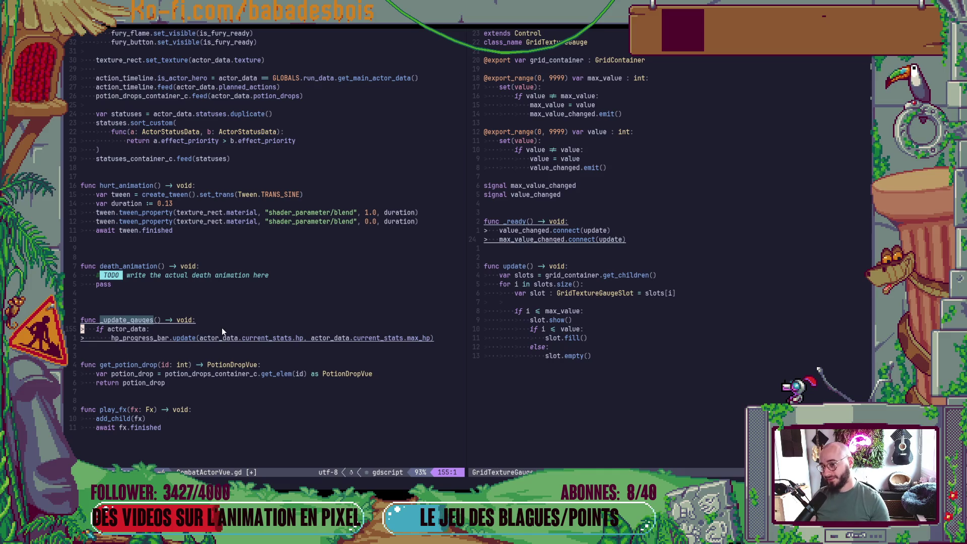
{"action": "scroll", "coordinate": [222, 328], "scroll_direction": "up", "scroll_amount": 4}
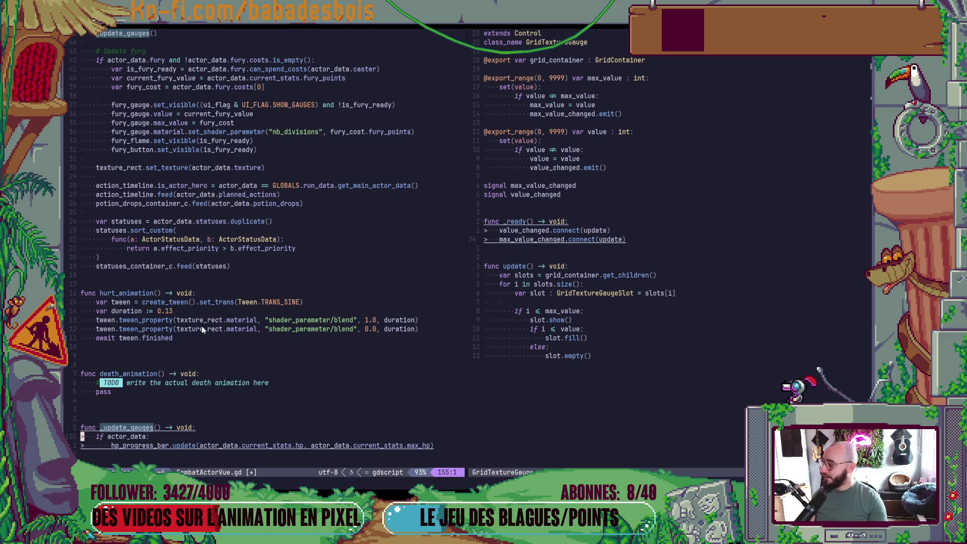
{"action": "scroll", "coordinate": [202, 328], "scroll_direction": "down", "scroll_amount": 2}
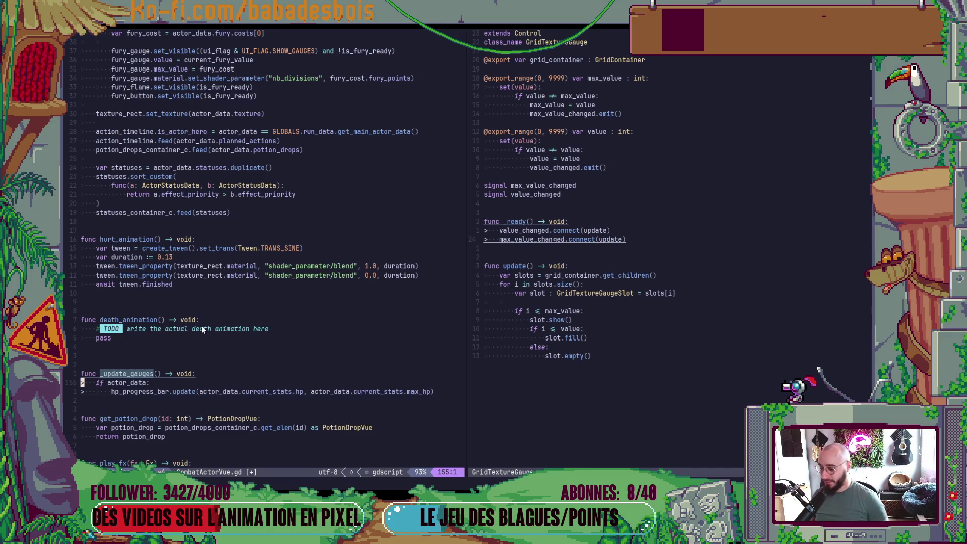
{"action": "scroll", "coordinate": [203, 325], "scroll_direction": "up", "scroll_amount": 12}
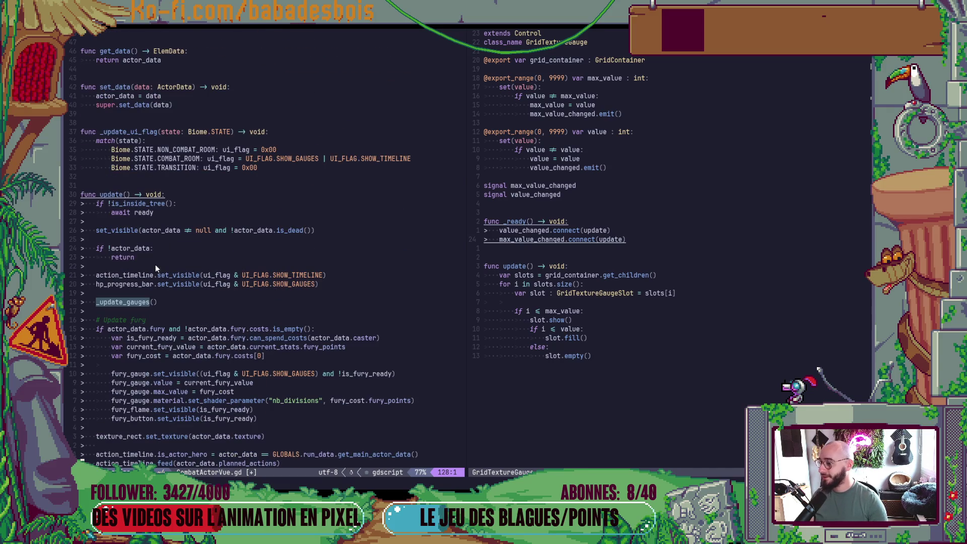
{"action": "left_click_drag", "start_coordinate": [176, 293], "coordinate": [191, 305]}
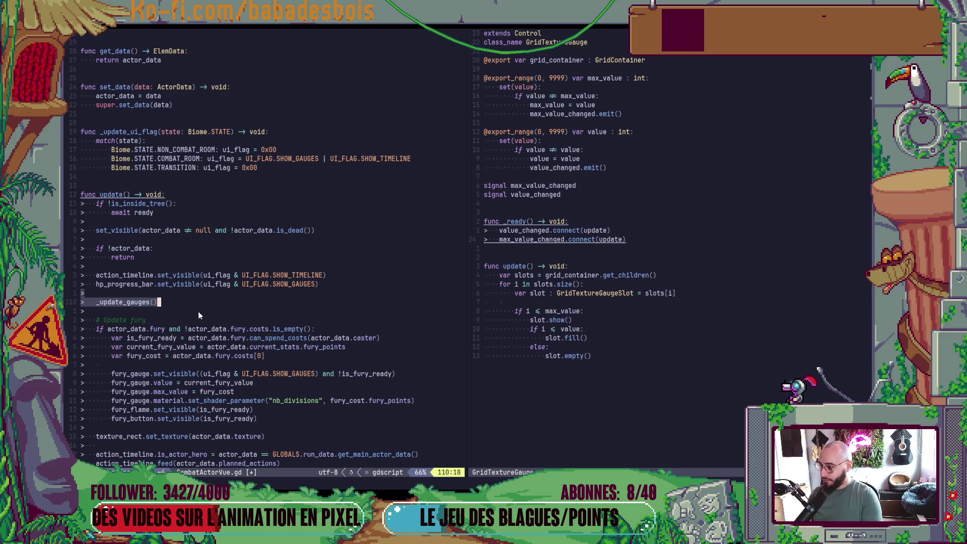
Step: Replace the _update_gauges() call with the HP bar update, dropping the if line and dedenting it
{"action": "key", "text": "p"}
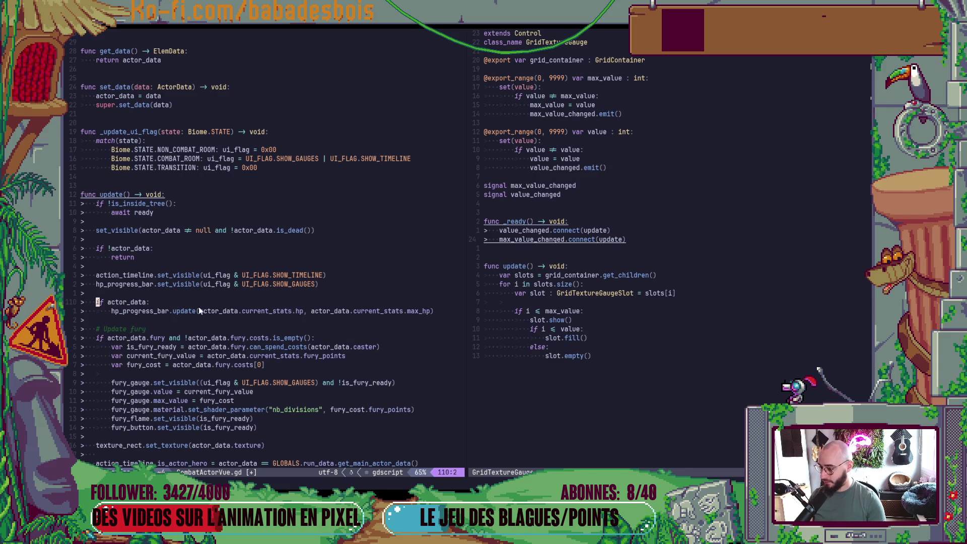
{"action": "key", "text": "x"}
{"action": "key", "text": "d"}
{"action": "scroll", "coordinate": [202, 300], "scroll_direction": "down", "scroll_amount": 6}
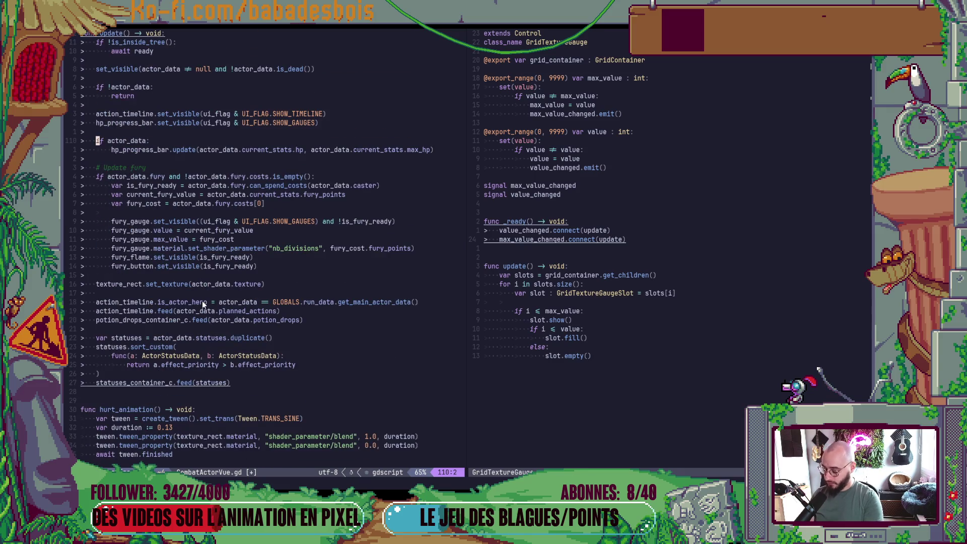
{"action": "left_click", "coordinate": [86, 146]}
{"action": "key", "text": "k"}
{"action": "key", "text": "less"}
{"action": "key", "text": "less"}
{"action": "key", "text": "j"}
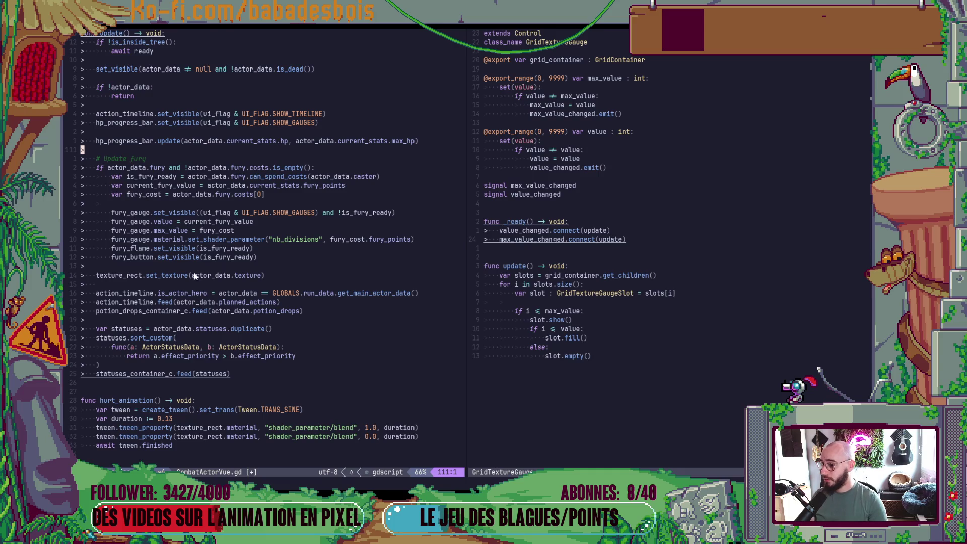
Step: Delete the _update_gauges function and leftover blank lines, then save CombatActorVue.gd
{"action": "key", "text": "ctrl+o"}
{"action": "key", "text": "shift+v"}
{"action": "key", "text": "j"}
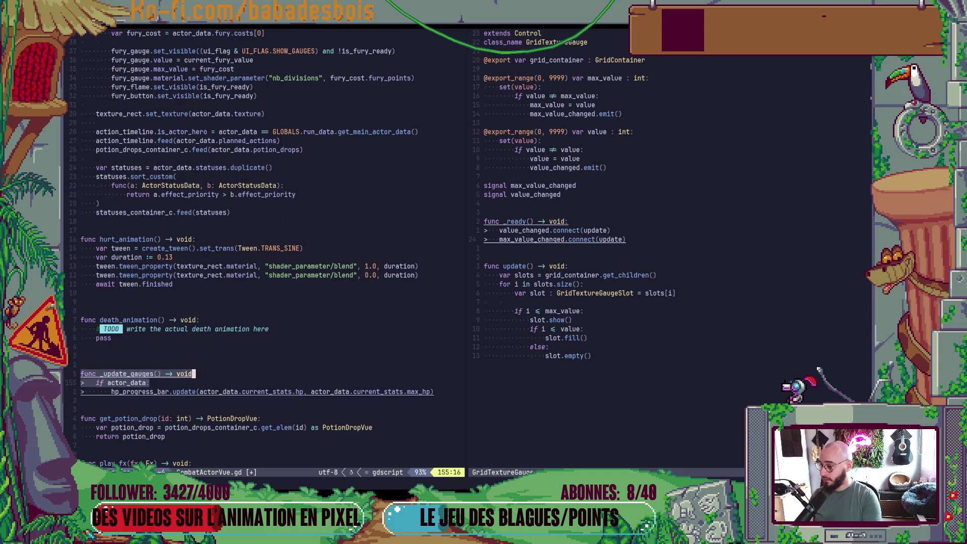
{"action": "key", "text": "j"}
{"action": "key", "text": "d"}
{"action": "key", "text": "d"}
{"action": "key", "text": "d"}
{"action": "key", "text": "k"}
{"action": "key", "text": "d"}
{"action": "key", "text": "d"}
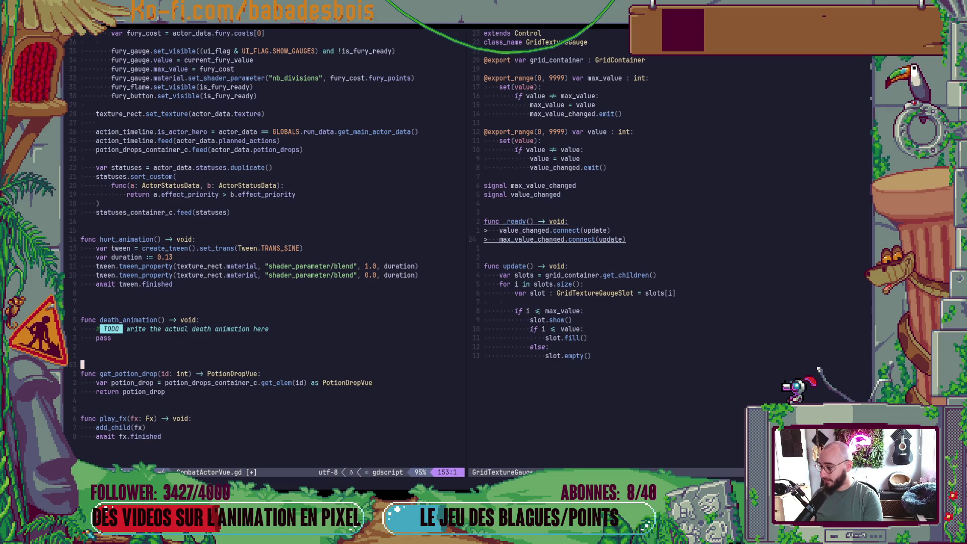
{"action": "key", "text": "d"}
{"action": "key", "text": "d"}
{"action": "type", "text": ":w"}
{"action": "key", "text": "Return"}
Step: Run the game from Godot with F5 to test the changes
{"action": "scroll", "coordinate": [229, 362], "scroll_direction": "up", "scroll_amount": 8}
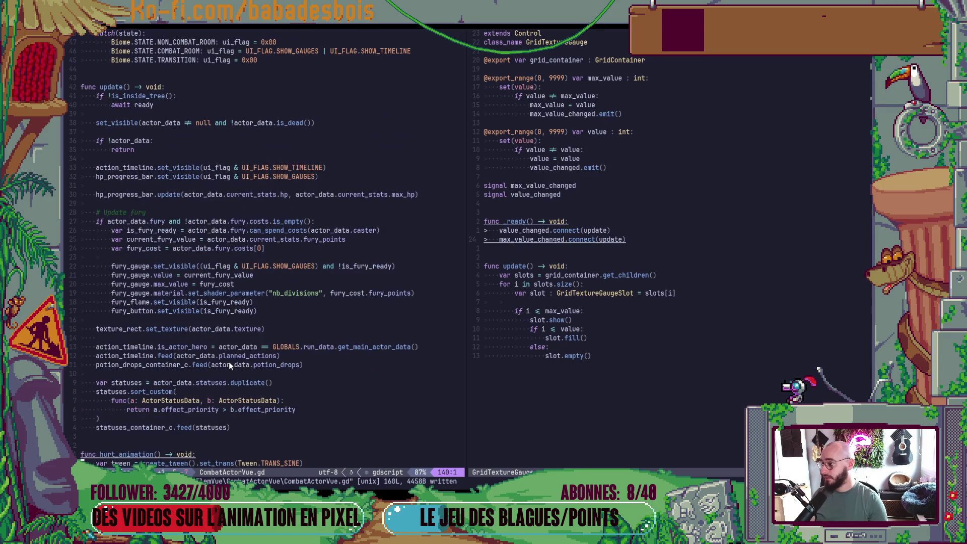
{"action": "scroll", "coordinate": [230, 361], "scroll_direction": "up", "scroll_amount": 2}
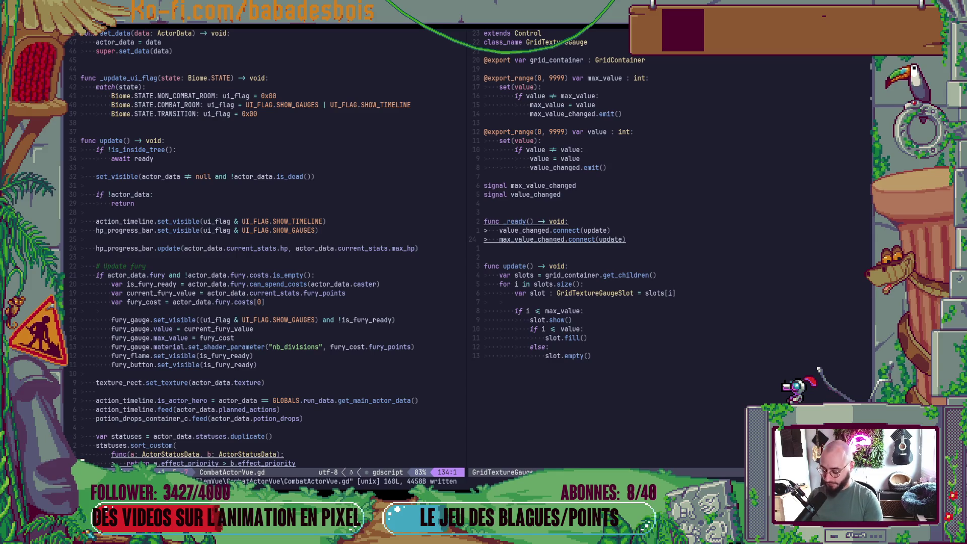
{"action": "key", "text": "alt+Tab"}
{"action": "key", "text": "F5"}
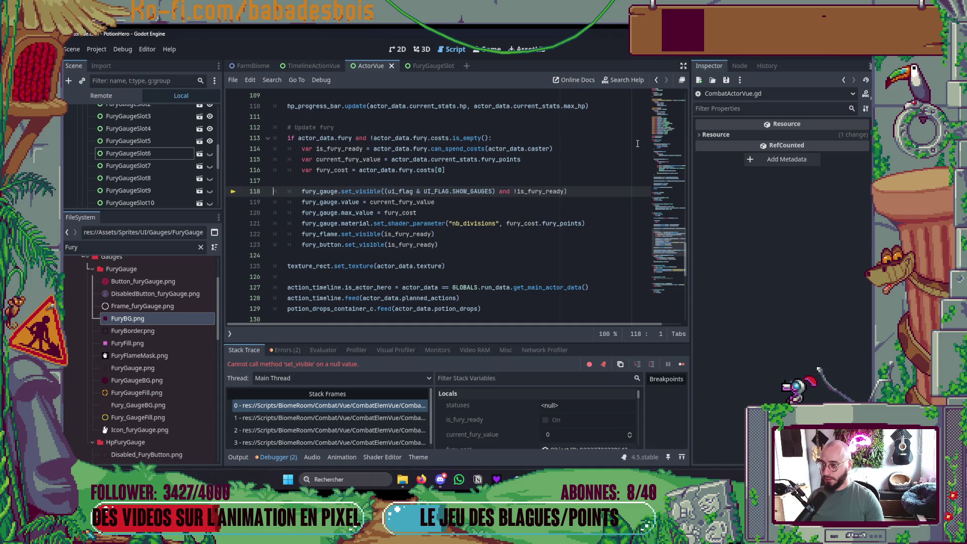
Step: Stop the crashed debug run and check ActorVue's Fury Gauge field without assigning anything
{"action": "key", "text": "F8"}
{"action": "scroll", "coordinate": [121, 161], "scroll_direction": "up", "scroll_amount": 10}
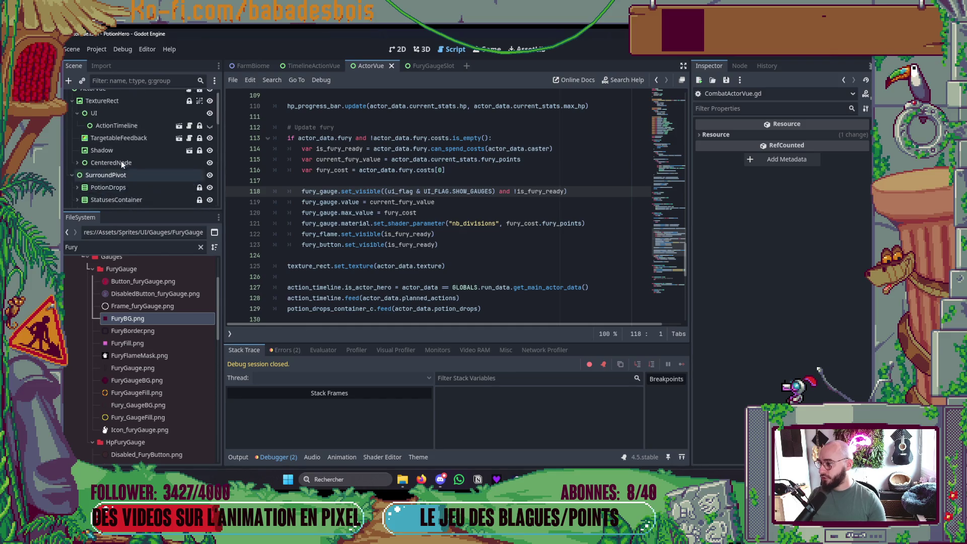
{"action": "left_click", "coordinate": [96, 97]}
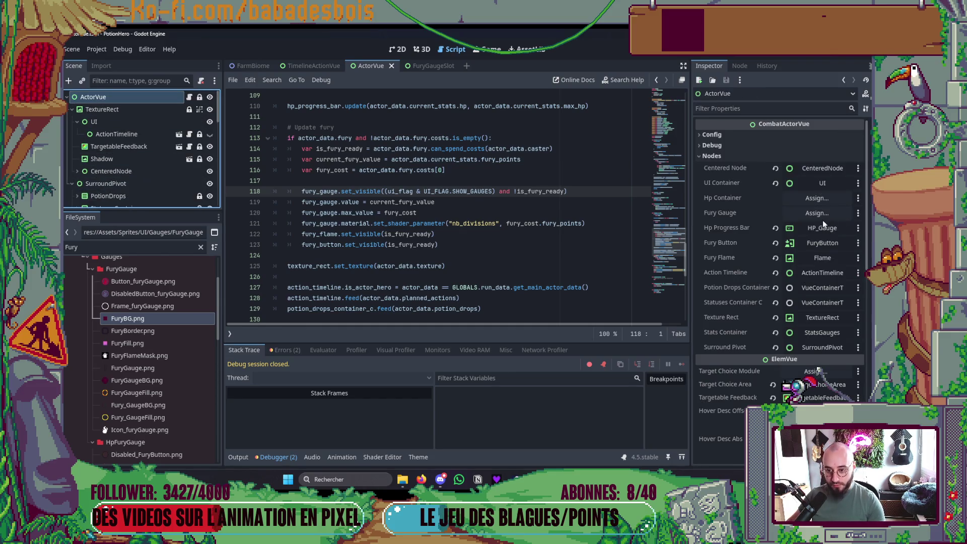
{"action": "left_click", "coordinate": [808, 215]}
{"action": "left_click", "coordinate": [535, 103]}
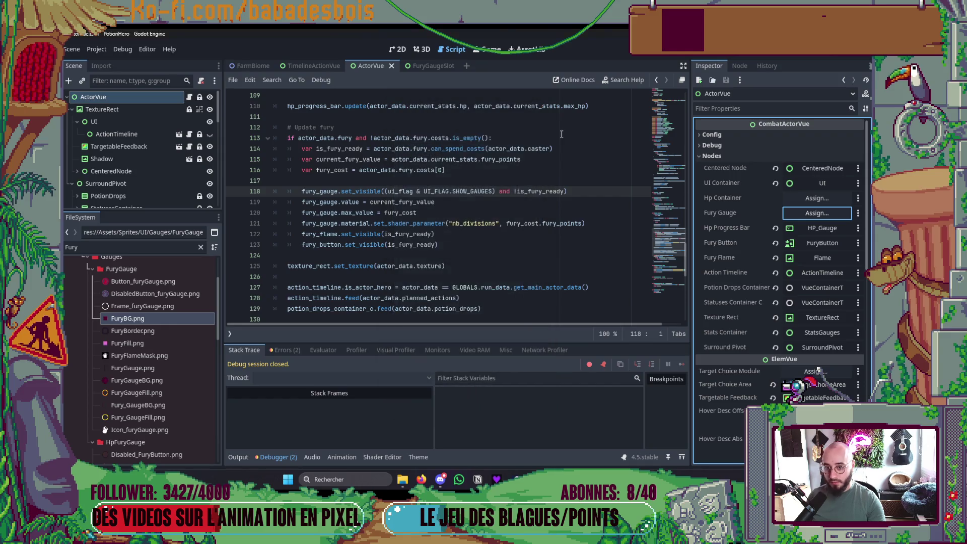
Step: Select the FuryGauge node and open its FuryGaugeSlot scene
{"action": "scroll", "coordinate": [104, 186], "scroll_direction": "down", "scroll_amount": 5}
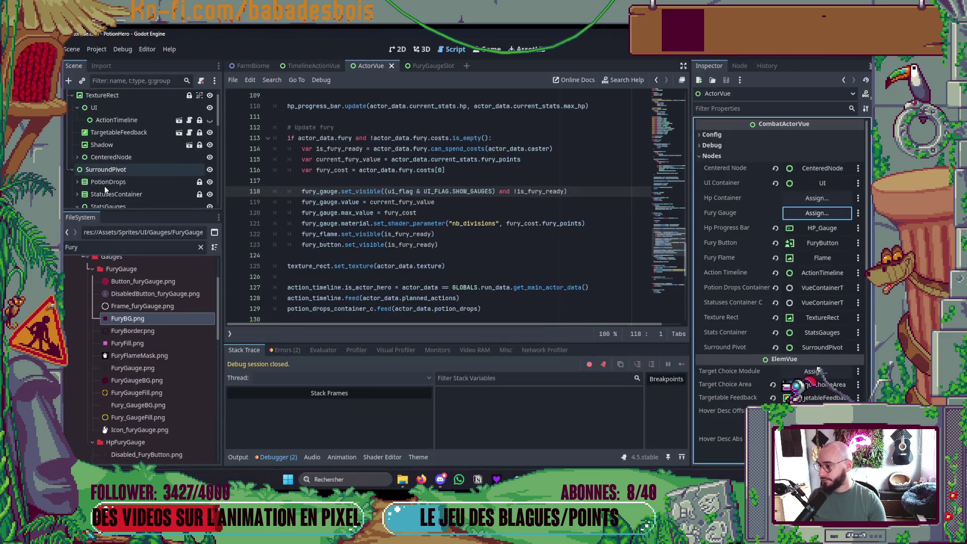
{"action": "scroll", "coordinate": [121, 151], "scroll_direction": "up", "scroll_amount": 1}
{"action": "left_click", "coordinate": [113, 132]}
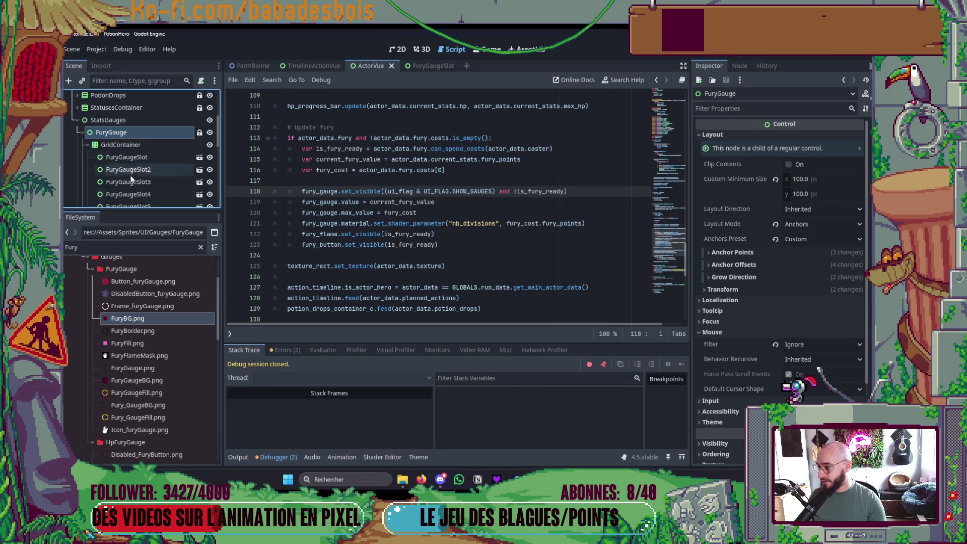
{"action": "double_click", "coordinate": [120, 247]}
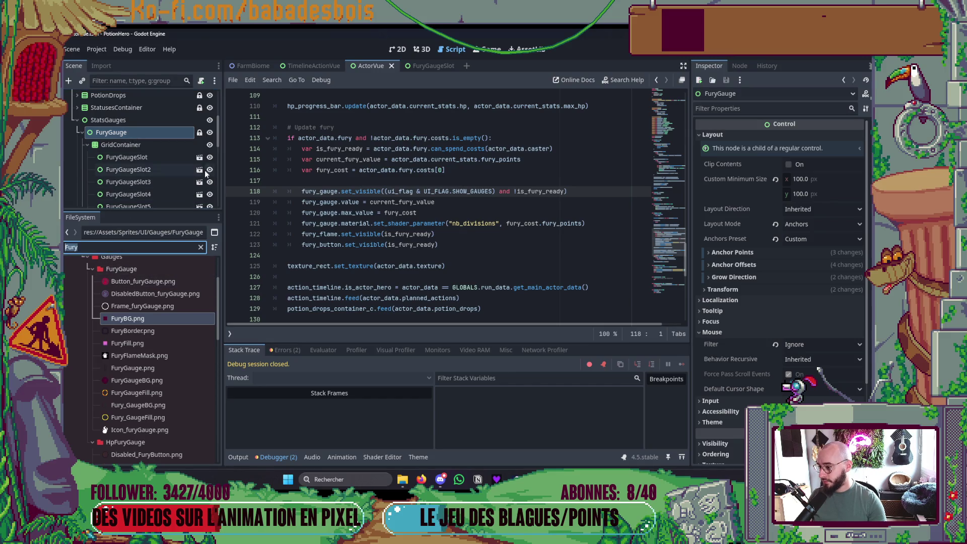
{"action": "left_click", "coordinate": [199, 157]}
{"action": "double_click", "coordinate": [112, 244]}
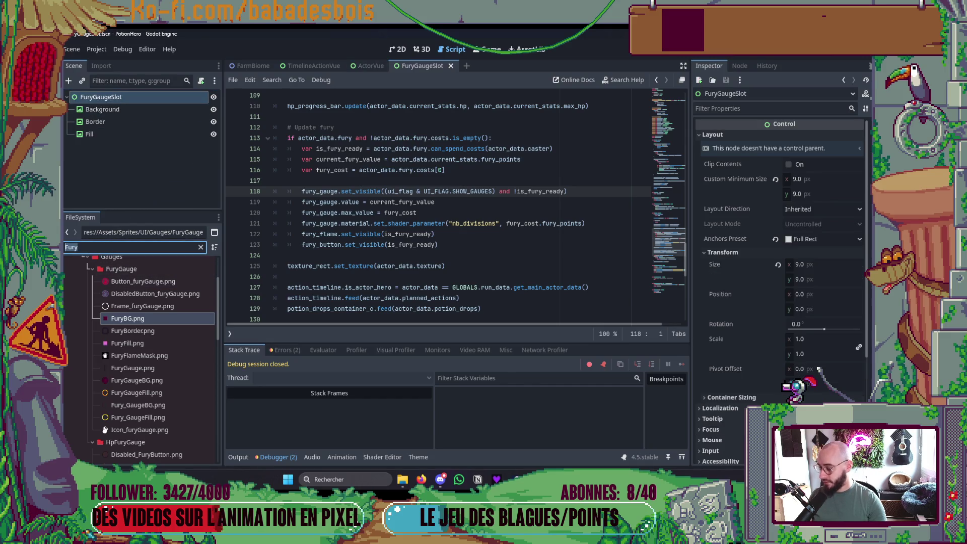
Step: Look up FuryGaugeSlot in FileSystem and check the GridTextureGauge script in the code editor
{"action": "type", "text": "Fury"}
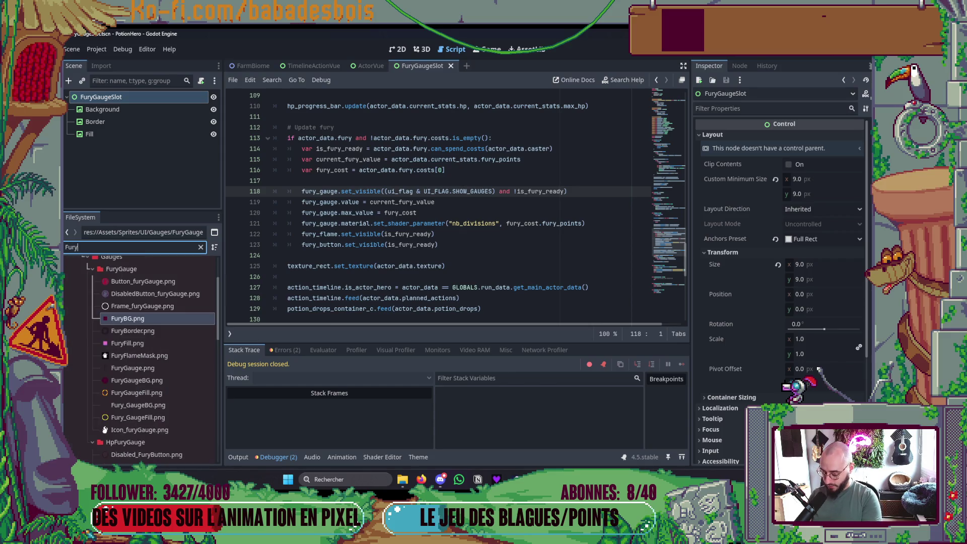
{"action": "type", "text": "GaugeSl"}
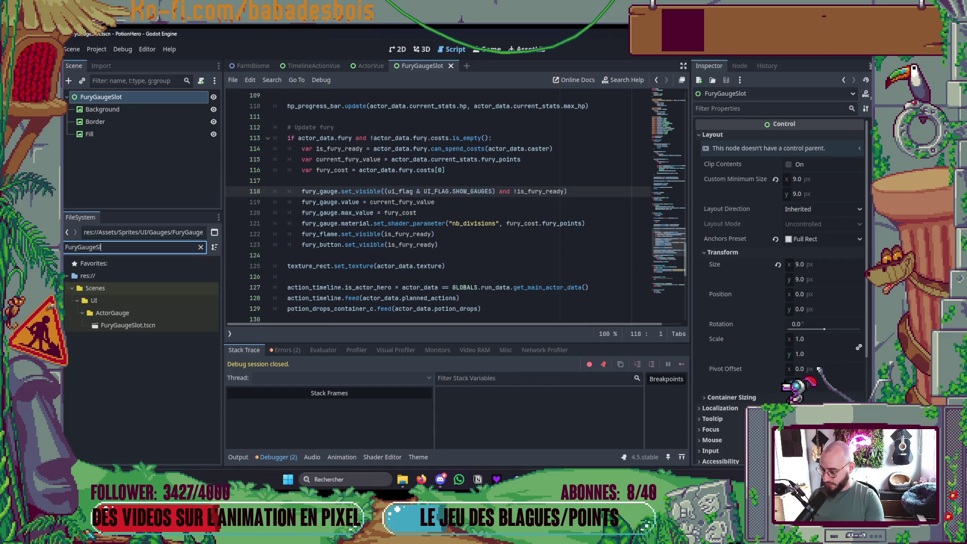
{"action": "left_click", "coordinate": [200, 247]}
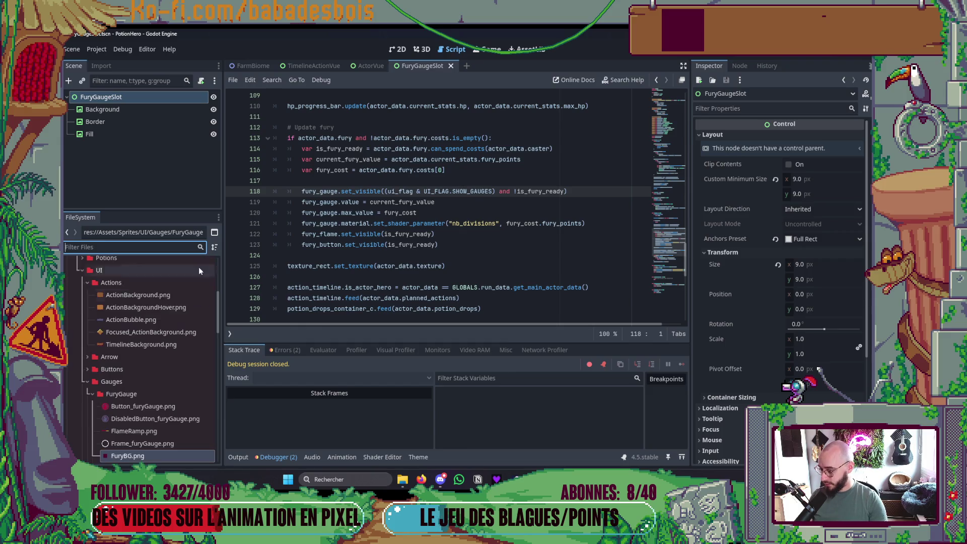
{"action": "scroll", "coordinate": [166, 382], "scroll_direction": "up", "scroll_amount": 2}
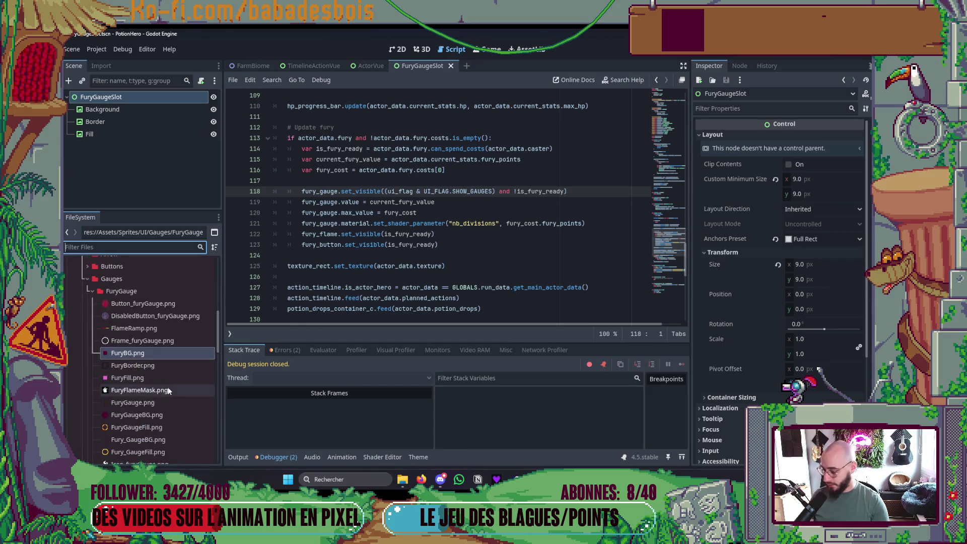
{"action": "key", "text": "alt+Tab"}
{"action": "left_click", "coordinate": [583, 220]}
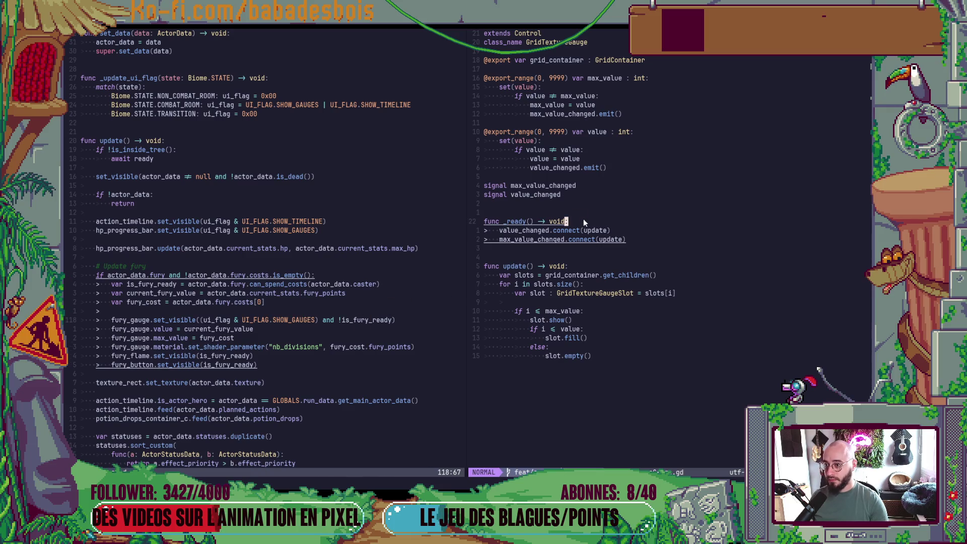
{"action": "key", "text": "alt+Tab"}
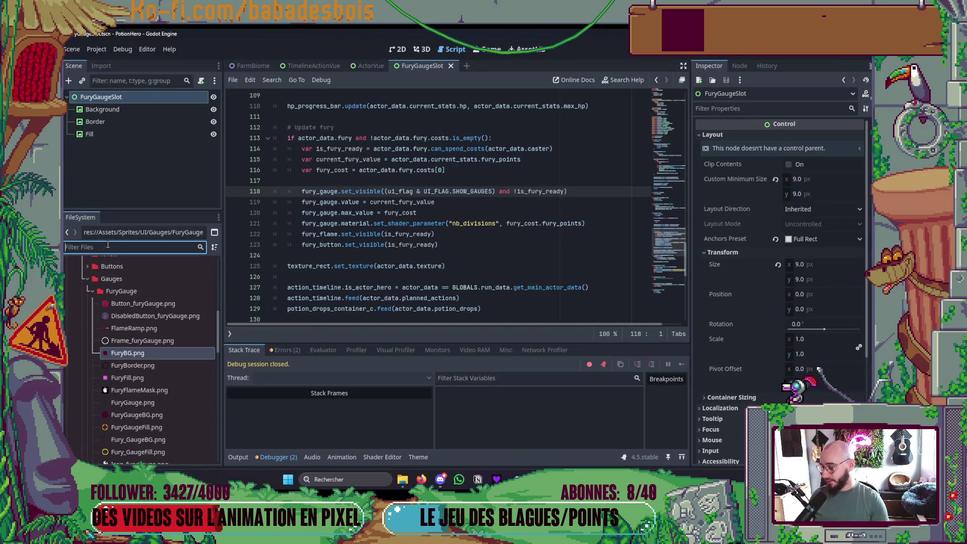
Step: Attach GridTextureGaugeSlot.gd to the FuryGaugeSlot root node
{"action": "type", "text": "GridT"}
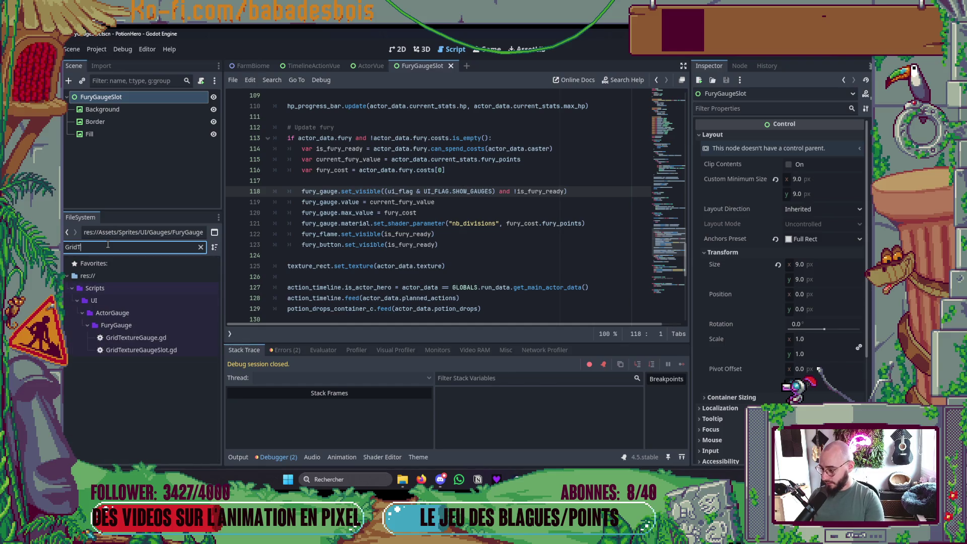
{"action": "left_click", "coordinate": [176, 342]}
{"action": "left_click", "coordinate": [190, 351]}
{"action": "left_click_drag", "start_coordinate": [190, 351], "coordinate": [152, 98]}
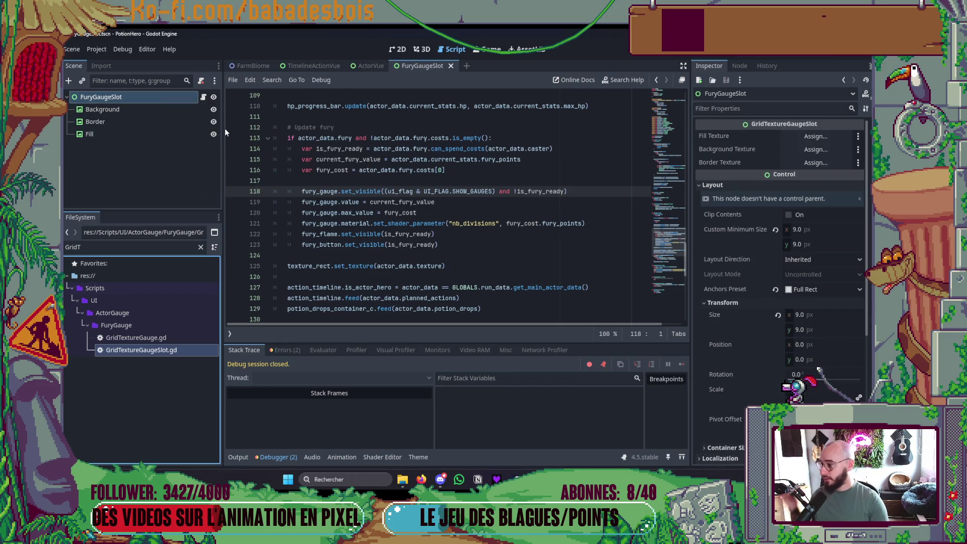
Step: Rename the root node GridTextureGaugeSlot and save the slot scene in 2D view
{"action": "double_click", "coordinate": [101, 98]}
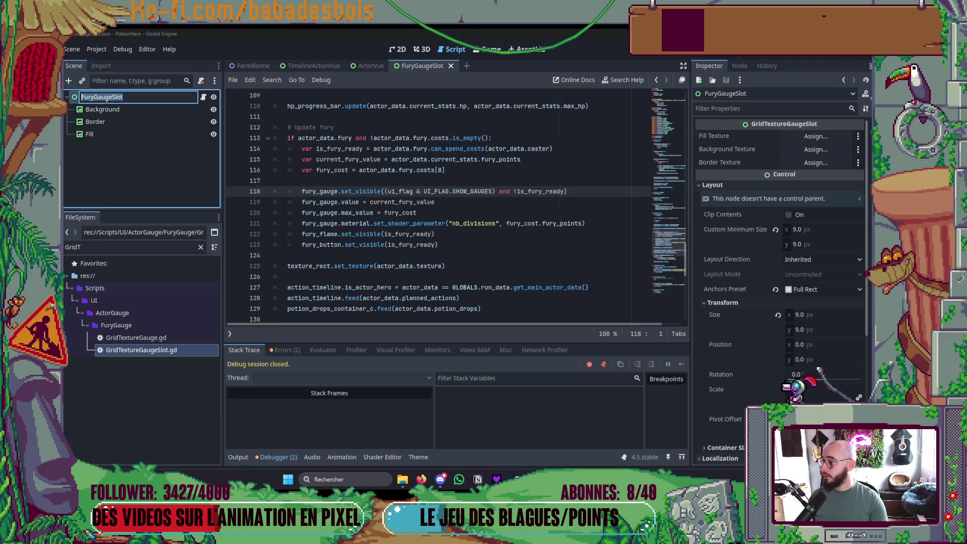
{"action": "key", "text": "shift+Home"}
{"action": "type", "text": "F"}
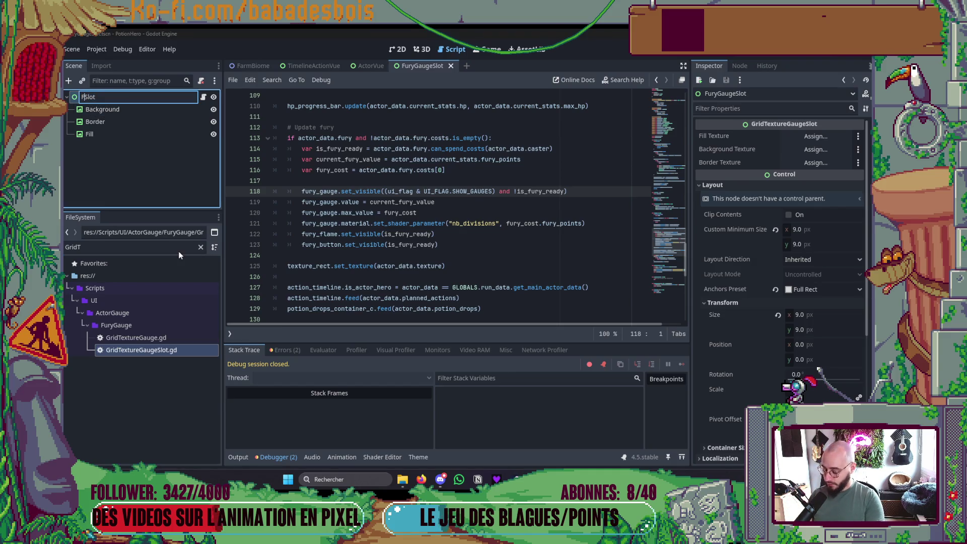
{"action": "type", "text": "exture"}
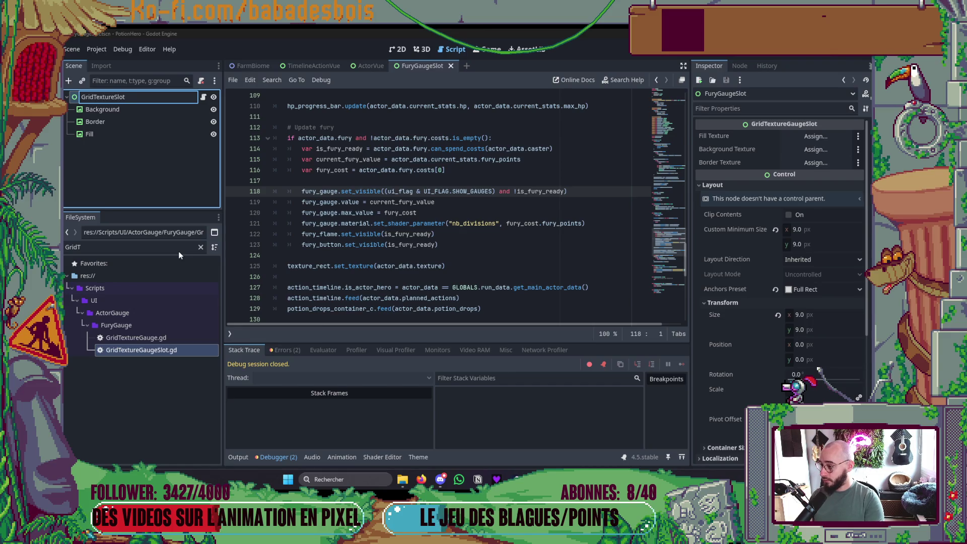
{"action": "type", "text": "auge"}
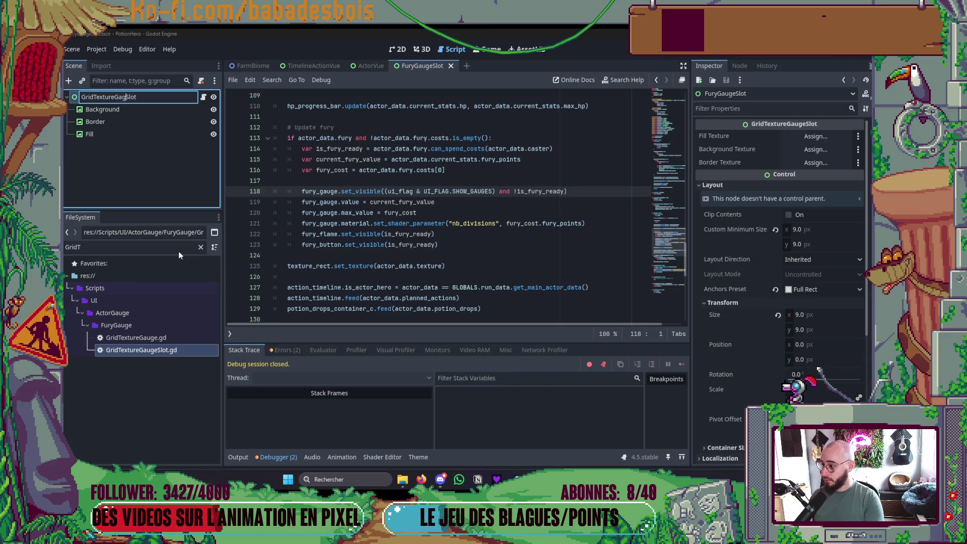
{"action": "key", "text": "Return"}
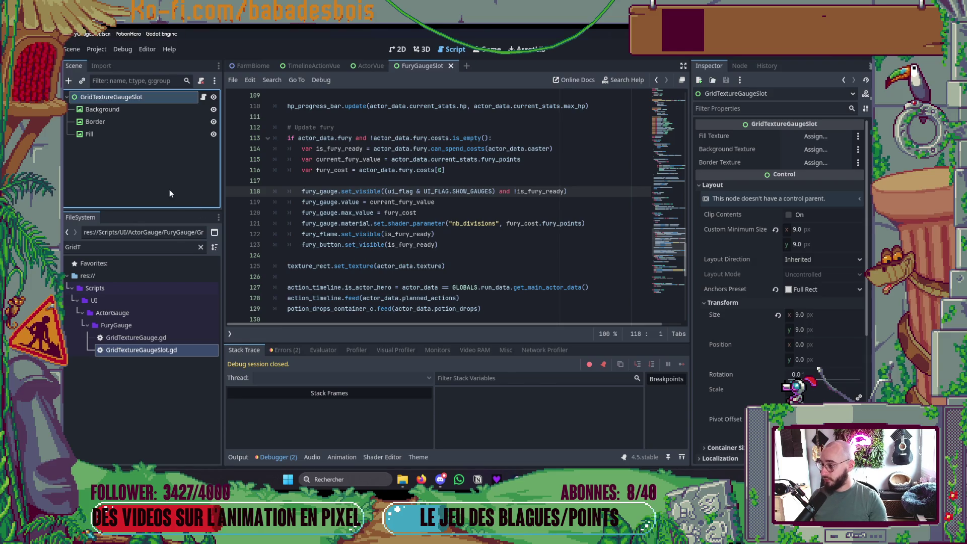
{"action": "left_click", "coordinate": [398, 49]}
{"action": "key", "text": "ctrl+s"}
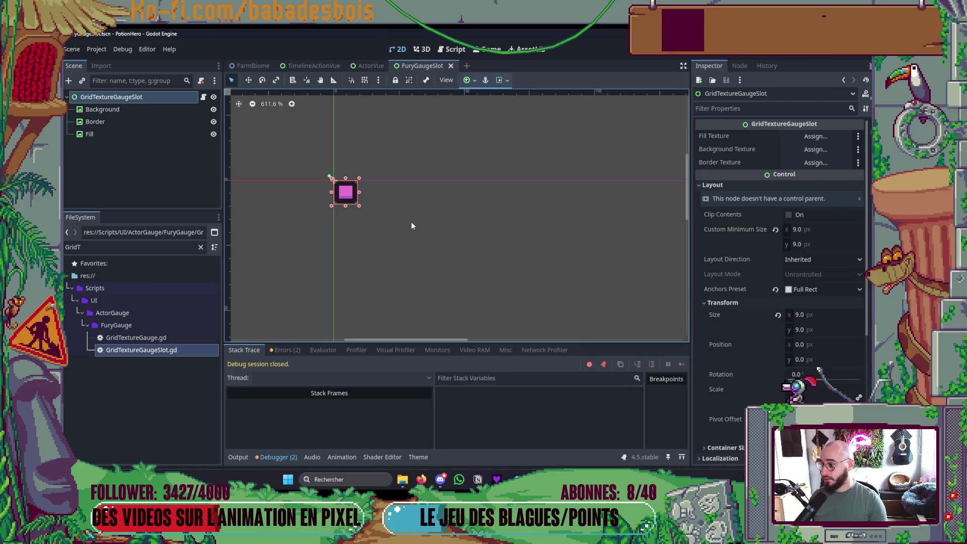
Step: Undo the rename and attach GridTextureGauge.gd to ActorVue's FuryGauge node, then save
{"action": "key", "text": "ctrl+z"}
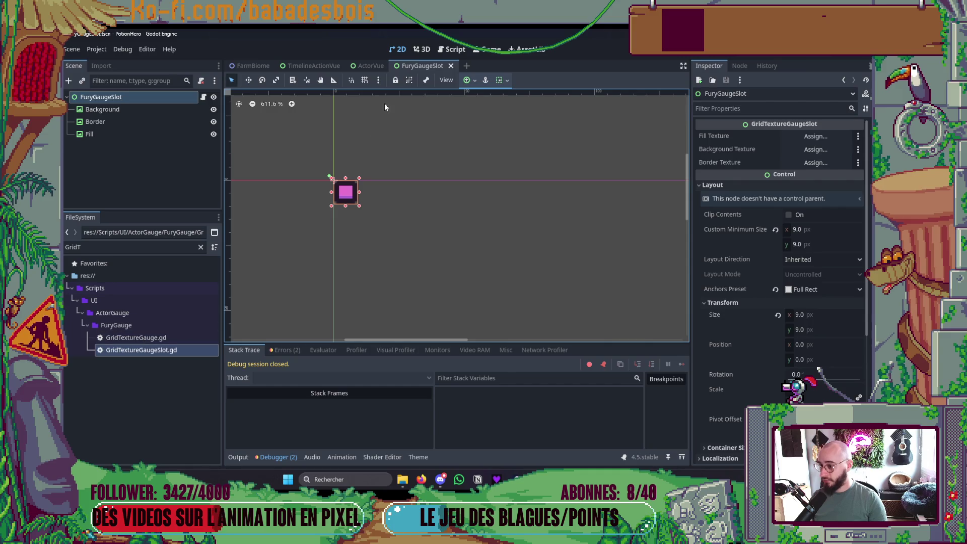
{"action": "left_click", "coordinate": [361, 65]}
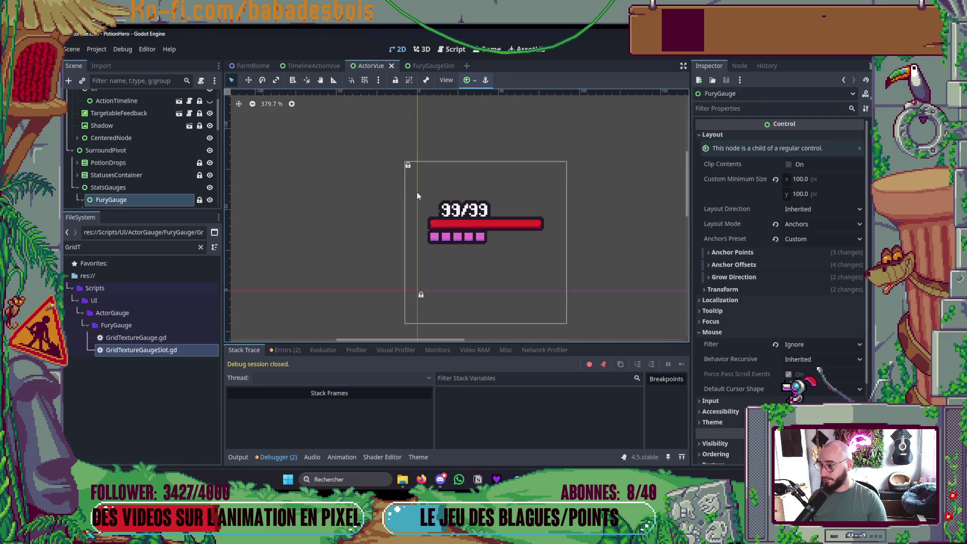
{"action": "left_click", "coordinate": [145, 336]}
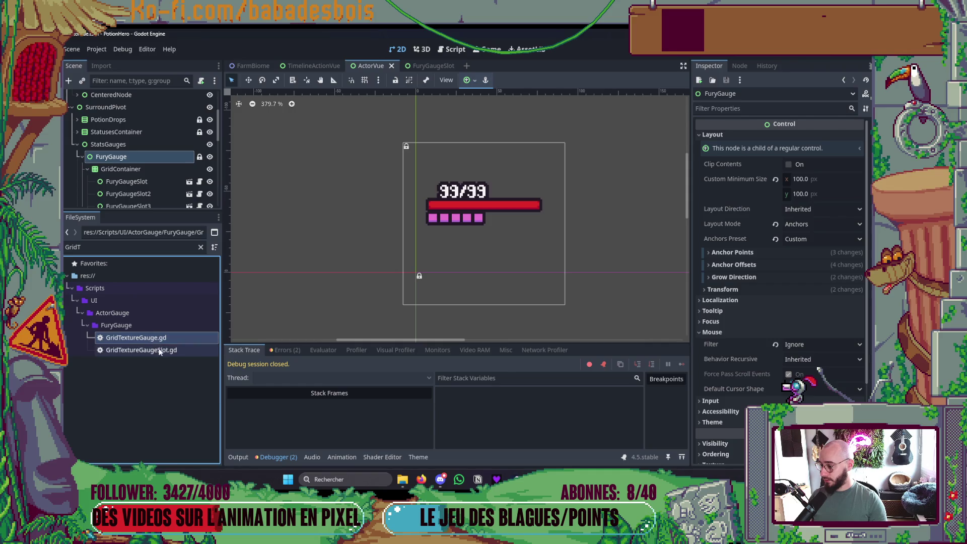
{"action": "left_click_drag", "start_coordinate": [158, 337], "coordinate": [171, 151]}
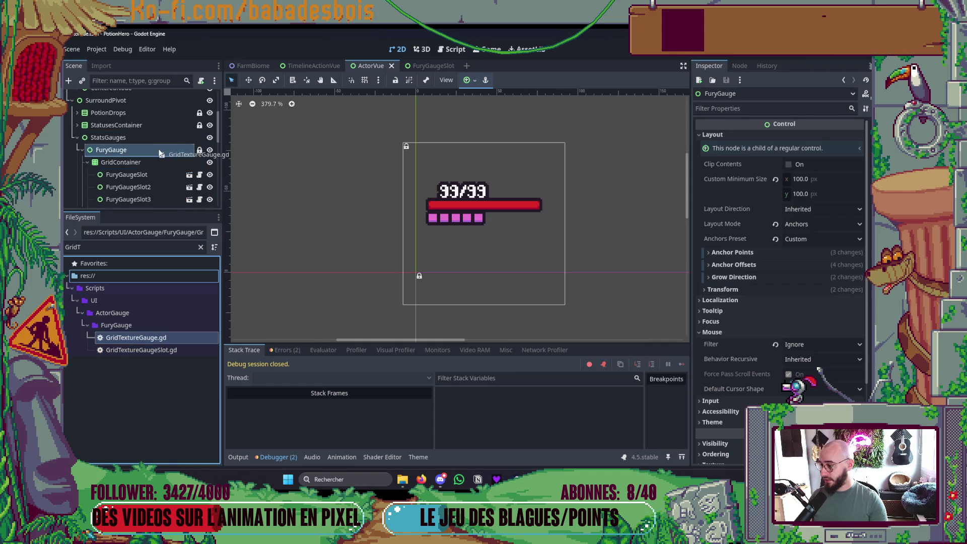
{"action": "key", "text": "ctrl+s"}
Step: Set FuryGauge's Grid Container to GridContainer and start assigning the slot's Fill Texture
{"action": "left_click", "coordinate": [816, 136]}
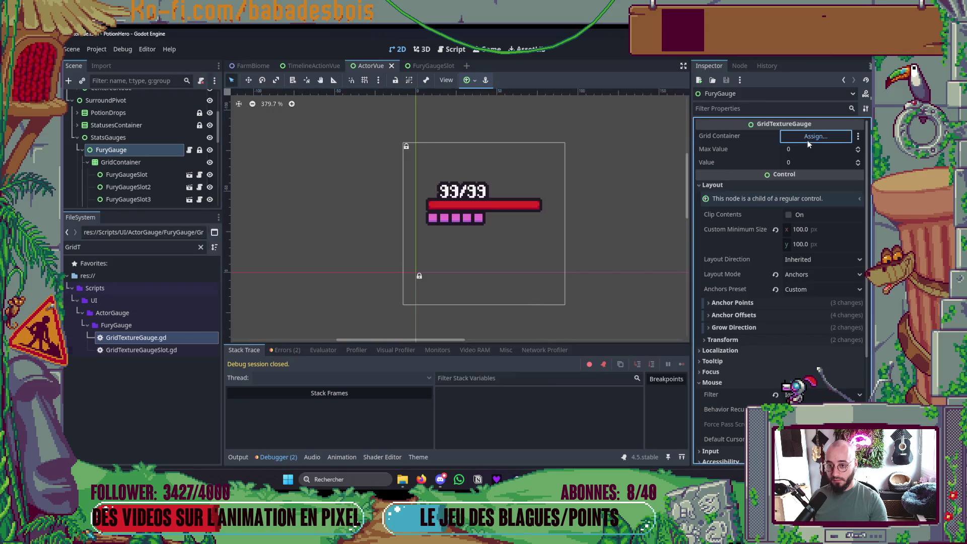
{"action": "double_click", "coordinate": [448, 198]}
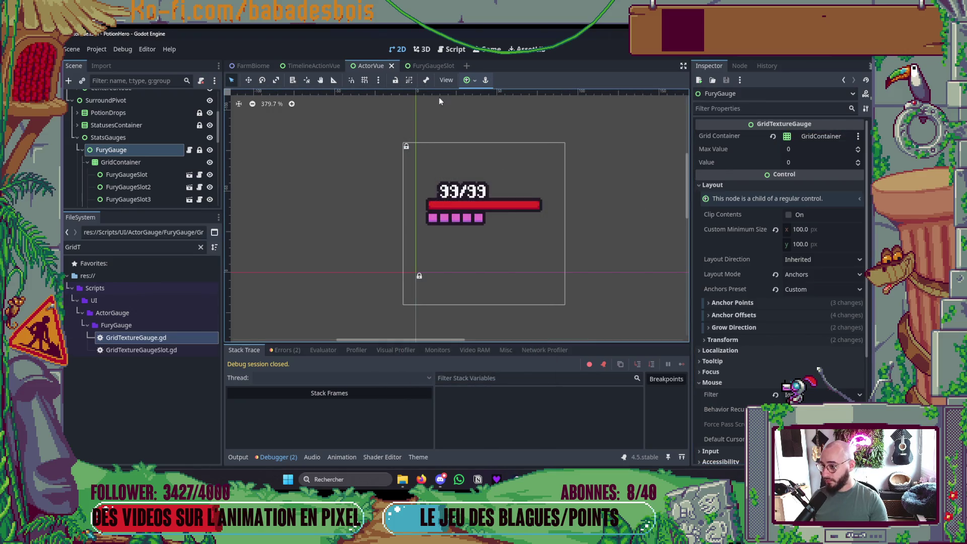
{"action": "left_click", "coordinate": [433, 65]}
{"action": "left_click", "coordinate": [815, 136]}
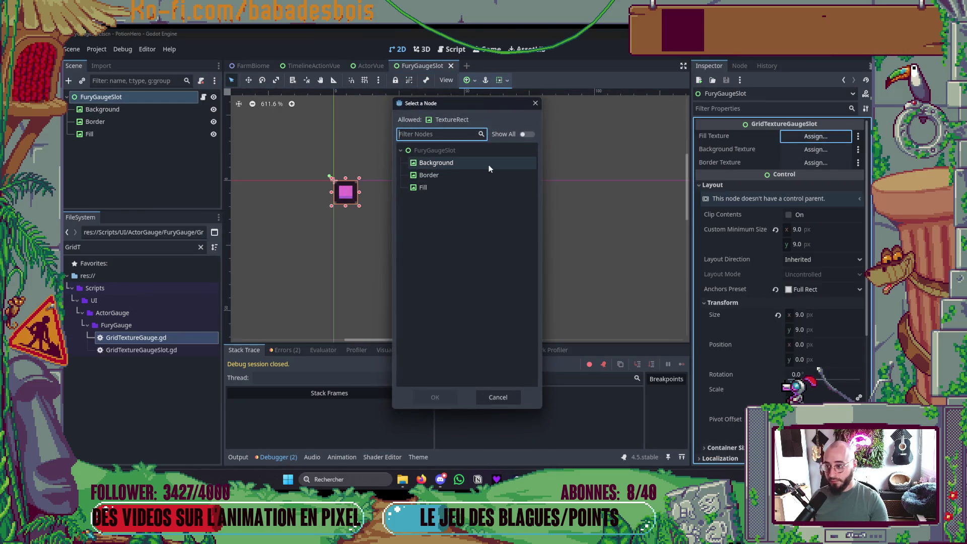
Step: Link the slot's Fill, Background and Border textures to their matching nodes
{"action": "double_click", "coordinate": [452, 186]}
{"action": "left_click", "coordinate": [796, 149]}
{"action": "double_click", "coordinate": [426, 161]}
{"action": "left_click", "coordinate": [782, 162]}
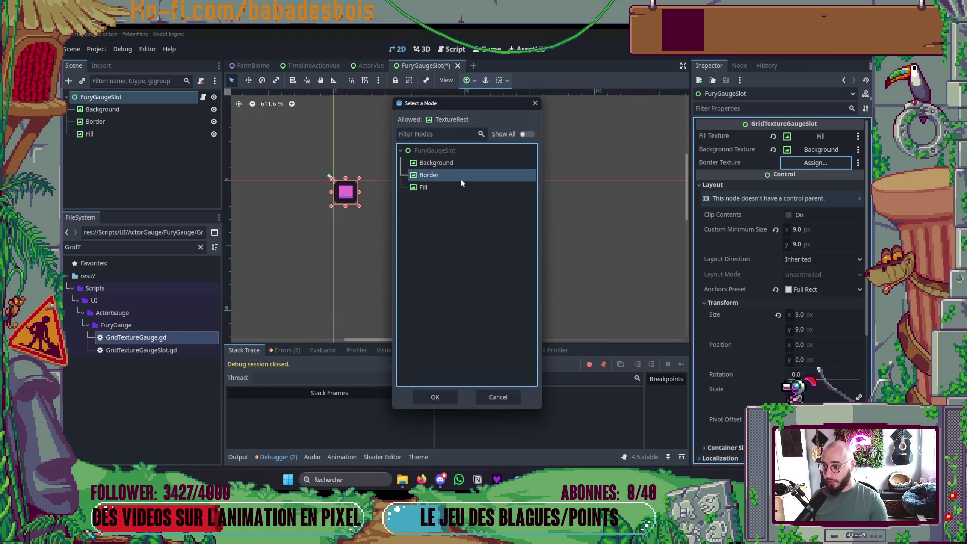
{"action": "double_click", "coordinate": [460, 177]}
{"action": "left_click", "coordinate": [450, 66]}
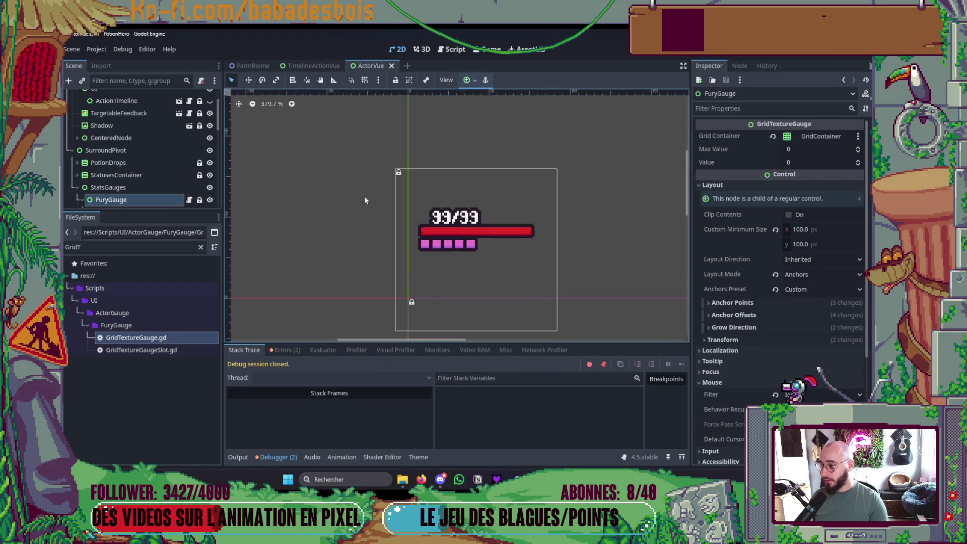
Step: Set FuryGauge's Max Value to 20, save ActorVue and run the game
{"action": "left_click", "coordinate": [808, 150]}
{"action": "type", "text": "0"}
{"action": "key", "text": "Return"}
{"action": "left_click", "coordinate": [796, 164]}
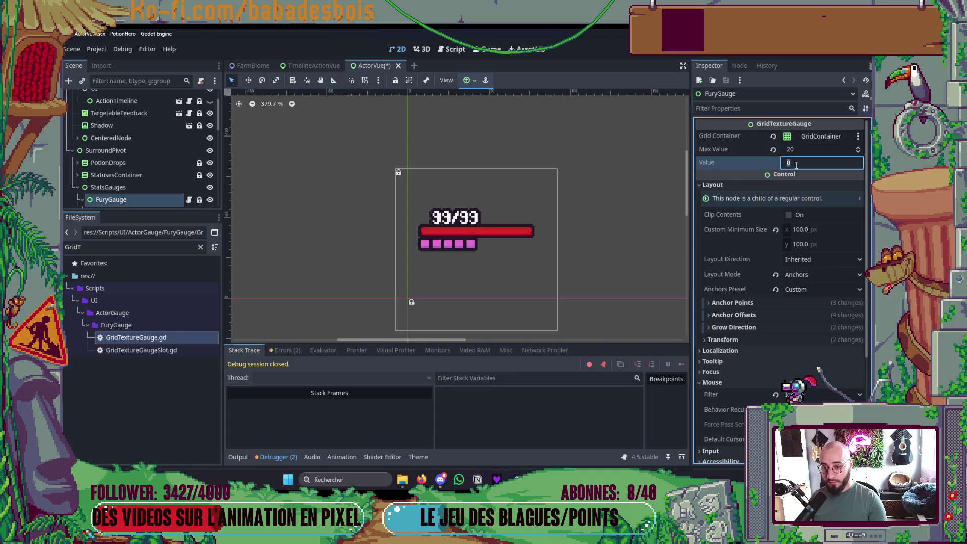
{"action": "key", "text": "ctrl+s"}
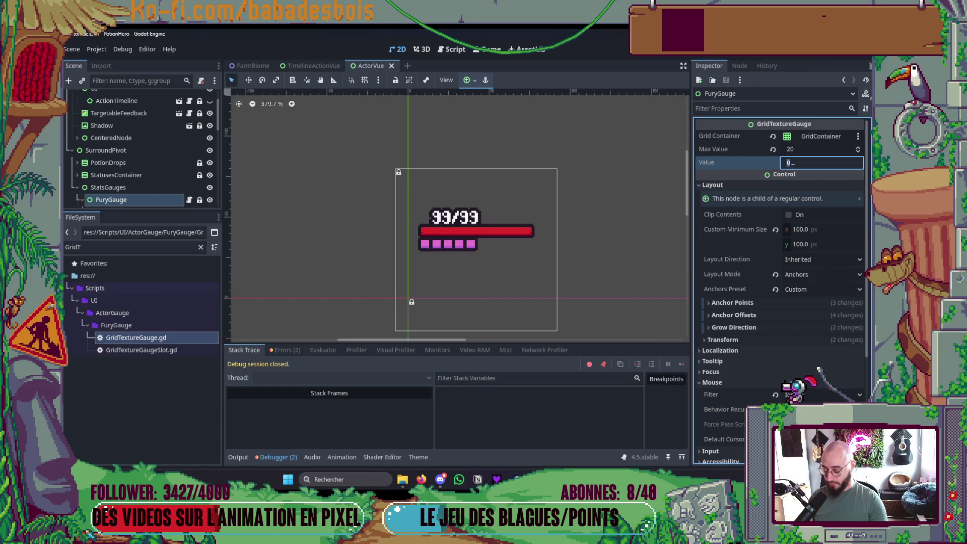
{"action": "key", "text": "F5"}
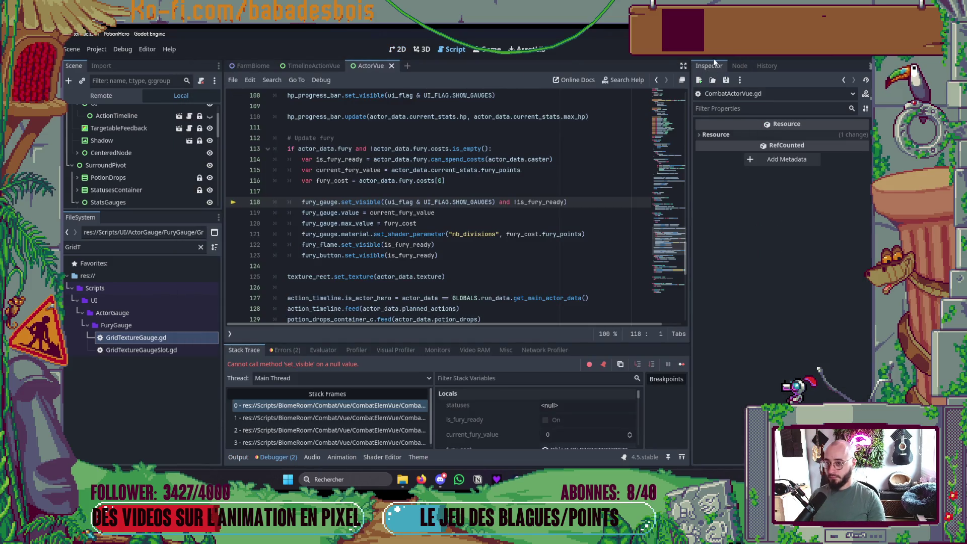
Step: Stop the debug run, assign FuryGauge to ActorVue's Fury Gauge property, and rerun
{"action": "left_click", "coordinate": [771, 57]}
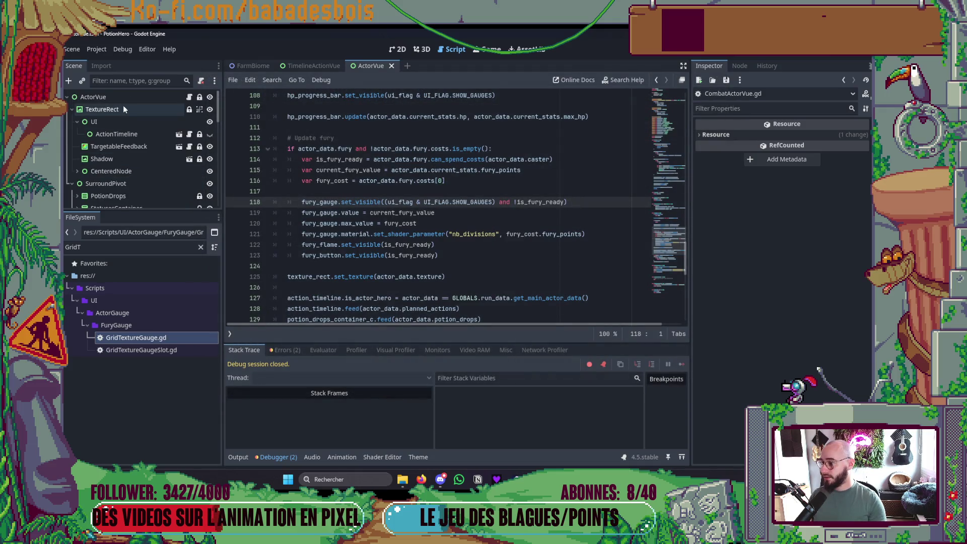
{"action": "left_click", "coordinate": [817, 212]}
{"action": "double_click", "coordinate": [463, 189]}
{"action": "key", "text": "F5"}
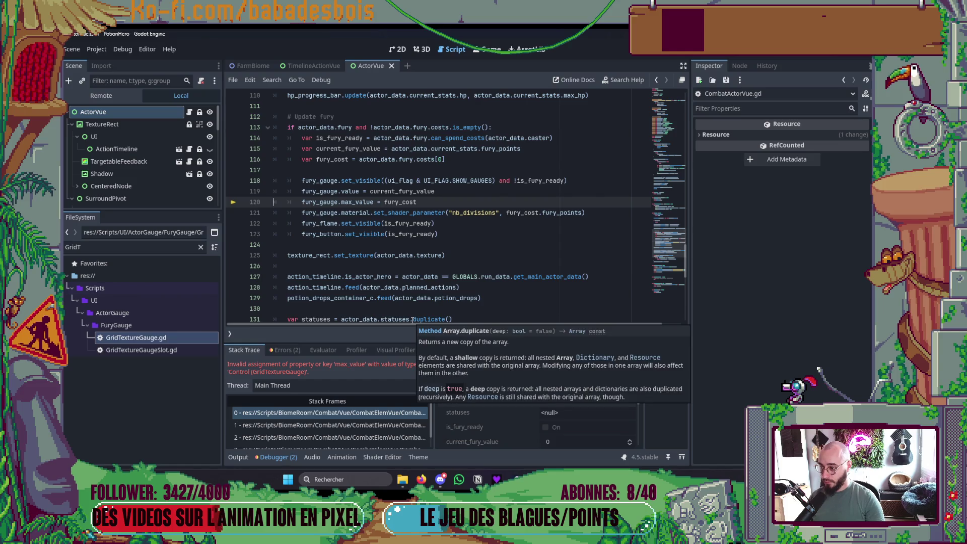
Step: Set max_value from fury_cost.fury_points in the actor script and run the game
{"action": "type", "text": ".am"}
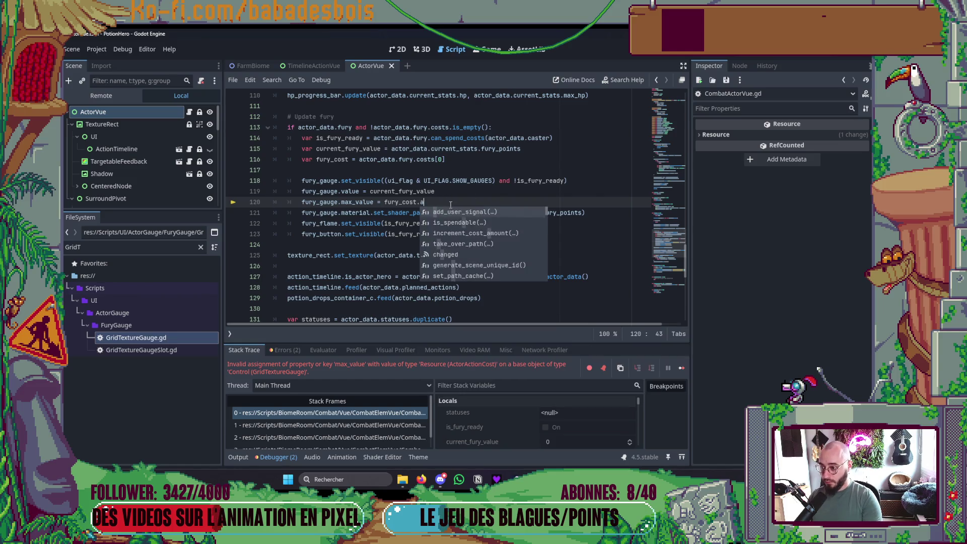
{"action": "key", "text": "BackSpace"}
{"action": "key", "text": "BackSpace"}
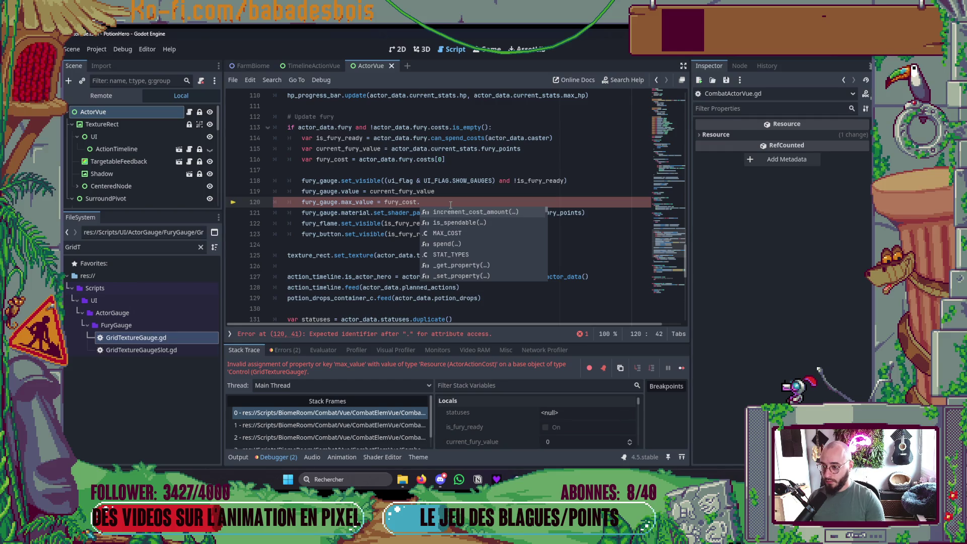
{"action": "type", "text": "fu"}
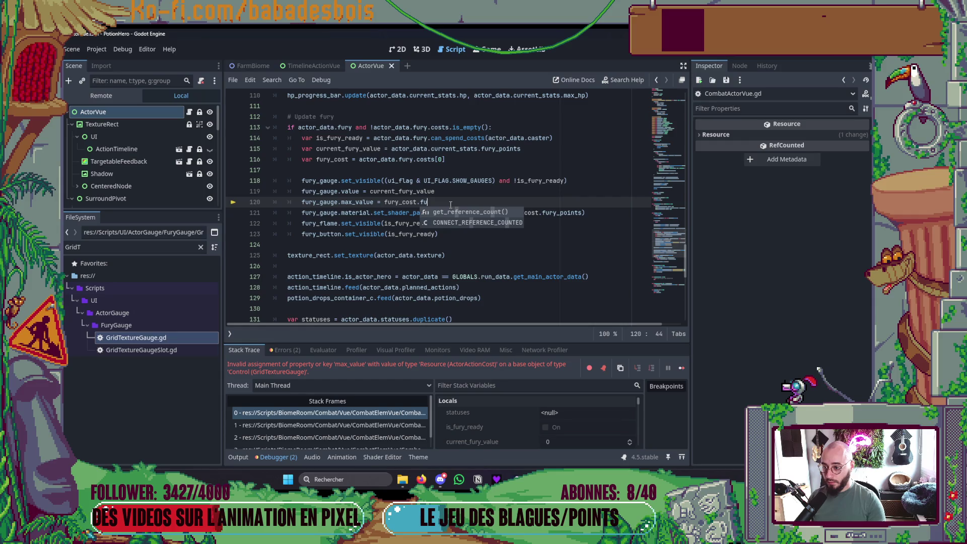
{"action": "double_click", "coordinate": [561, 212]}
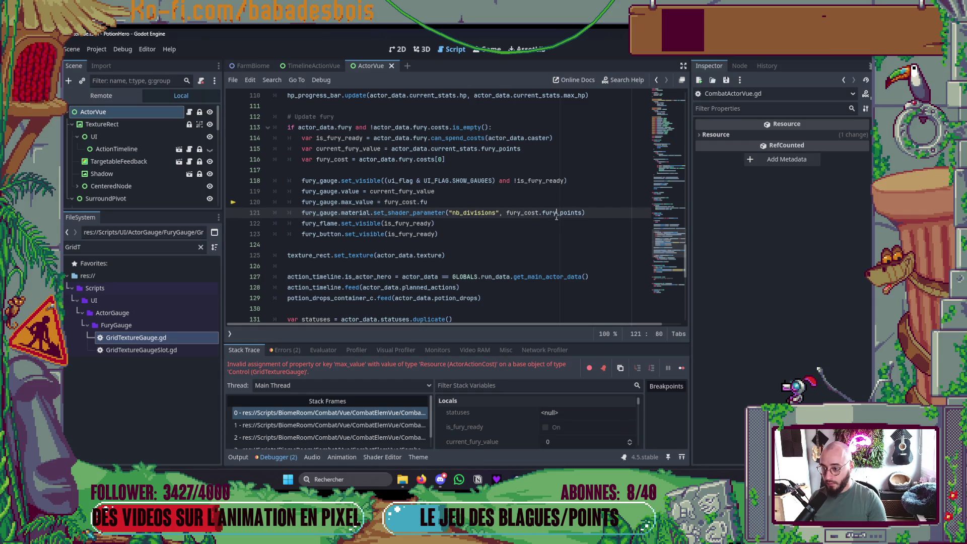
{"action": "left_click", "coordinate": [464, 203]}
{"action": "key", "text": "F5"}
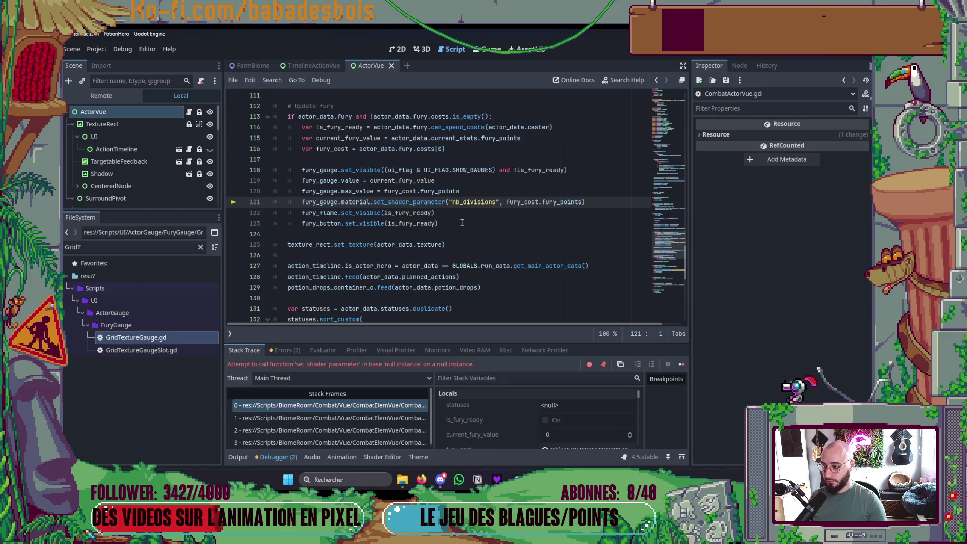
Step: Delete the set_shader_parameter line from the script and save
{"action": "key", "text": "shift+End"}
{"action": "key", "text": "Delete"}
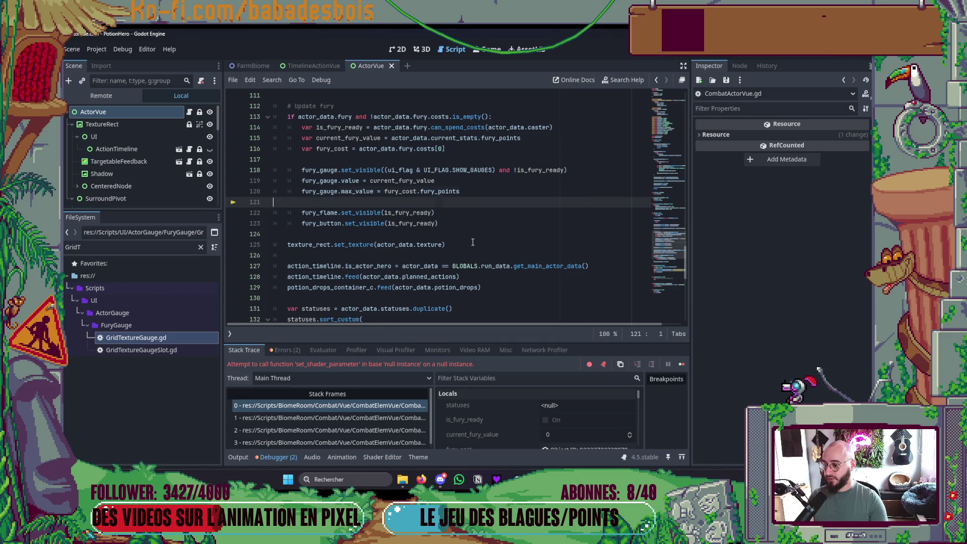
{"action": "key", "text": "Delete"}
{"action": "left_click", "coordinate": [522, 244]}
{"action": "key", "text": "ctrl+s"}
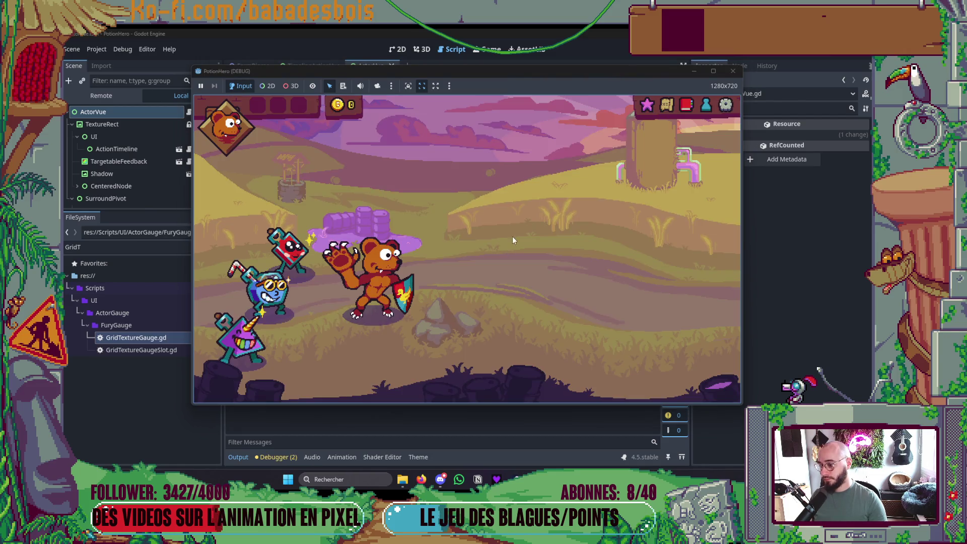
Step: Start a fight from the map, play the bear's turn, end the turn, then stop the game
{"action": "left_click", "coordinate": [665, 106]}
{"action": "left_click", "coordinate": [300, 262]}
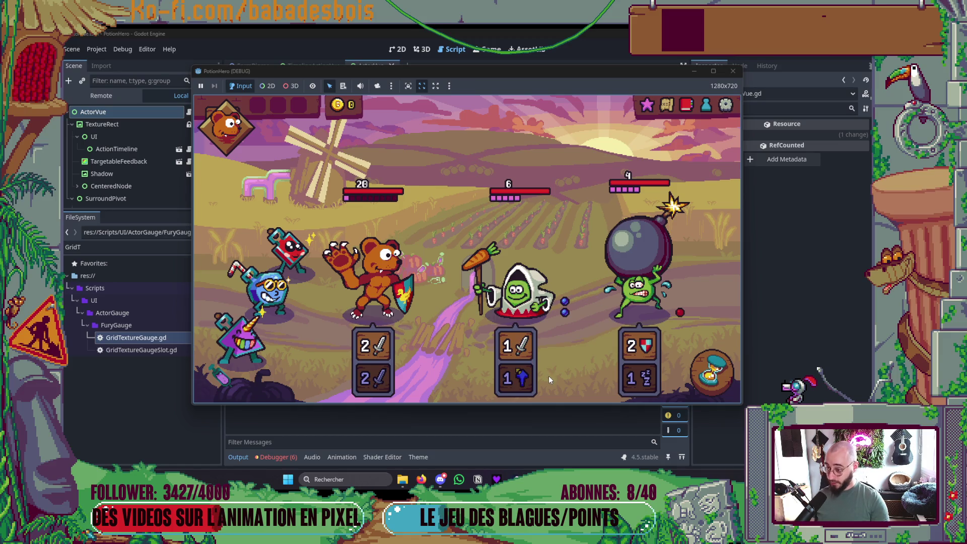
{"action": "left_click", "coordinate": [707, 374]}
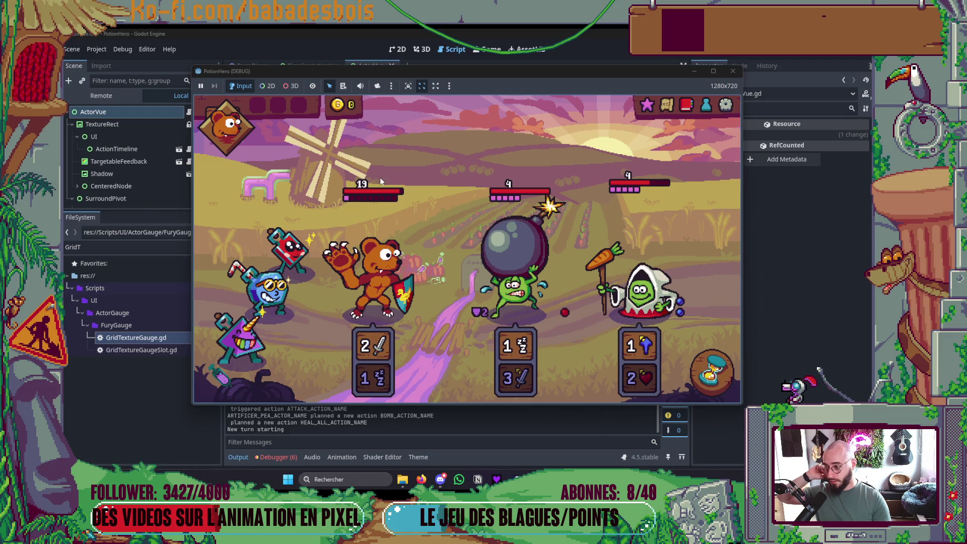
{"action": "left_click", "coordinate": [723, 376]}
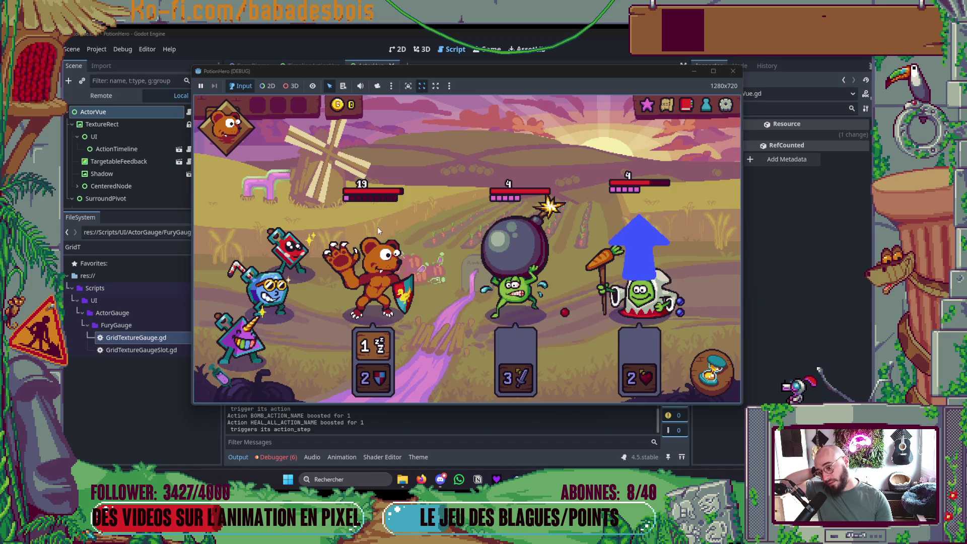
{"action": "left_click", "coordinate": [711, 374]}
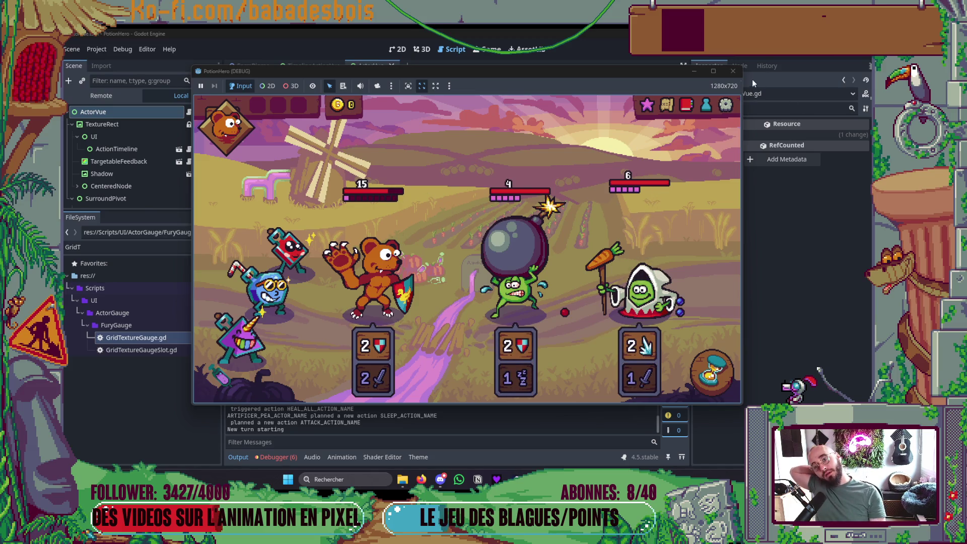
{"action": "left_click", "coordinate": [733, 71]}
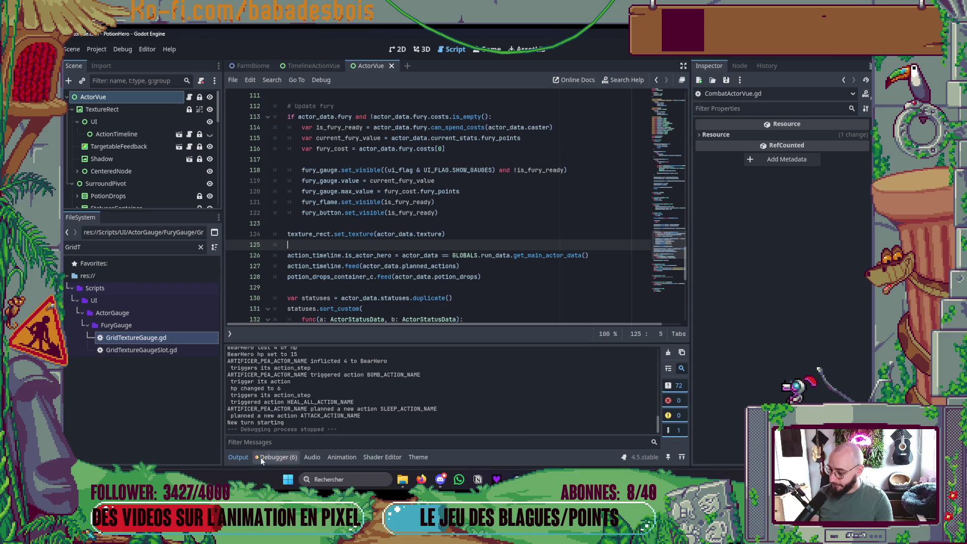
Step: Collapse the output log and review the CombatActorVue script in Neovim
{"action": "left_click", "coordinate": [243, 458]}
{"action": "key", "text": "alt+Tab"}
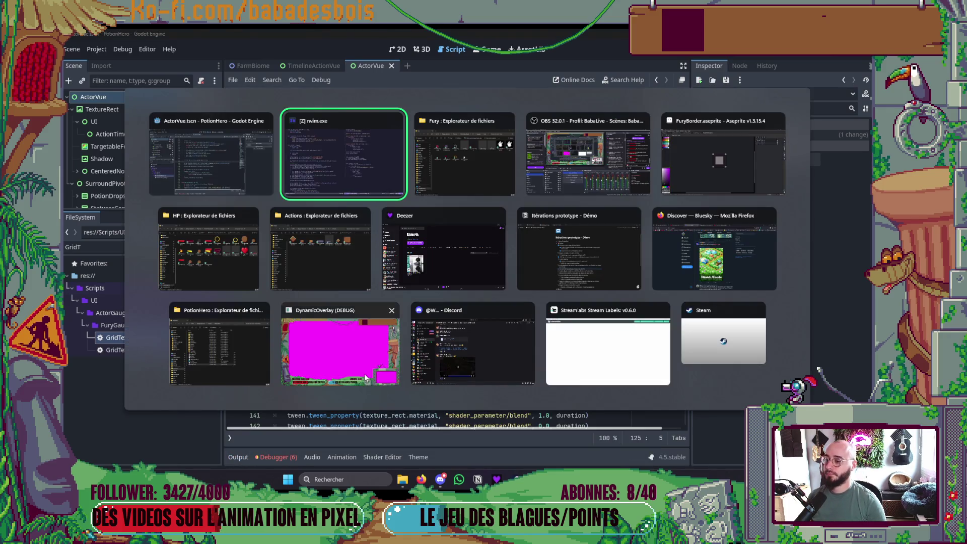
{"action": "scroll", "coordinate": [350, 363], "scroll_direction": "down", "scroll_amount": 2}
{"action": "left_click", "coordinate": [332, 311]}
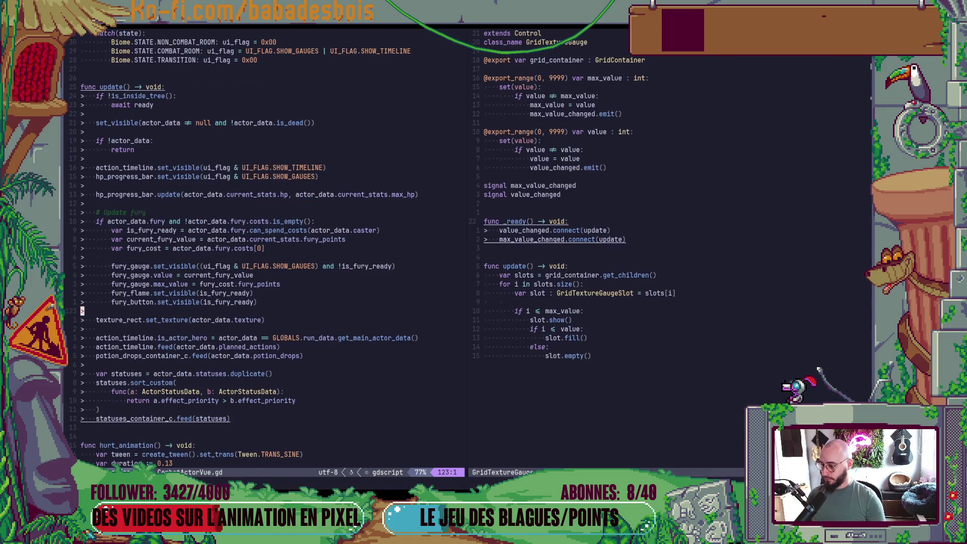
{"action": "key", "text": "alt+Tab"}
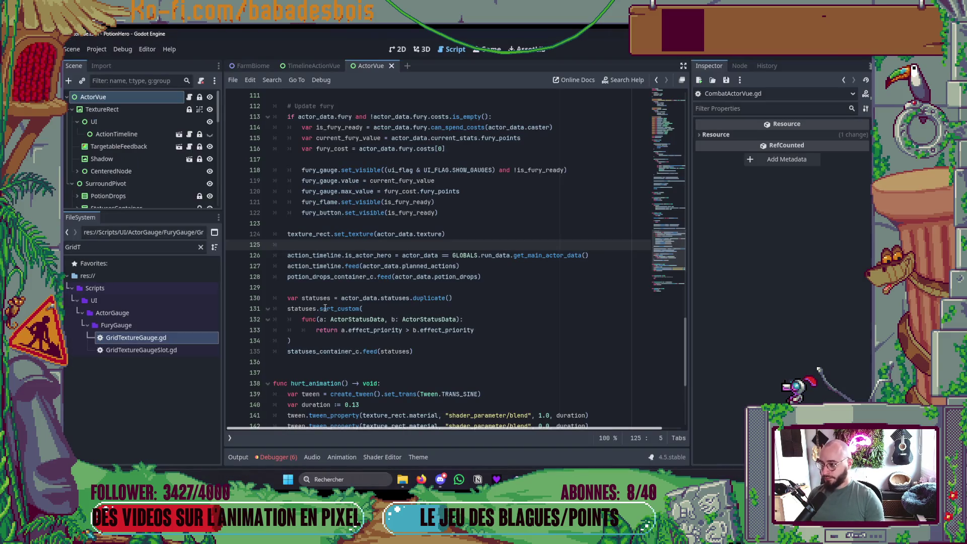
Step: Inspect the HP_Gauge node and its AmountLabel child in the Scene tree
{"action": "scroll", "coordinate": [176, 132], "scroll_direction": "down", "scroll_amount": 5}
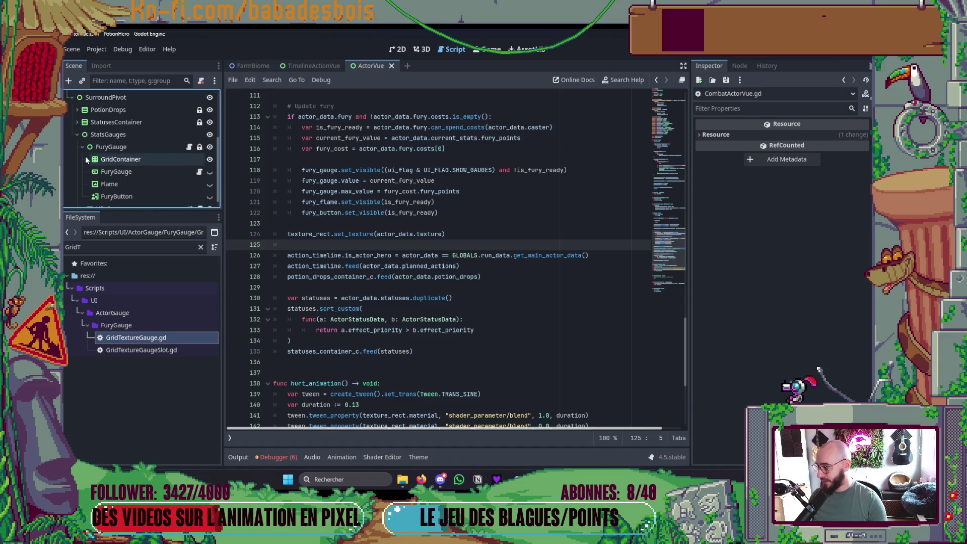
{"action": "left_click", "coordinate": [86, 157]}
{"action": "left_click", "coordinate": [104, 199]}
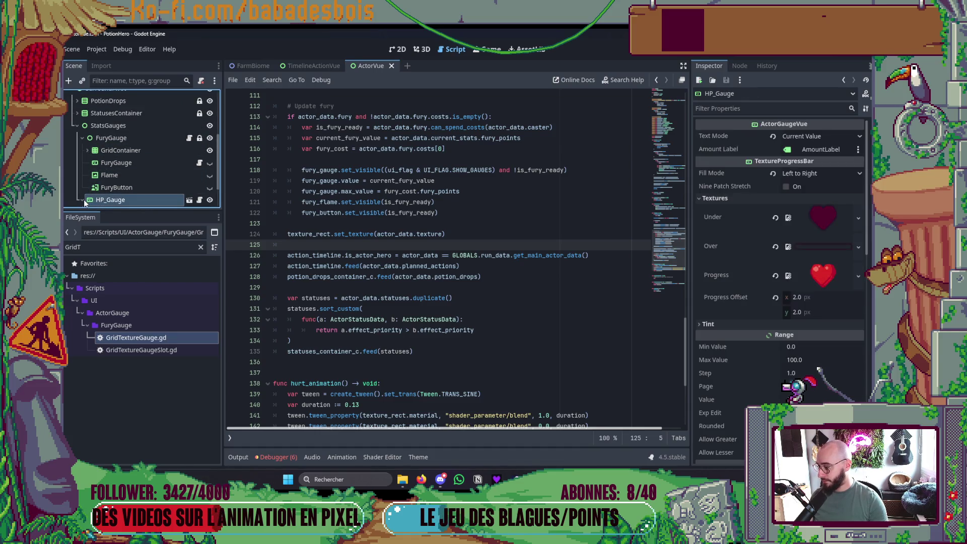
{"action": "left_click", "coordinate": [83, 199]}
{"action": "left_click", "coordinate": [151, 200]}
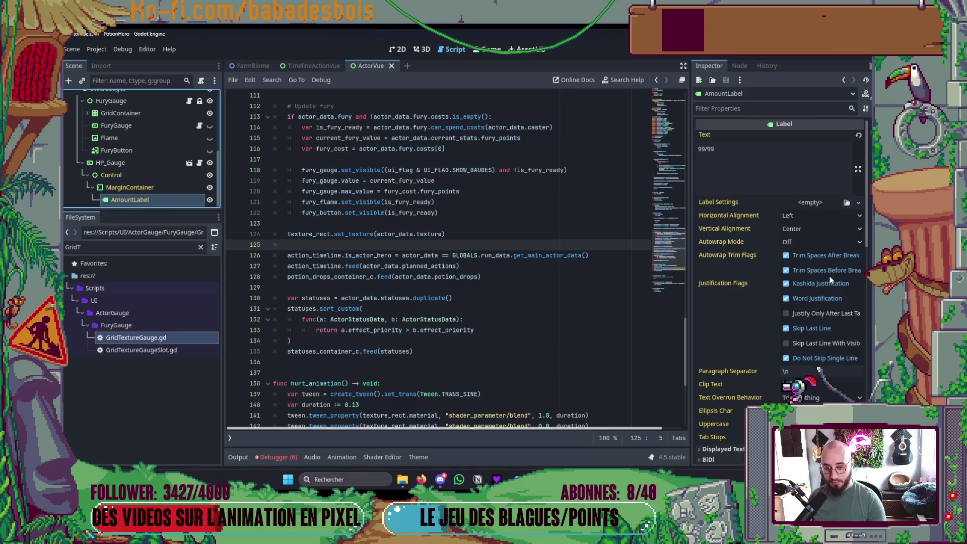
{"action": "scroll", "coordinate": [826, 282], "scroll_direction": "down", "scroll_amount": 5}
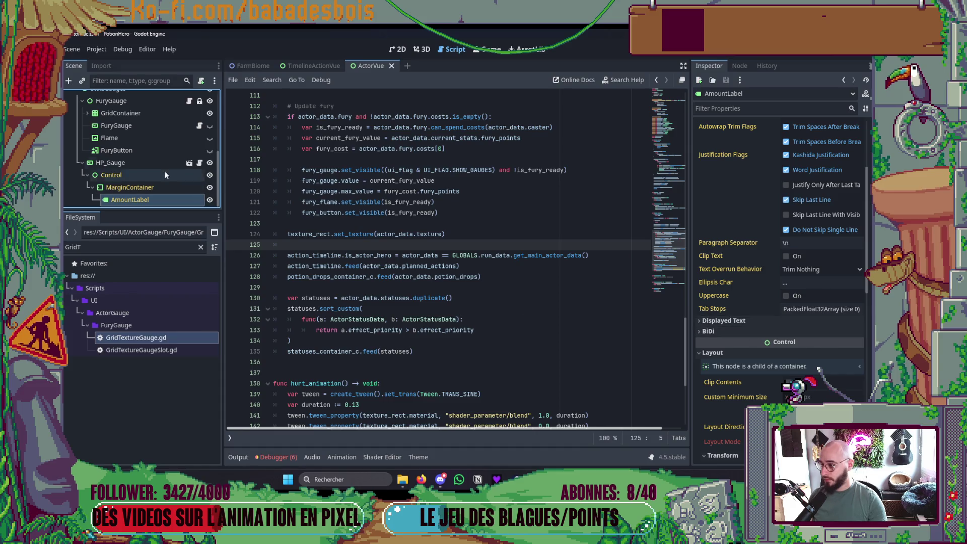
Step: Set HP_Gauge's Text Mode to Current And Max Values and run the game
{"action": "left_click", "coordinate": [117, 163]}
{"action": "left_click", "coordinate": [819, 137]}
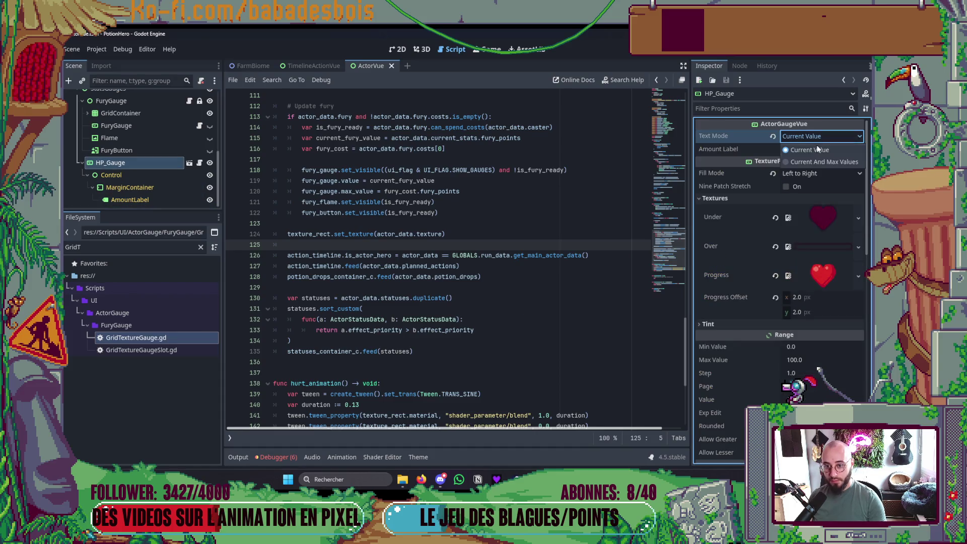
{"action": "left_click", "coordinate": [821, 159]}
{"action": "key", "text": "F5"}
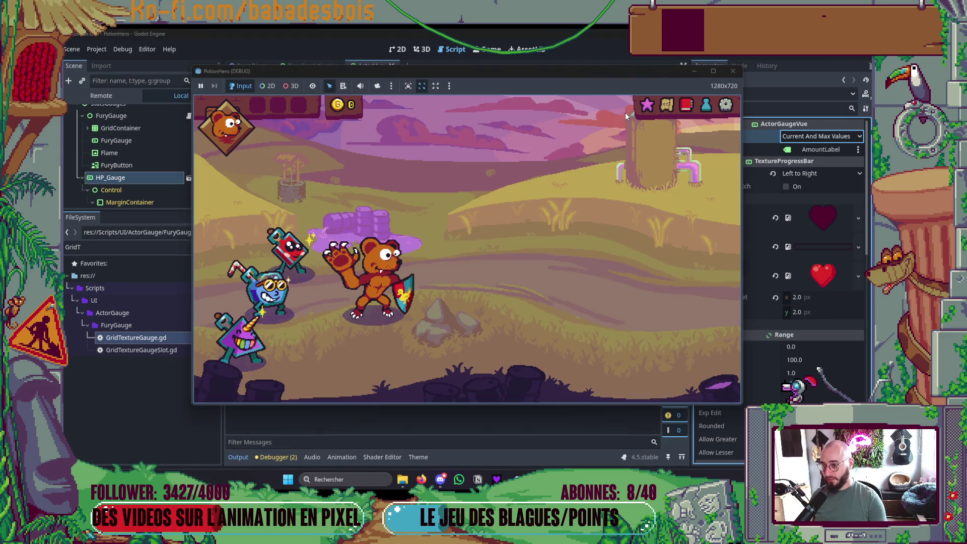
Step: Start a map fight, end a turn to see 20/20 and 4/4 HP labels, then stop
{"action": "left_click", "coordinate": [666, 104]}
{"action": "left_click", "coordinate": [309, 257]}
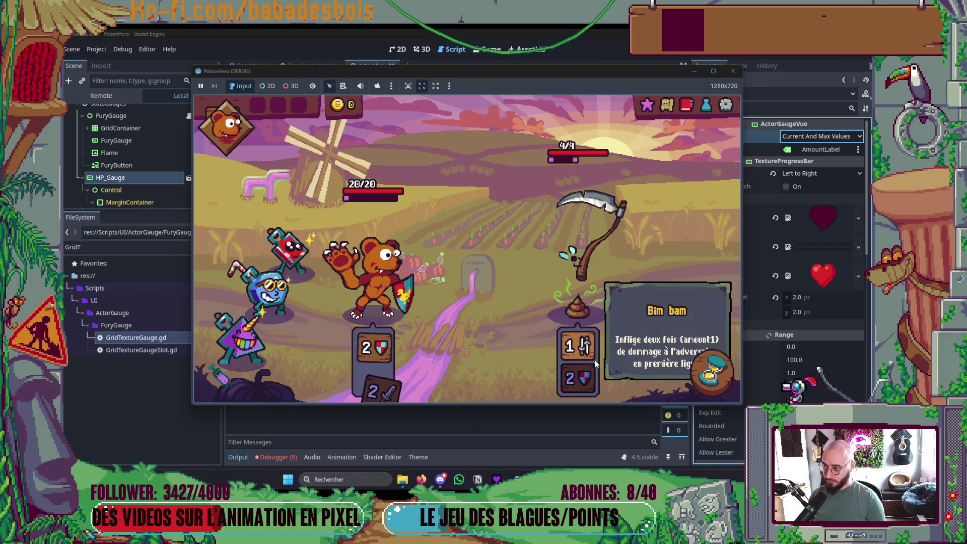
{"action": "left_click", "coordinate": [695, 375]}
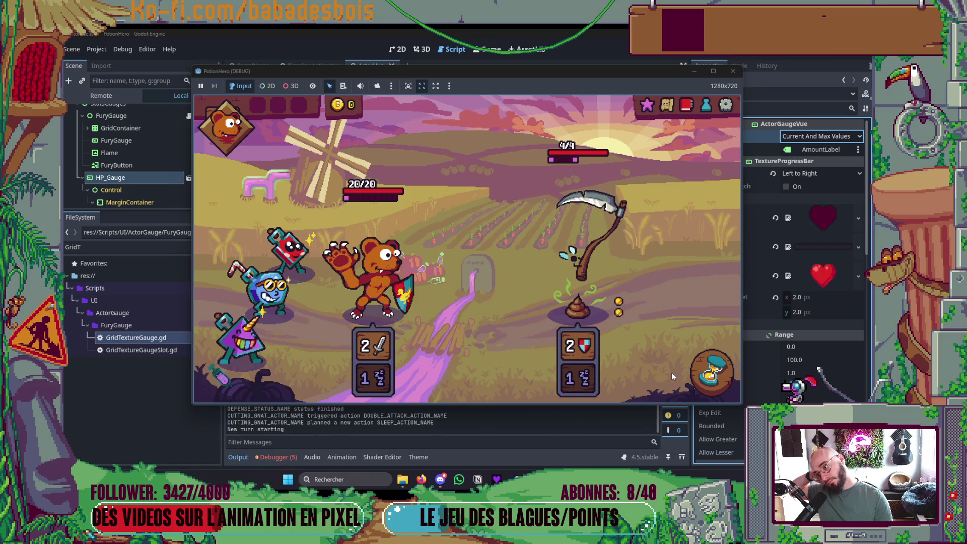
{"action": "left_click", "coordinate": [733, 71]}
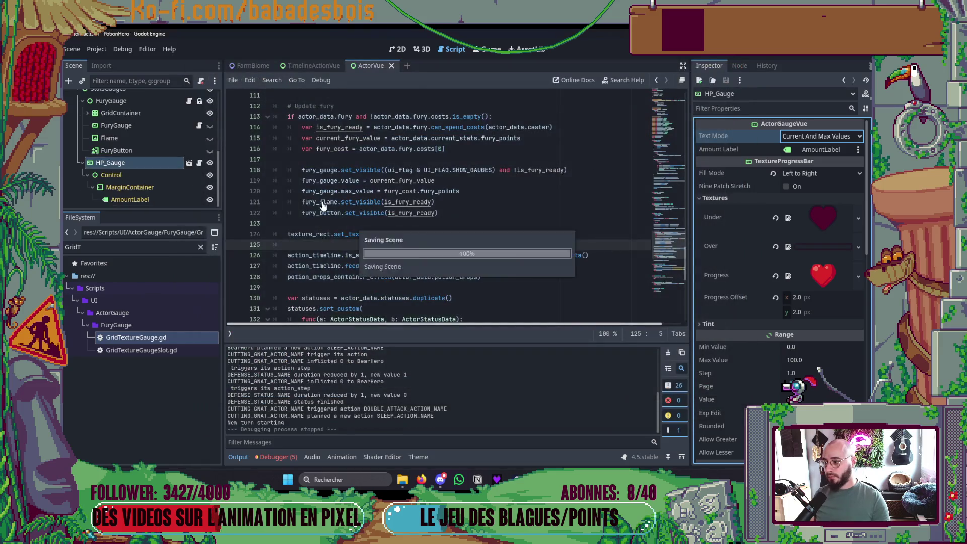
Step: Select AmountLabel in 2D view, keep it left-aligned, and clear its 99/99 text
{"action": "left_click", "coordinate": [153, 200]}
{"action": "left_click", "coordinate": [398, 49]}
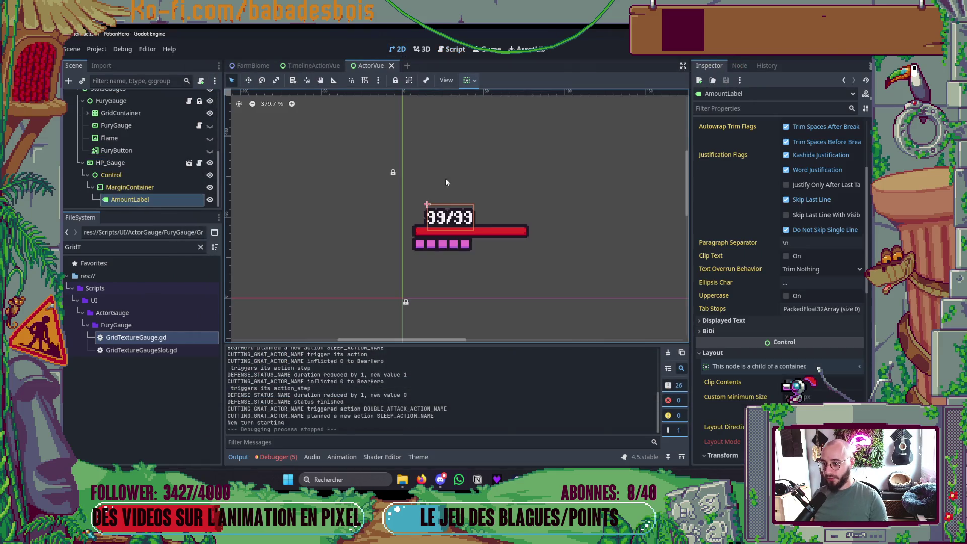
{"action": "scroll", "coordinate": [803, 260], "scroll_direction": "up", "scroll_amount": 3}
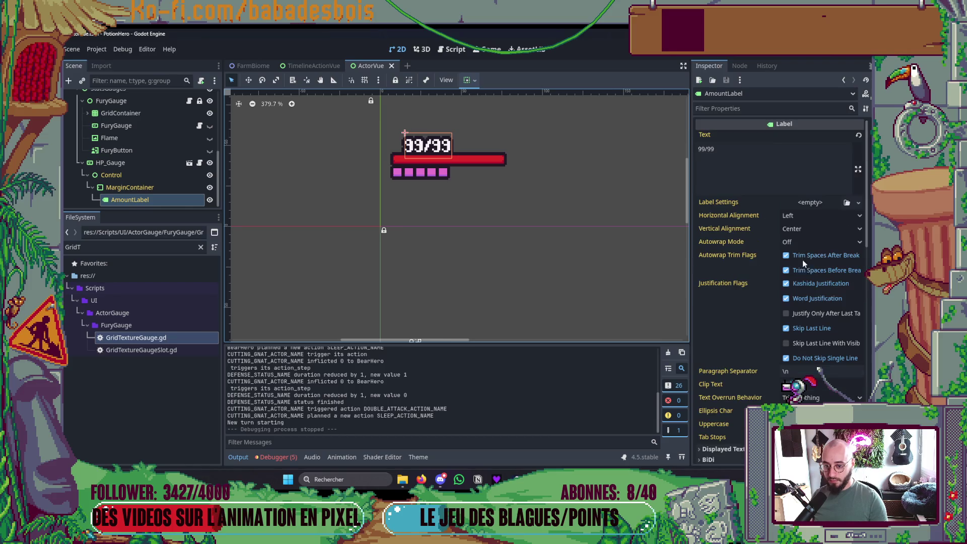
{"action": "left_click", "coordinate": [808, 214]}
{"action": "left_click", "coordinate": [807, 216]}
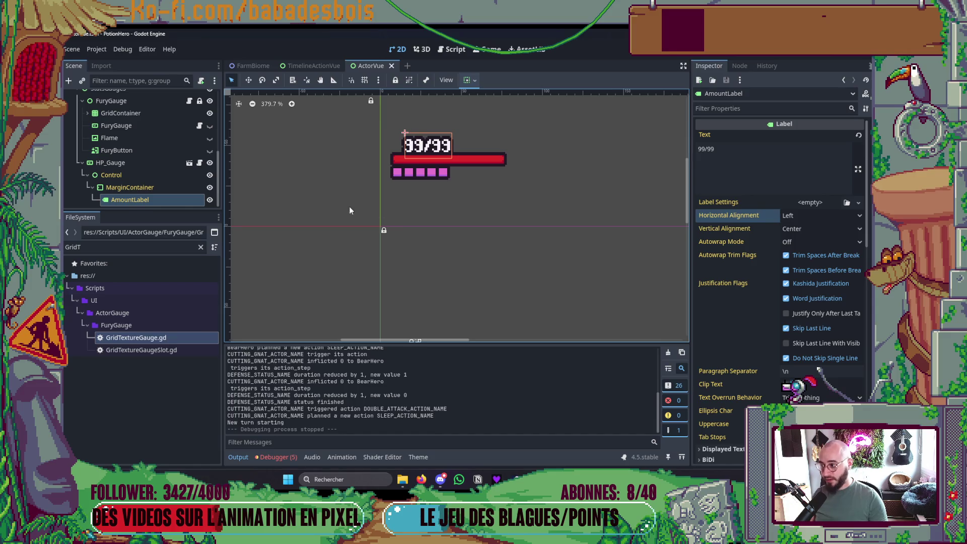
{"action": "left_click", "coordinate": [759, 169]}
{"action": "key", "text": "BackSpace"}
{"action": "key", "text": "BackSpace"}
{"action": "key", "text": "BackSpace"}
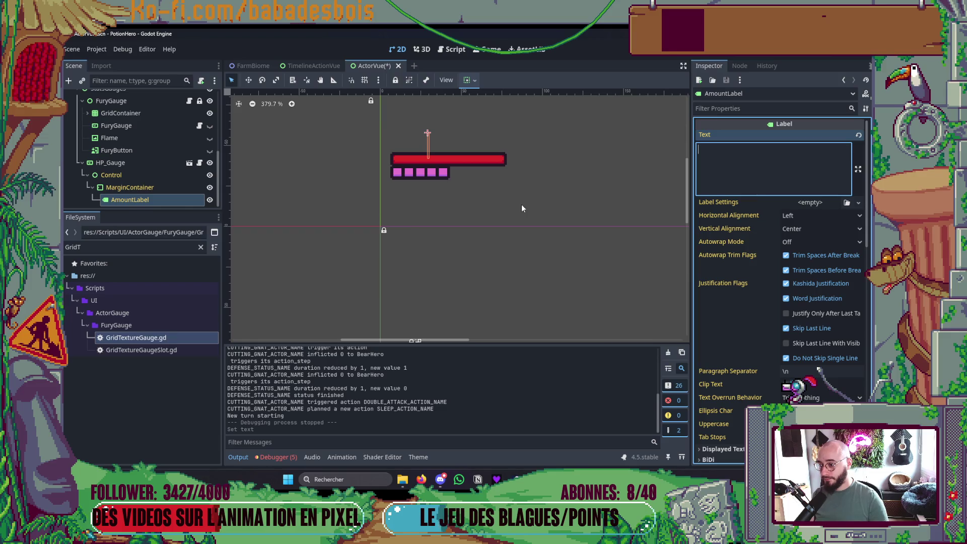
Step: Change AmountLabel's horizontal size flags from the toolbar sizing options and save
{"action": "left_click", "coordinate": [150, 188]}
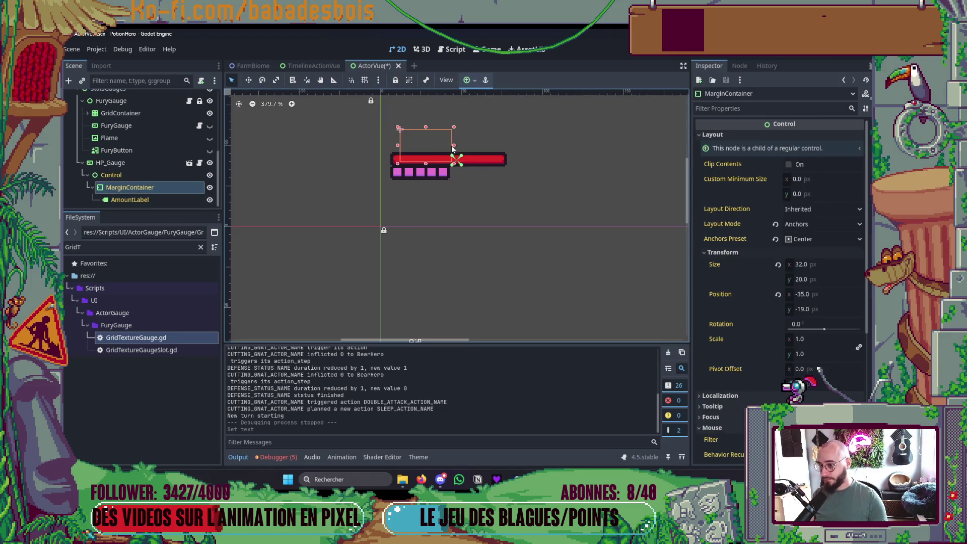
{"action": "left_click", "coordinate": [130, 200]}
{"action": "left_click", "coordinate": [469, 79]}
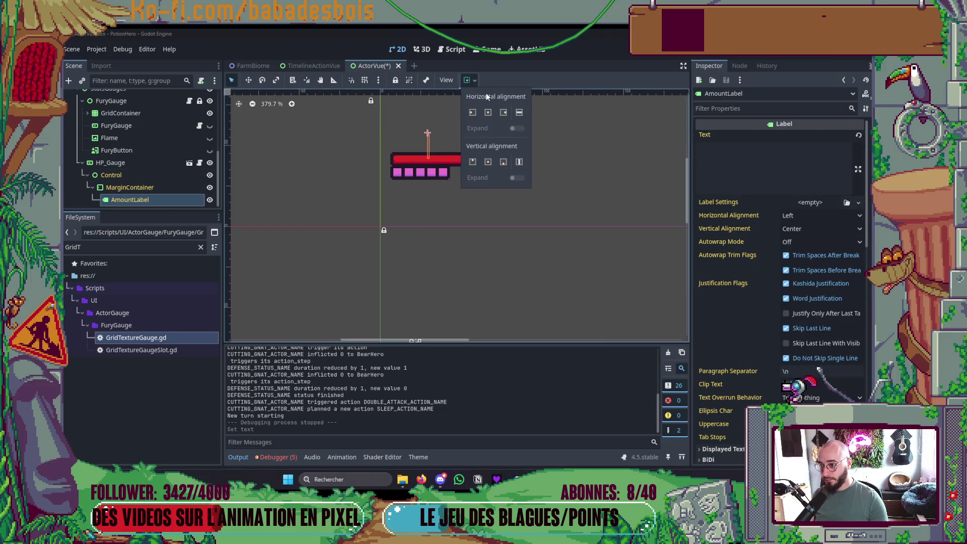
{"action": "left_click", "coordinate": [468, 111]}
{"action": "key", "text": "ctrl+s"}
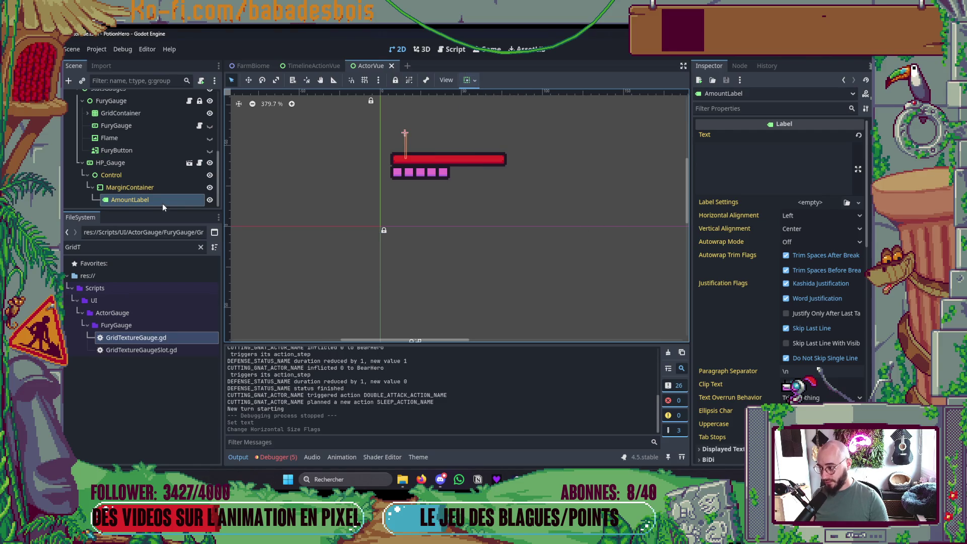
Step: Re-enter 99/99 as the label text, run the game and pick a map location
{"action": "left_click", "coordinate": [806, 168]}
{"action": "type", "text": "99"}
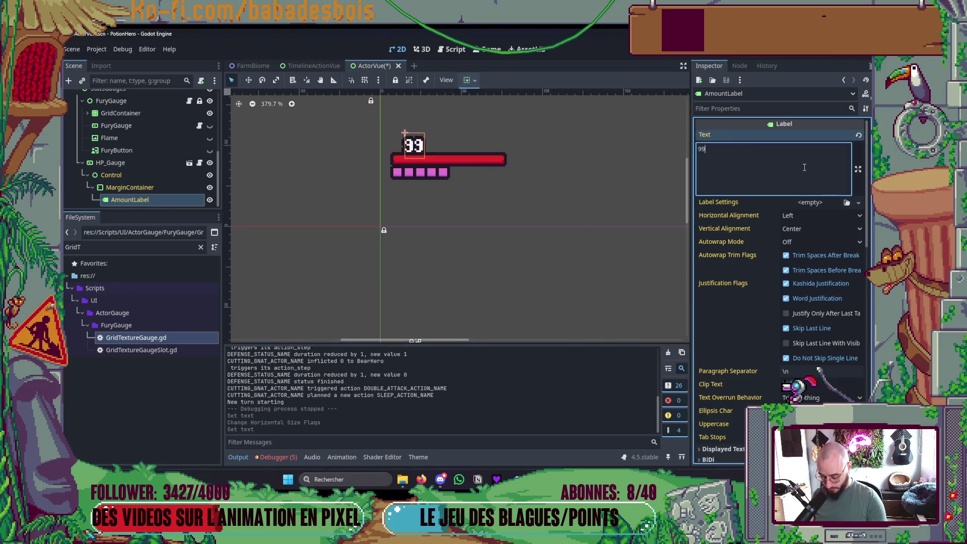
{"action": "type", "text": "/99"}
{"action": "key", "text": "F5"}
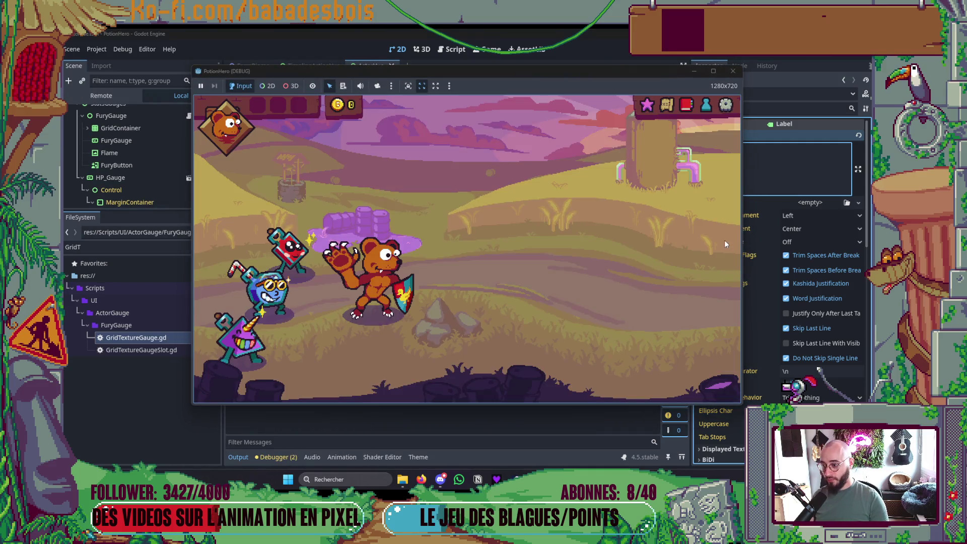
{"action": "left_click", "coordinate": [667, 104]}
{"action": "left_click", "coordinate": [305, 266]}
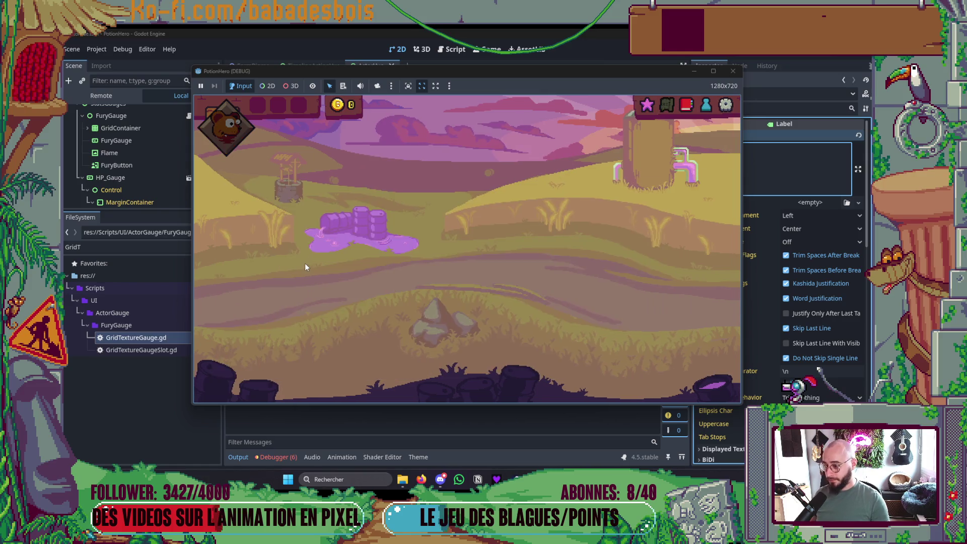